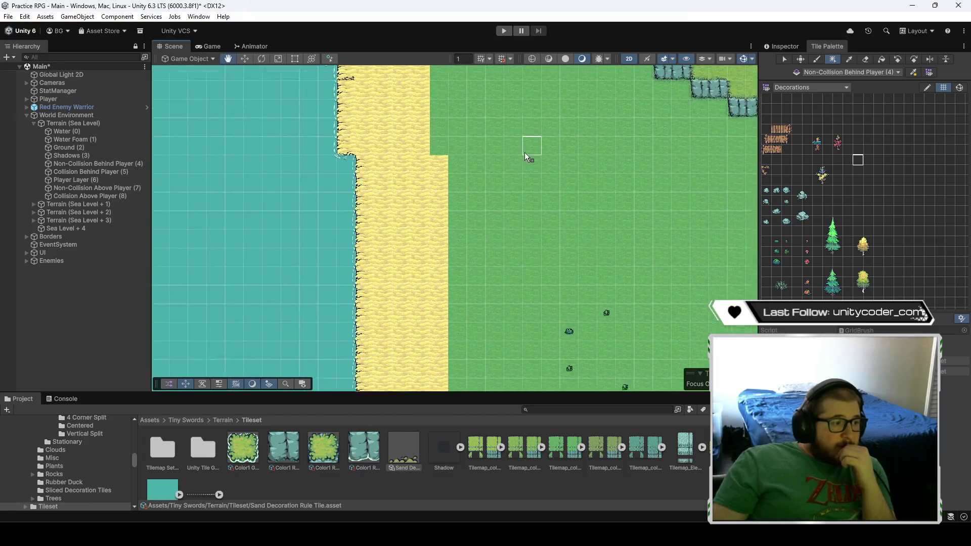
- Box-fill the sand strip with the sand decoration tile
{"action": "mouse_move", "coordinate": [436, 99]}
{"action": "left_mouse_down"}
{"action": "mouse_move", "coordinate": [497, 400]}
{"action": "mouse_move", "coordinate": [493, 353]}
{"action": "mouse_move", "coordinate": [492, 364]}
{"action": "left_mouse_up"}
{"action": "scroll", "coordinate": [450, 152], "scroll_direction": "up", "scroll_amount": 3}
{"action": "scroll", "coordinate": [464, 323], "scroll_direction": "up", "scroll_amount": 3}
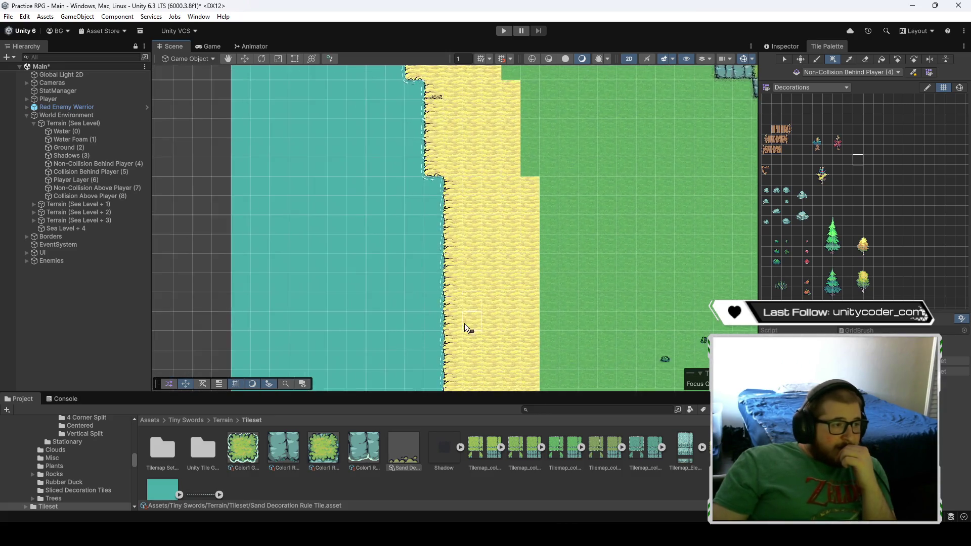
- In the Sand Decoration Rule Tile settings, keep 10 sprites and set Noise to 0.89
{"action": "left_click", "coordinate": [775, 47]}
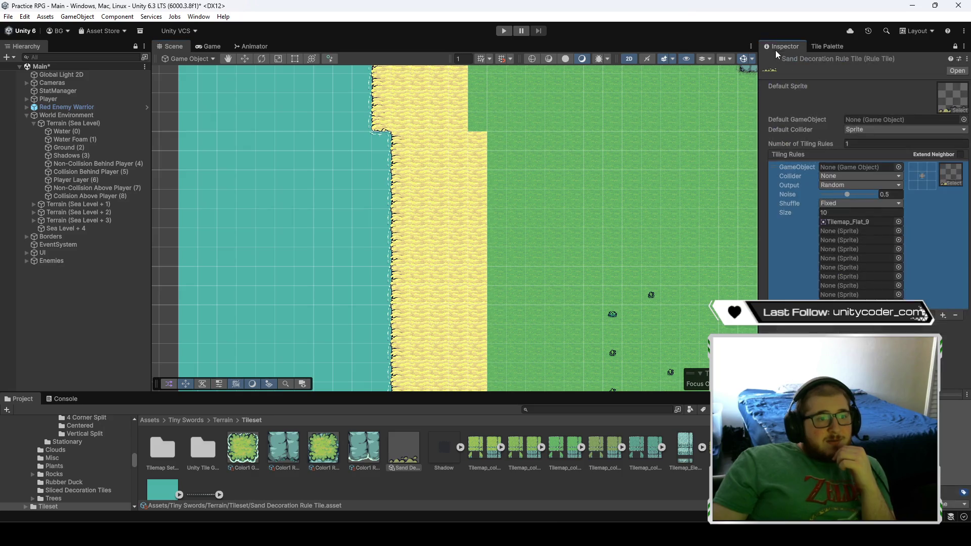
{"action": "double_click", "coordinate": [856, 213]}
{"action": "type", "text": "5"}
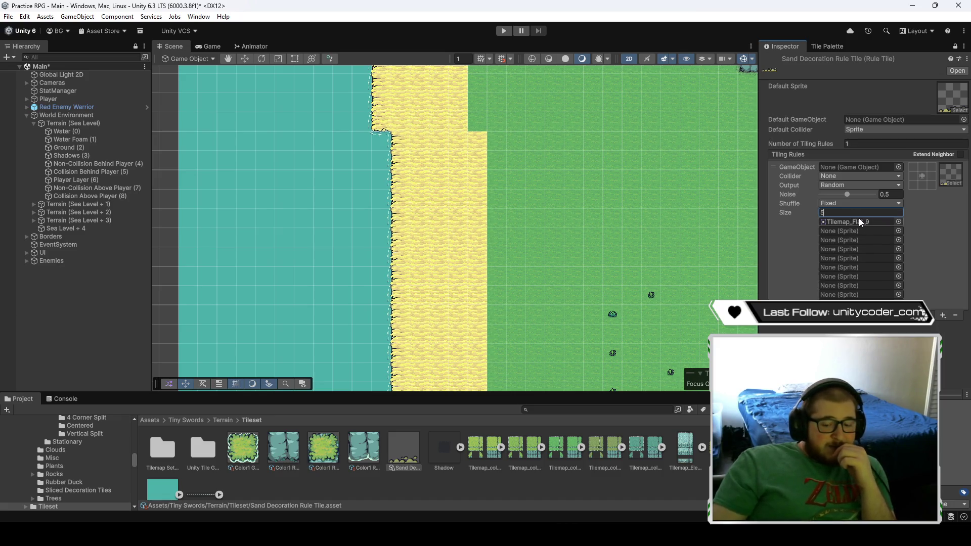
{"action": "key", "text": "Escape"}
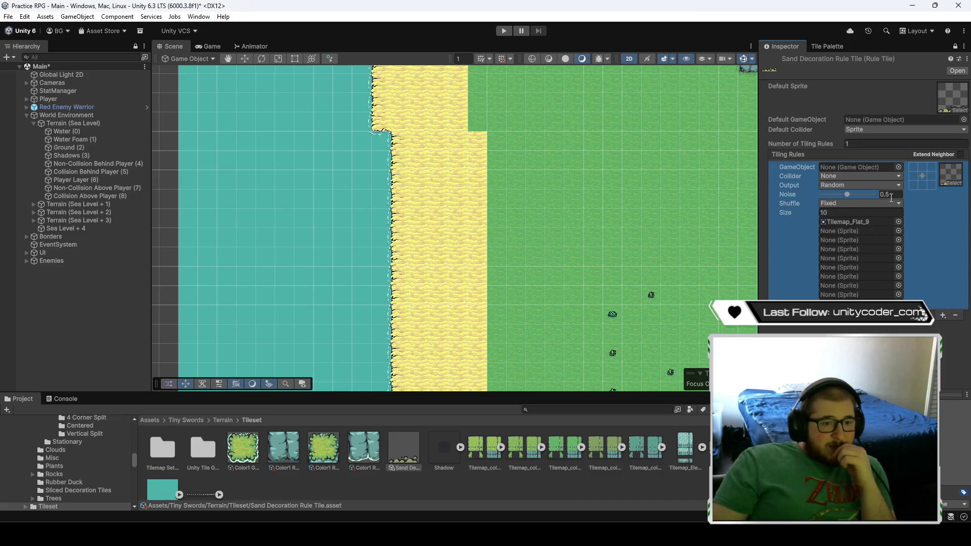
{"action": "scroll", "coordinate": [504, 220], "scroll_direction": "down", "scroll_amount": 3}
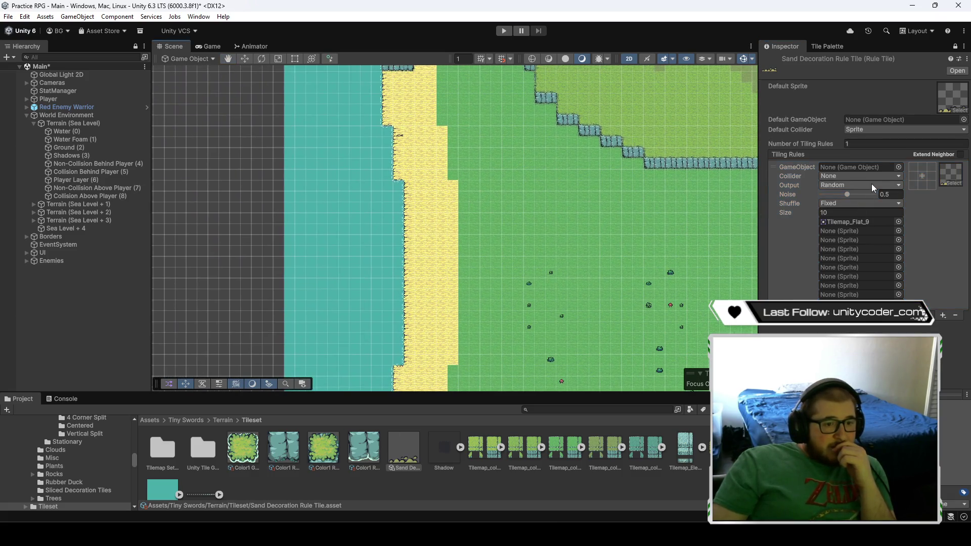
{"action": "left_click_drag", "start_coordinate": [848, 193], "coordinate": [860, 197]}
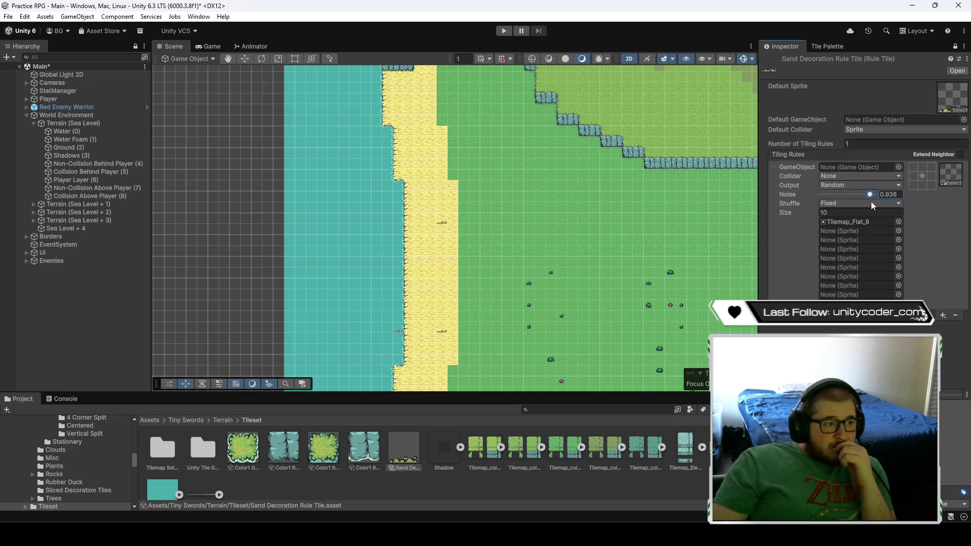
{"action": "left_click_drag", "start_coordinate": [869, 202], "coordinate": [869, 201]}
{"action": "left_click", "coordinate": [898, 194]}
{"action": "type", "text": ".89"}
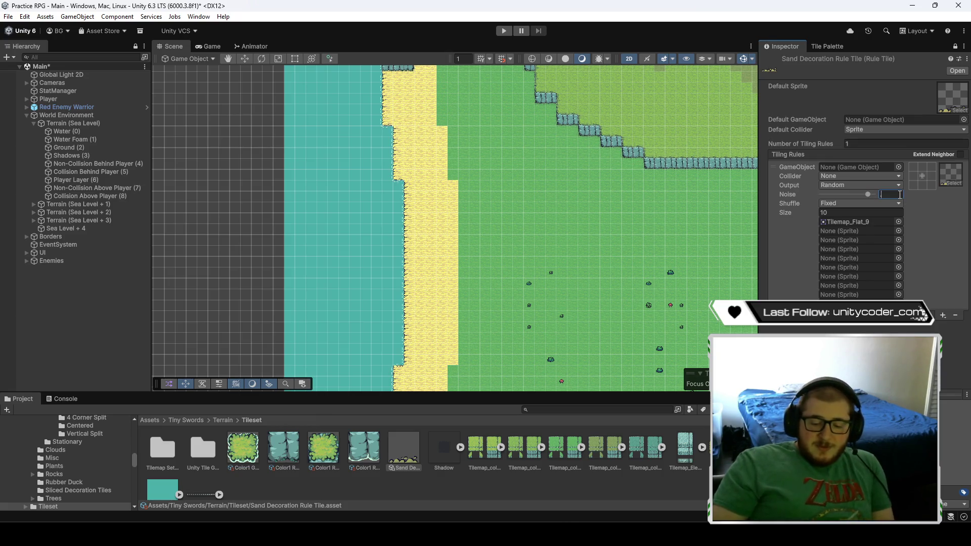
- Pan along the shore to check the scattered decorations
{"action": "mouse_move", "coordinate": [425, 229]}
{"action": "left_mouse_down"}
{"action": "mouse_move", "coordinate": [453, 239]}
{"action": "mouse_move", "coordinate": [479, 143]}
{"action": "mouse_move", "coordinate": [478, 263]}
{"action": "left_mouse_up"}
{"action": "scroll", "coordinate": [479, 265], "scroll_direction": "up", "scroll_amount": 3}
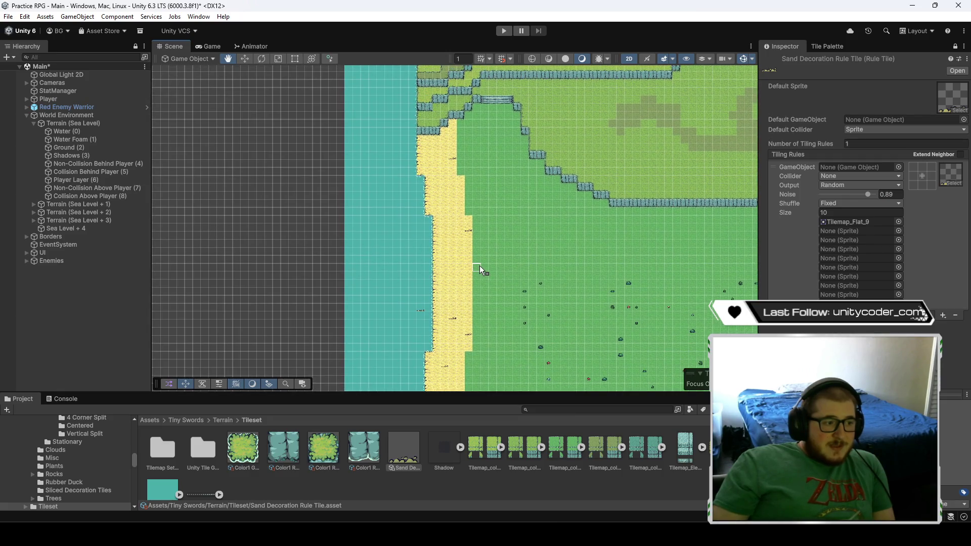
{"action": "key", "text": "Down"}
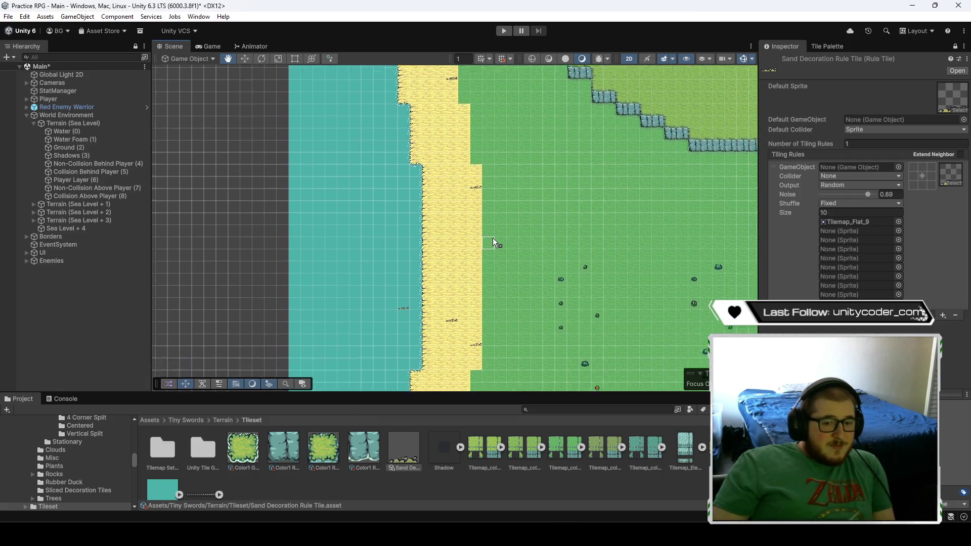
{"action": "key", "text": "Left"}
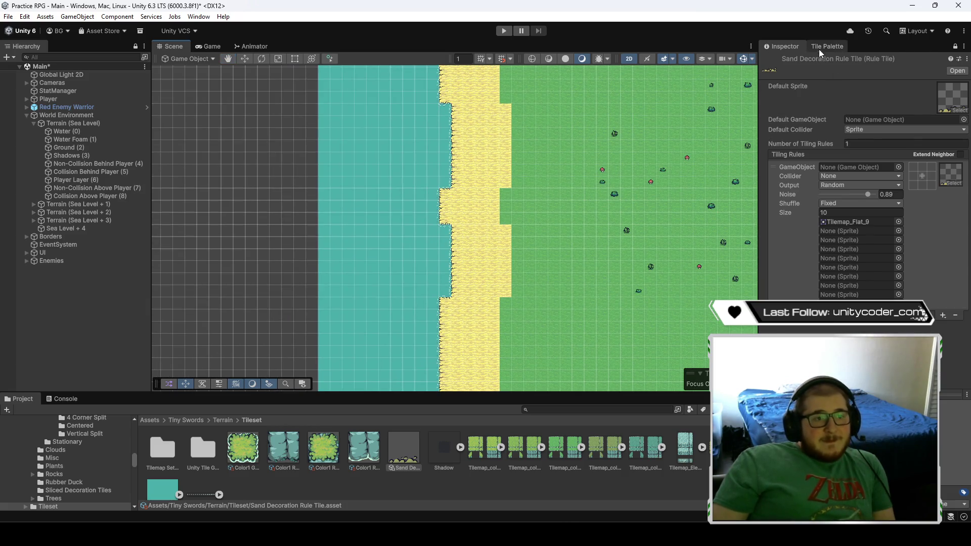
- Back in the Decorations palette, box-fill the western sand strip with decorations
{"action": "left_click", "coordinate": [827, 46]}
{"action": "key", "text": "Up"}
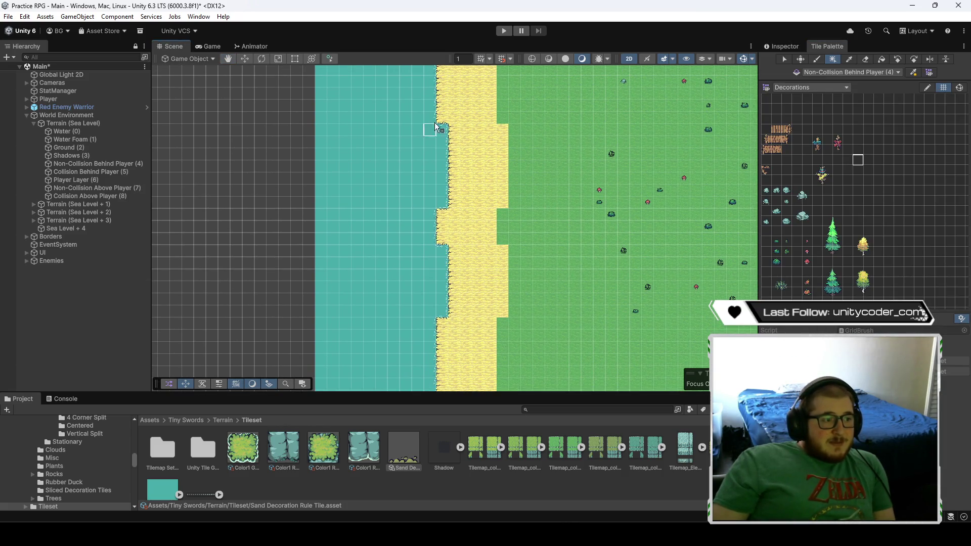
{"action": "key", "text": "Left"}
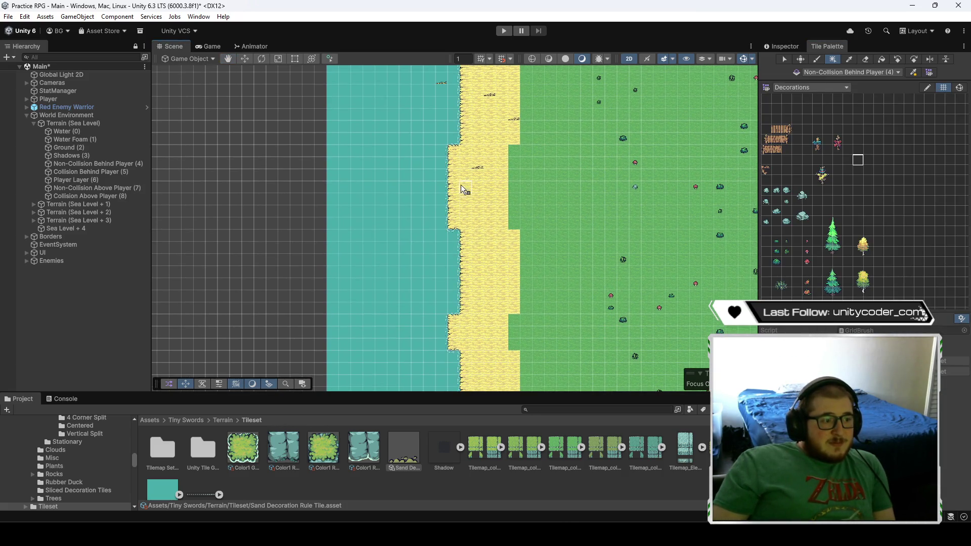
{"action": "left_click_drag", "start_coordinate": [464, 190], "coordinate": [521, 389]}
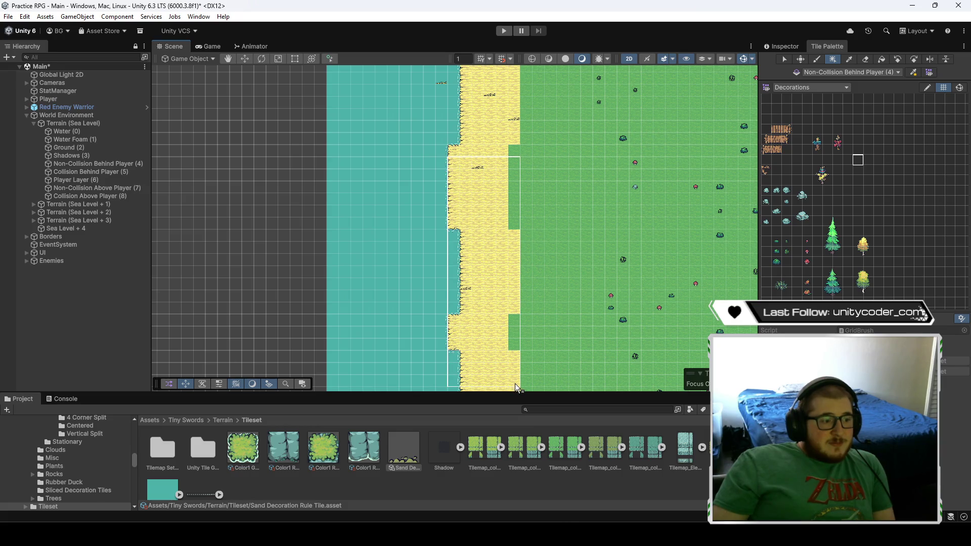
- Fill two stretches of the southern shore sand with decorations
{"action": "key", "text": "Down"}
{"action": "key", "text": "Right"}
{"action": "key", "text": "Down"}
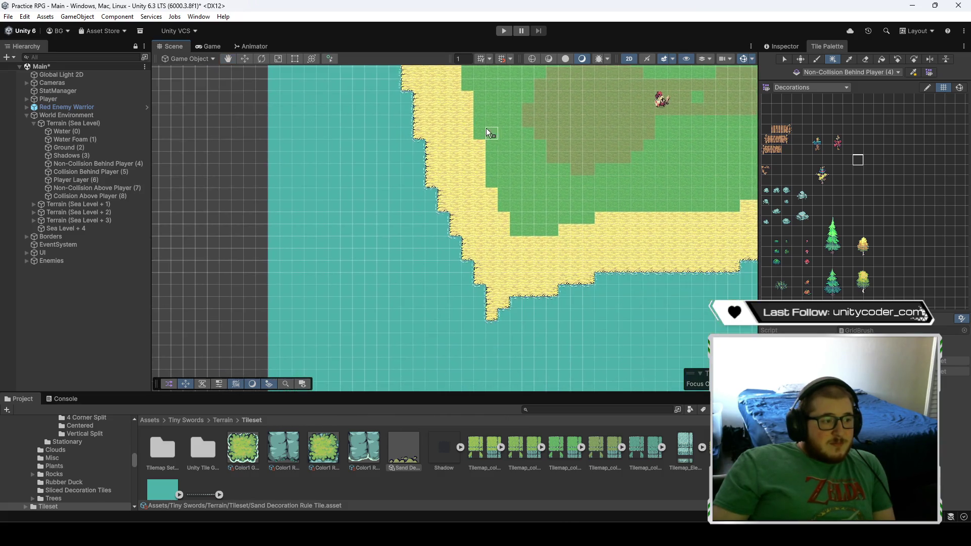
{"action": "key", "text": "Right"}
{"action": "key", "text": "Right"}
{"action": "key", "text": "Down"}
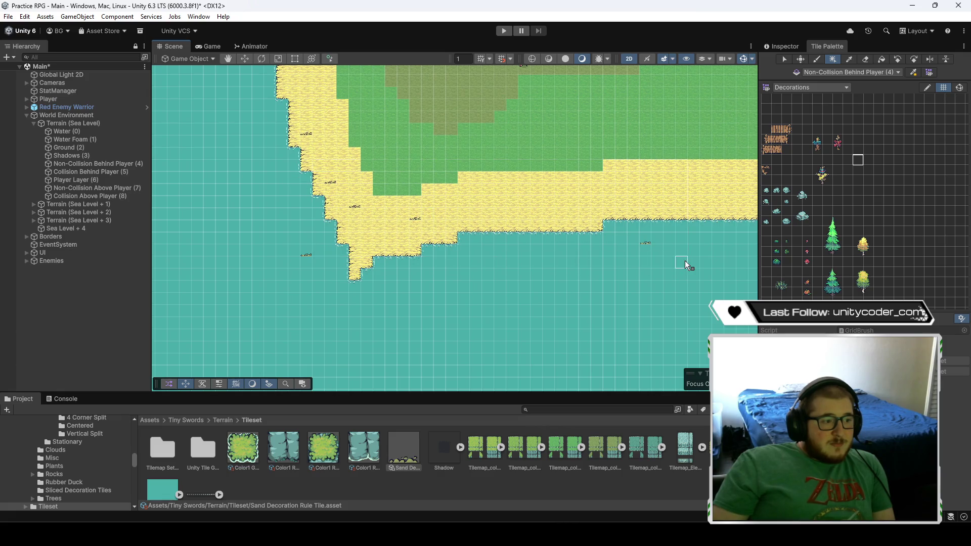
{"action": "key", "text": "Right"}
{"action": "left_click_drag", "start_coordinate": [296, 156], "coordinate": [681, 214]}
{"action": "key", "text": "Up"}
{"action": "mouse_move", "coordinate": [407, 188]}
{"action": "left_mouse_down"}
{"action": "mouse_move", "coordinate": [509, 238]}
{"action": "mouse_move", "coordinate": [707, 371]}
{"action": "left_mouse_up"}
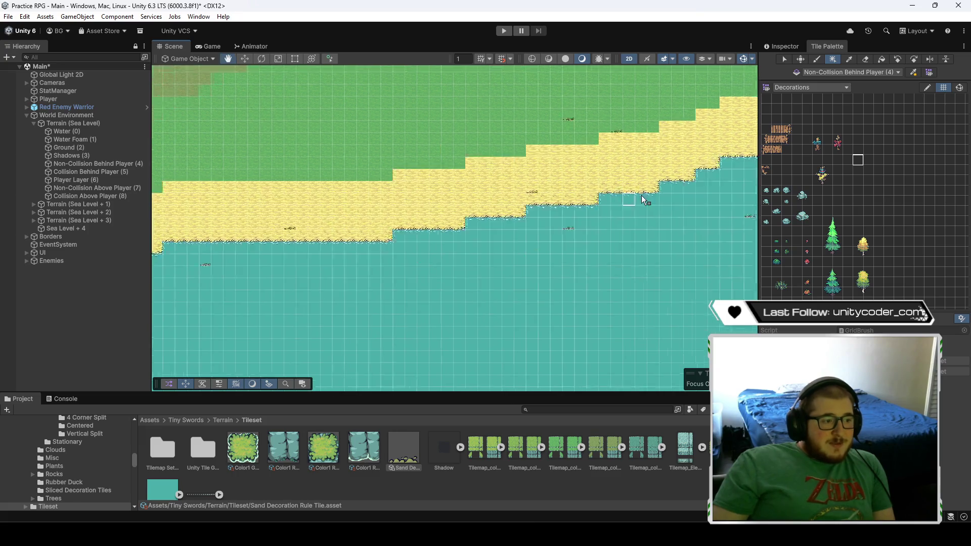
{"action": "key", "text": "Down"}
{"action": "key", "text": "Right"}
{"action": "scroll", "coordinate": [612, 261], "scroll_direction": "down", "scroll_amount": 5}
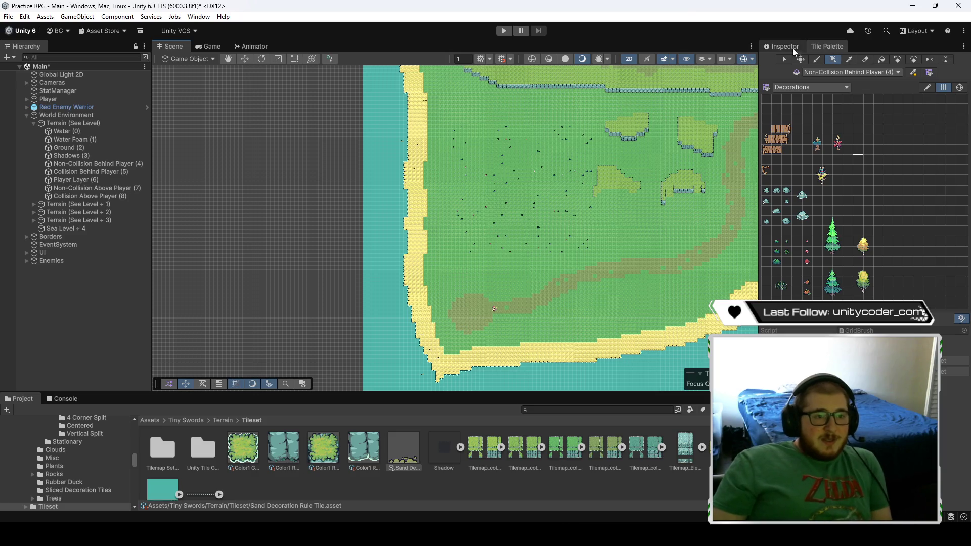
- Set the Sand Decoration Rule Tile's sprite Size to 8, after trying 5 and 7
{"action": "left_click", "coordinate": [781, 46]}
{"action": "left_click", "coordinate": [877, 210]}
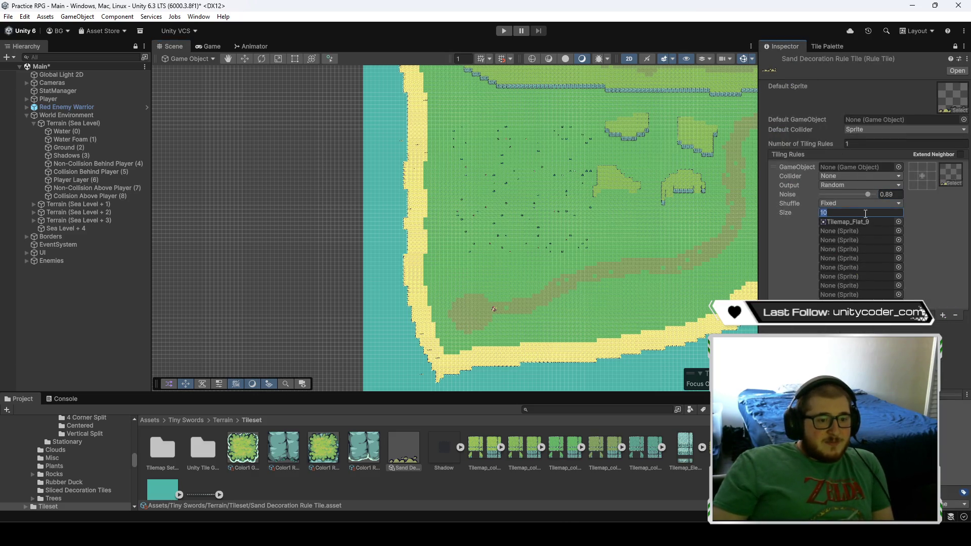
{"action": "type", "text": "5"}
{"action": "key", "text": "Return"}
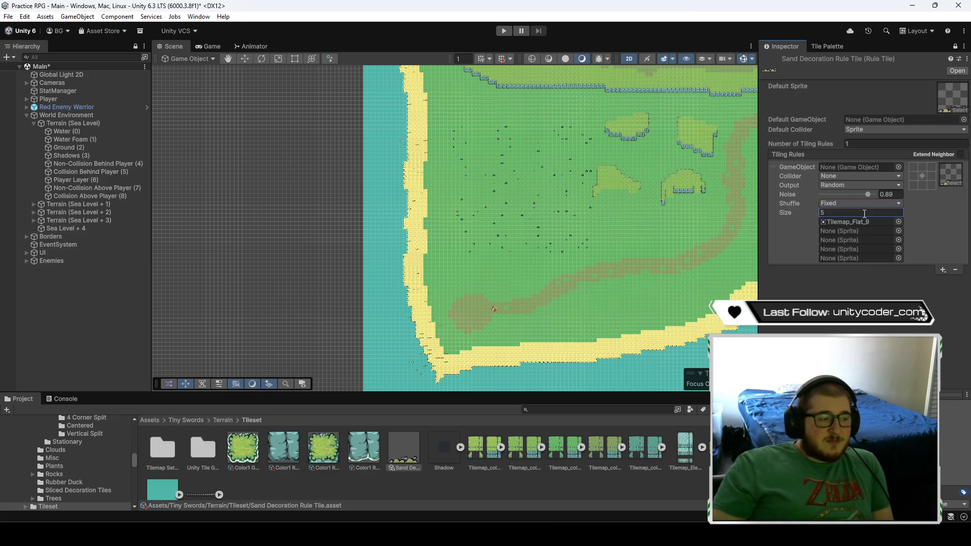
{"action": "scroll", "coordinate": [400, 152], "scroll_direction": "up", "scroll_amount": 10}
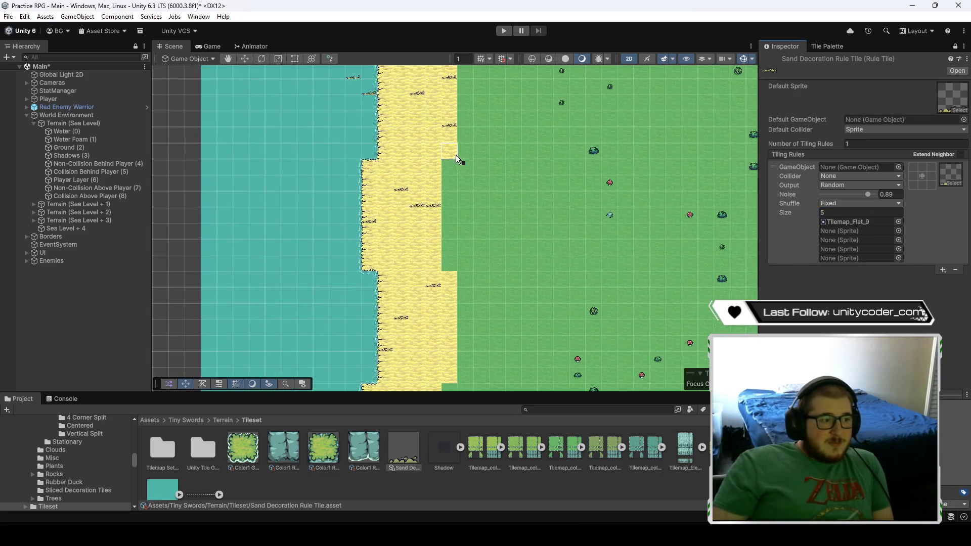
{"action": "scroll", "coordinate": [463, 213], "scroll_direction": "down", "scroll_amount": 5}
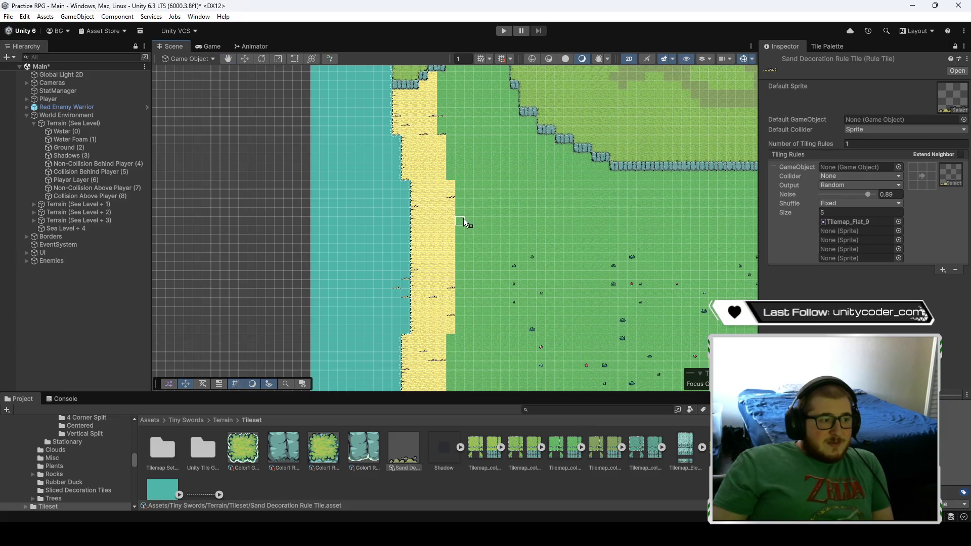
{"action": "left_click", "coordinate": [819, 215]}
{"action": "type", "text": "7"}
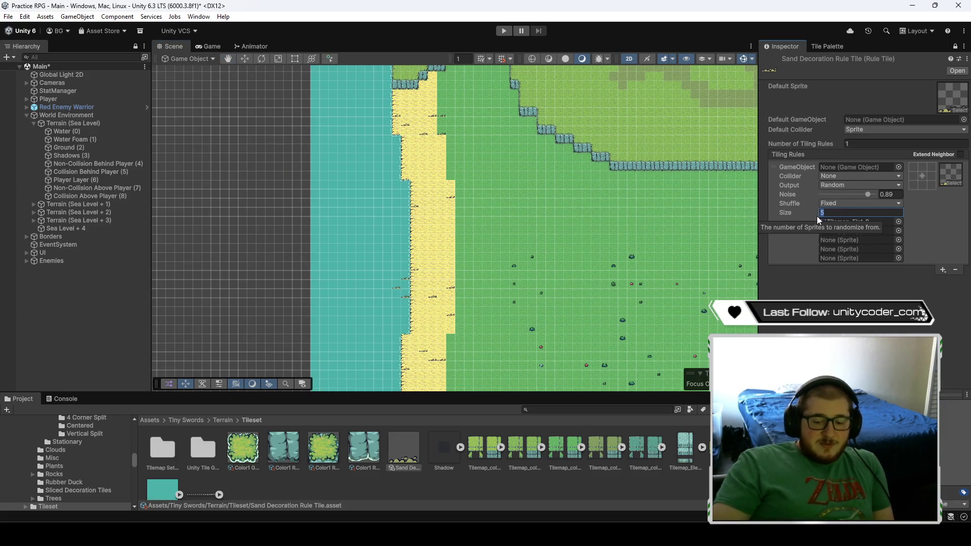
{"action": "key", "text": "Return"}
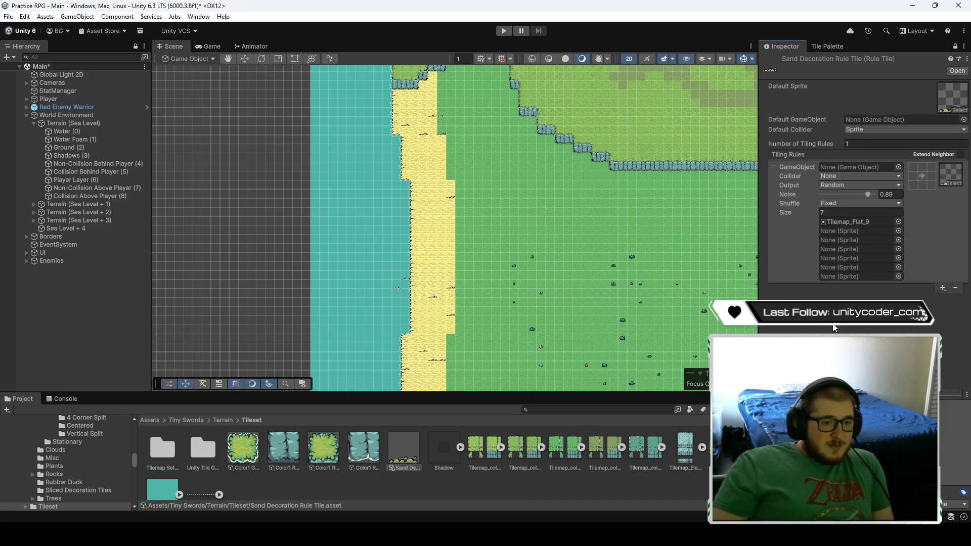
{"action": "left_click", "coordinate": [811, 212]}
{"action": "type", "text": "8"}
{"action": "key", "text": "Return"}
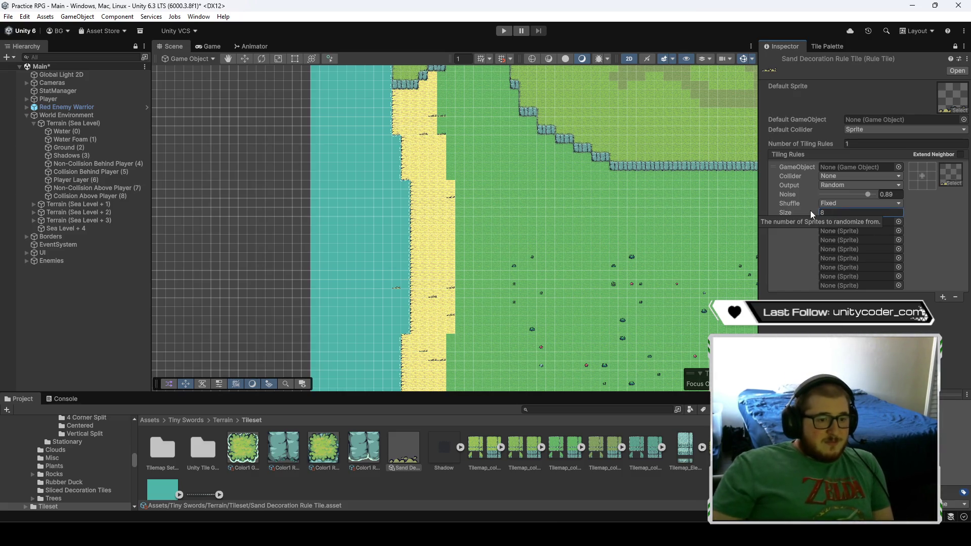
- Box-fill the bay's shore sand with decorations
{"action": "mouse_move", "coordinate": [450, 266]}
{"action": "left_mouse_down"}
{"action": "mouse_move", "coordinate": [481, 96]}
{"action": "mouse_move", "coordinate": [462, 300]}
{"action": "mouse_move", "coordinate": [460, 132]}
{"action": "mouse_move", "coordinate": [436, 252]}
{"action": "left_mouse_up"}
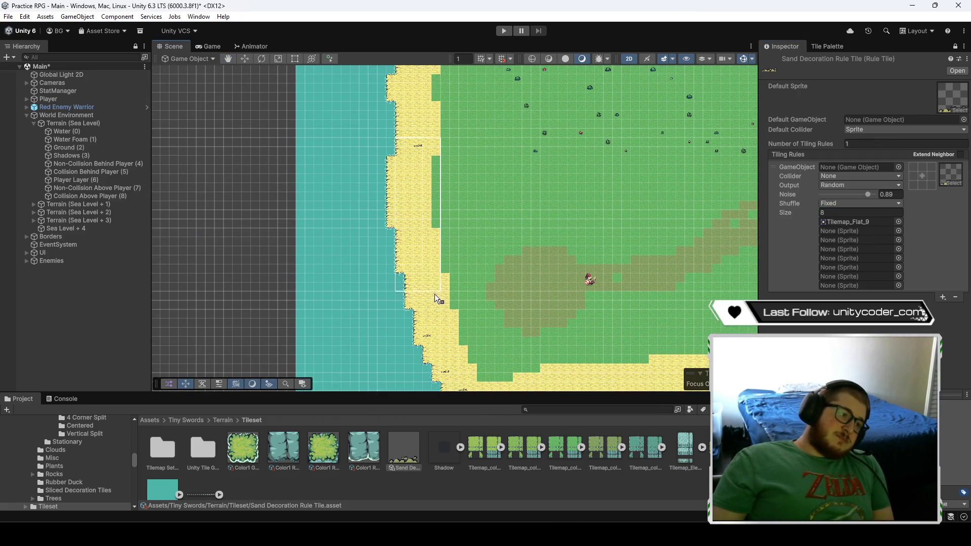
{"action": "left_click_drag", "start_coordinate": [464, 338], "coordinate": [421, 171]}
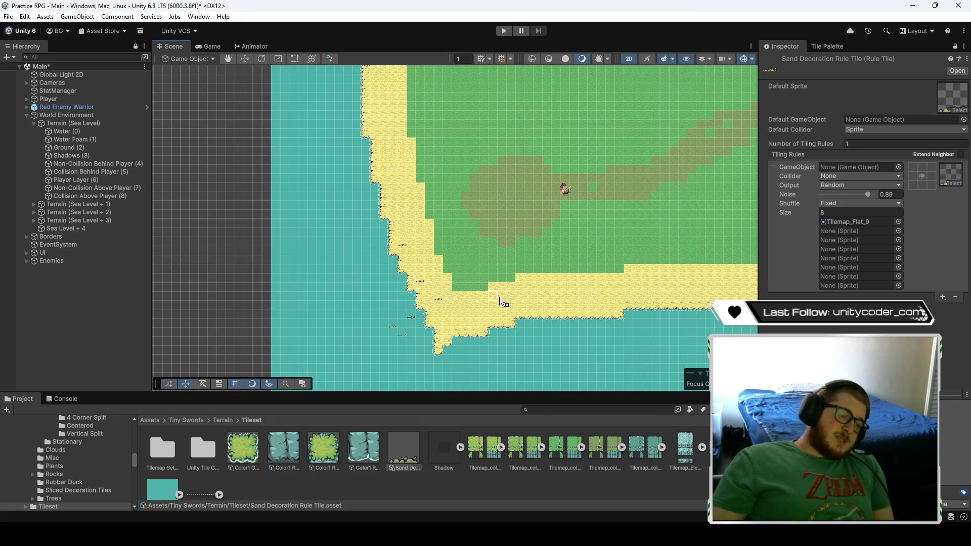
{"action": "left_click_drag", "start_coordinate": [499, 296], "coordinate": [314, 187]}
{"action": "mouse_move", "coordinate": [635, 193]}
{"action": "left_mouse_down"}
{"action": "mouse_move", "coordinate": [279, 207]}
{"action": "mouse_move", "coordinate": [619, 249]}
{"action": "mouse_move", "coordinate": [468, 268]}
{"action": "left_mouse_up"}
{"action": "left_click_drag", "start_coordinate": [586, 317], "coordinate": [439, 214]}
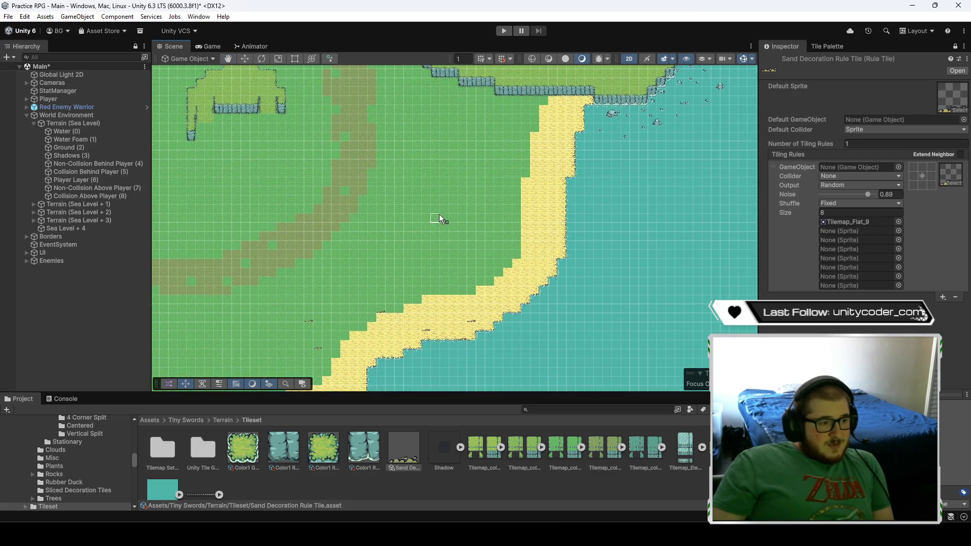
{"action": "mouse_move", "coordinate": [581, 243]}
{"action": "left_mouse_down"}
{"action": "mouse_move", "coordinate": [577, 335]}
{"action": "mouse_move", "coordinate": [381, 316]}
{"action": "mouse_move", "coordinate": [616, 309]}
{"action": "mouse_move", "coordinate": [508, 202]}
{"action": "mouse_move", "coordinate": [449, 262]}
{"action": "left_mouse_up"}
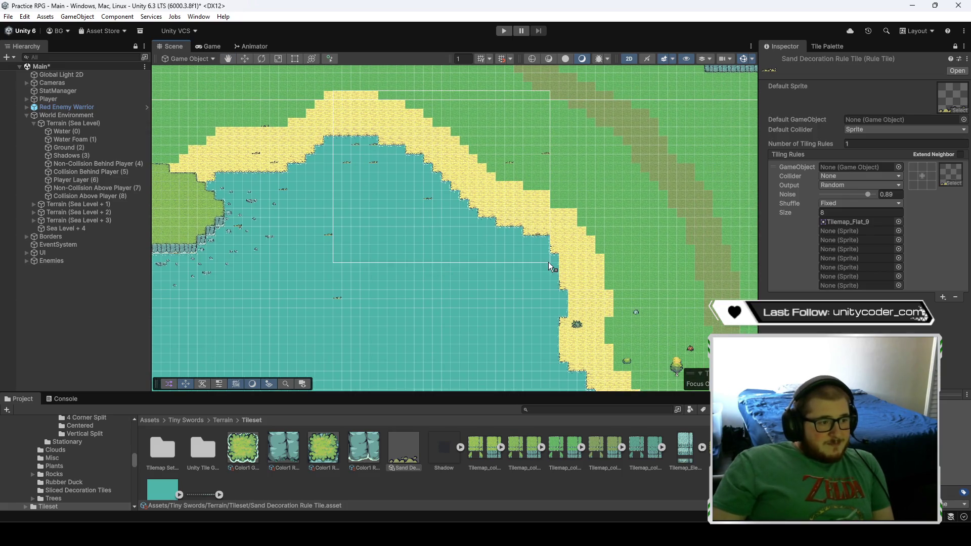
{"action": "left_click_drag", "start_coordinate": [545, 231], "coordinate": [451, 117]}
- Fill the lower shore sand near the dock and return to the Decorations palette
{"action": "mouse_move", "coordinate": [545, 326]}
{"action": "left_mouse_down"}
{"action": "mouse_move", "coordinate": [427, 207]}
{"action": "mouse_move", "coordinate": [393, 199]}
{"action": "mouse_move", "coordinate": [384, 232]}
{"action": "mouse_move", "coordinate": [401, 200]}
{"action": "left_mouse_up"}
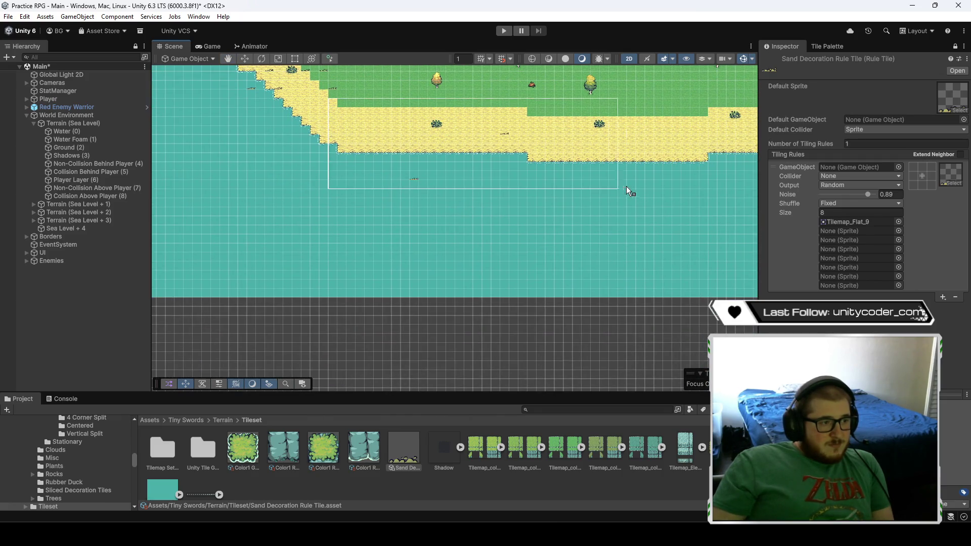
{"action": "left_click_drag", "start_coordinate": [629, 191], "coordinate": [367, 276]}
{"action": "left_click_drag", "start_coordinate": [554, 264], "coordinate": [398, 276]}
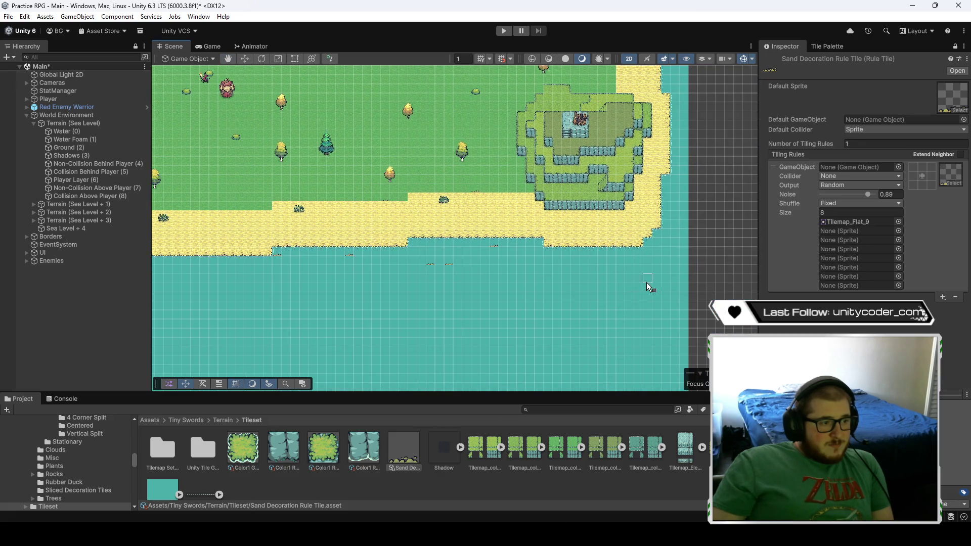
{"action": "left_click", "coordinate": [827, 46]}
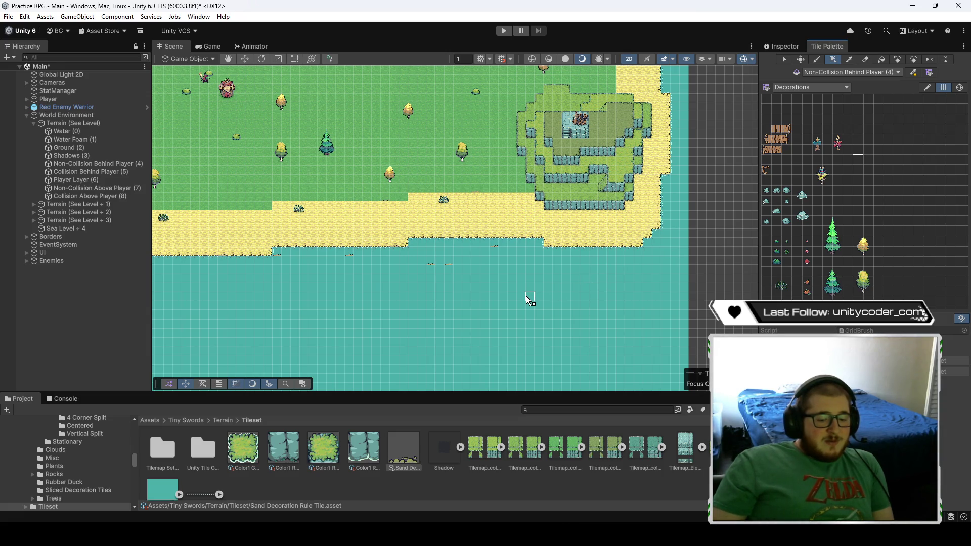
{"action": "left_click_drag", "start_coordinate": [577, 257], "coordinate": [463, 313]}
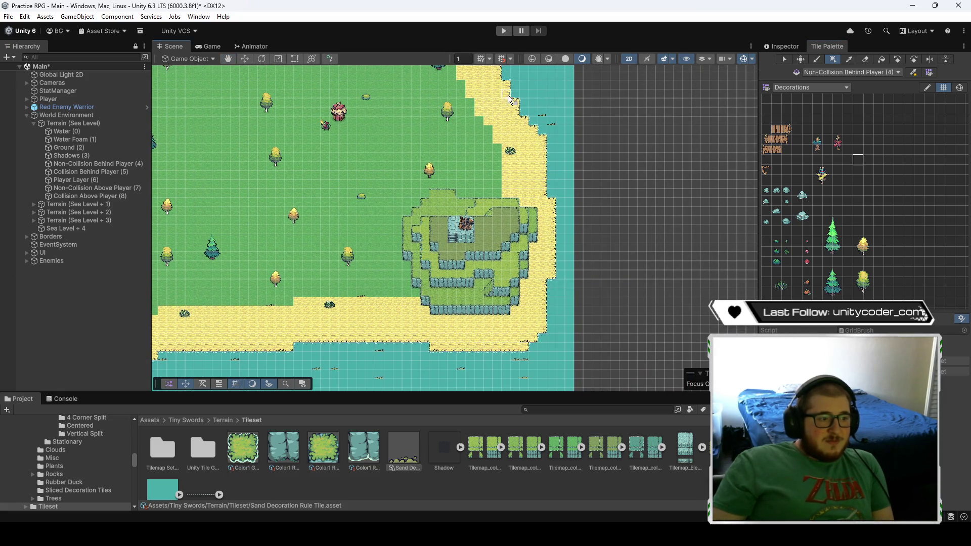
{"action": "left_click_drag", "start_coordinate": [553, 276], "coordinate": [527, 302]}
{"action": "scroll", "coordinate": [493, 272], "scroll_direction": "down", "scroll_amount": 5}
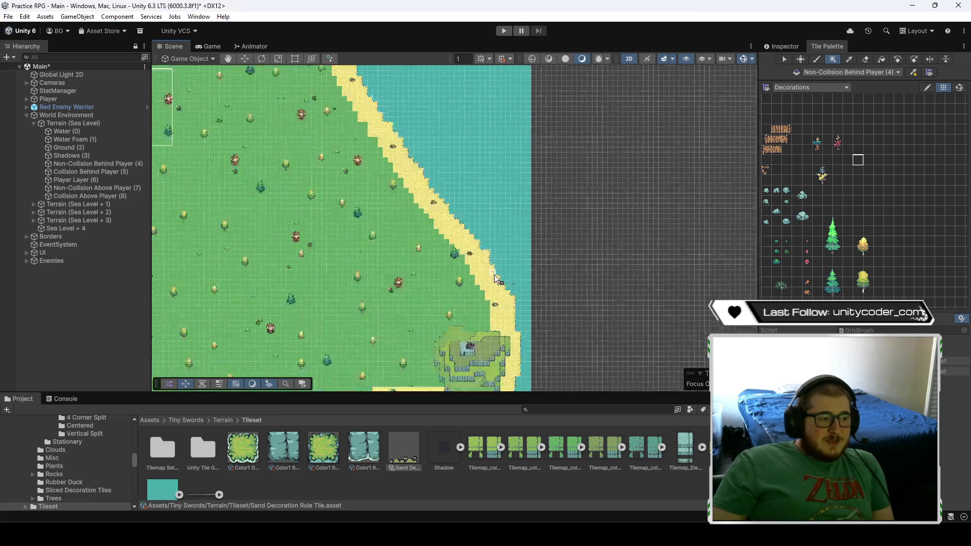
{"action": "scroll", "coordinate": [493, 271], "scroll_direction": "down", "scroll_amount": 2}
{"action": "mouse_move", "coordinate": [450, 275]}
{"action": "left_mouse_down"}
{"action": "mouse_move", "coordinate": [518, 273]}
{"action": "mouse_move", "coordinate": [532, 294]}
{"action": "left_mouse_up"}
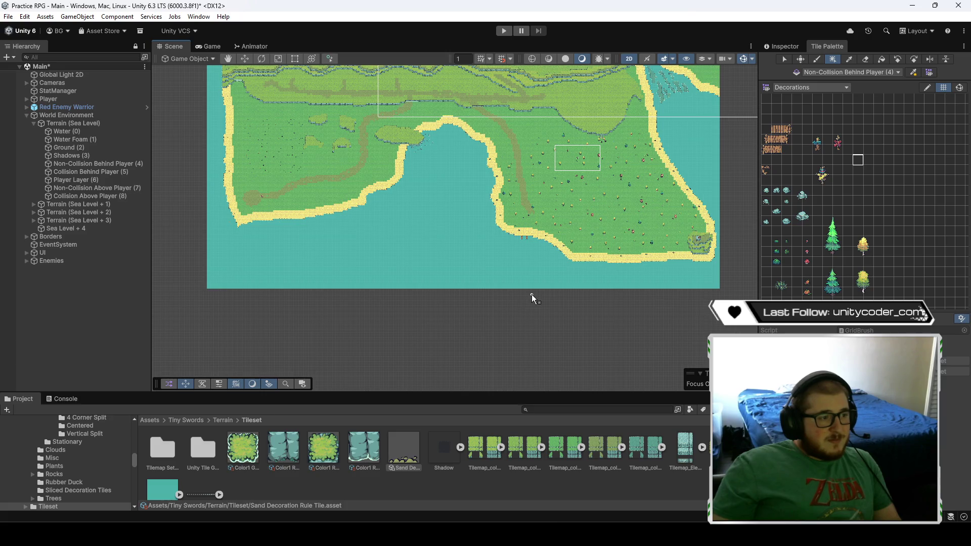
{"action": "left_click_drag", "start_coordinate": [341, 271], "coordinate": [404, 272]}
{"action": "scroll", "coordinate": [453, 247], "scroll_direction": "up", "scroll_amount": 5}
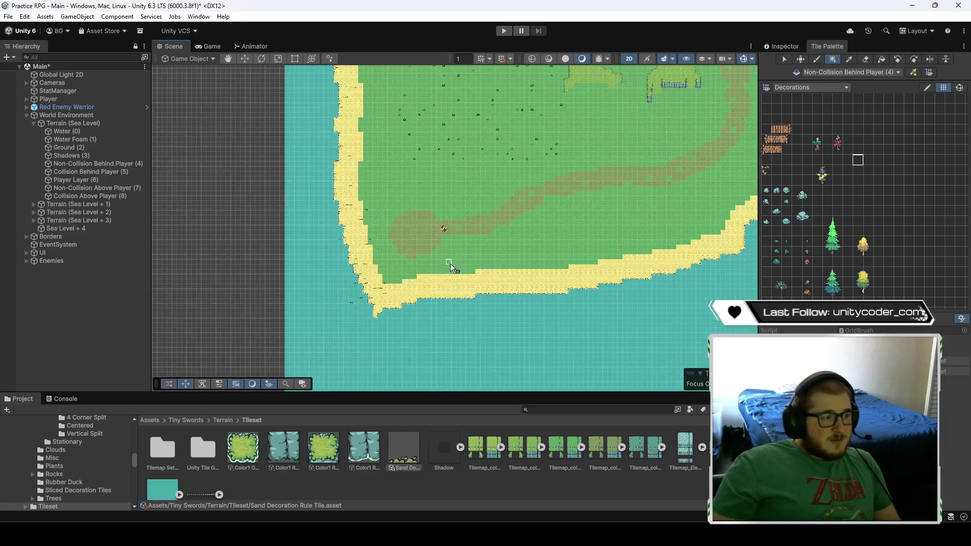
{"action": "left_click_drag", "start_coordinate": [385, 164], "coordinate": [401, 260]}
{"action": "scroll", "coordinate": [390, 212], "scroll_direction": "up", "scroll_amount": 3}
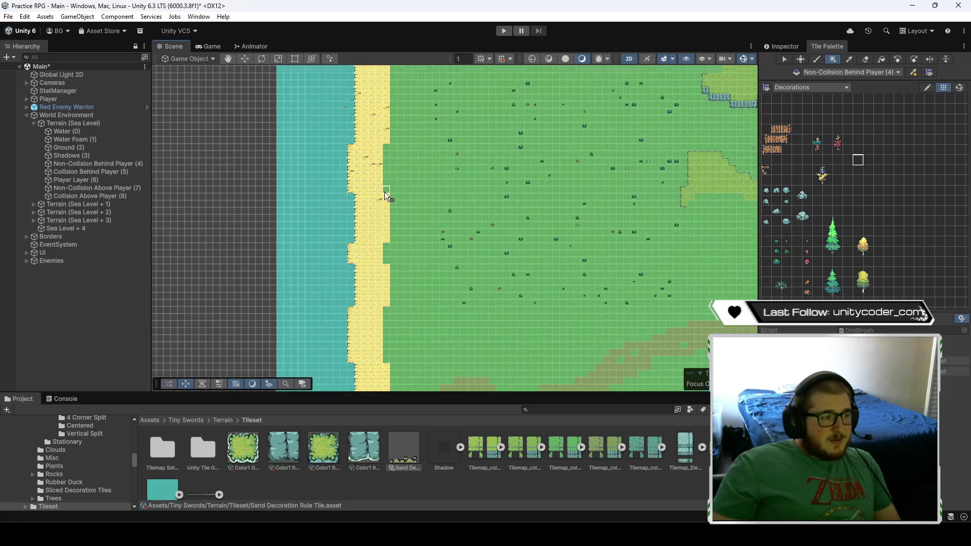
{"action": "left_click_drag", "start_coordinate": [385, 194], "coordinate": [448, 290]}
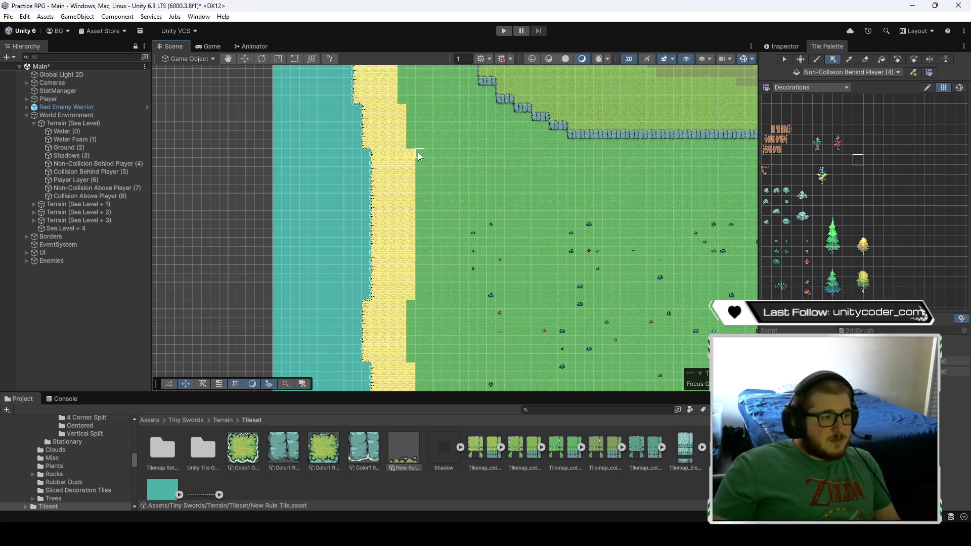
{"action": "left_click_drag", "start_coordinate": [417, 153], "coordinate": [443, 217]}
{"action": "key", "text": "Down"}
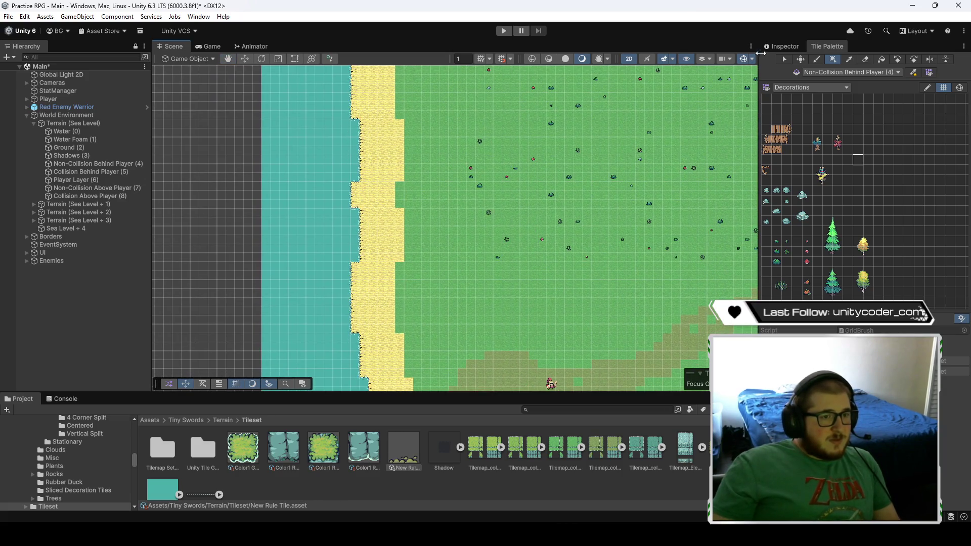
- Give the New Rule Tile's tiling rule Noise 0.89 and six sprite slots
{"action": "left_click", "coordinate": [781, 46]}
{"action": "left_click_drag", "start_coordinate": [848, 195], "coordinate": [852, 195]}
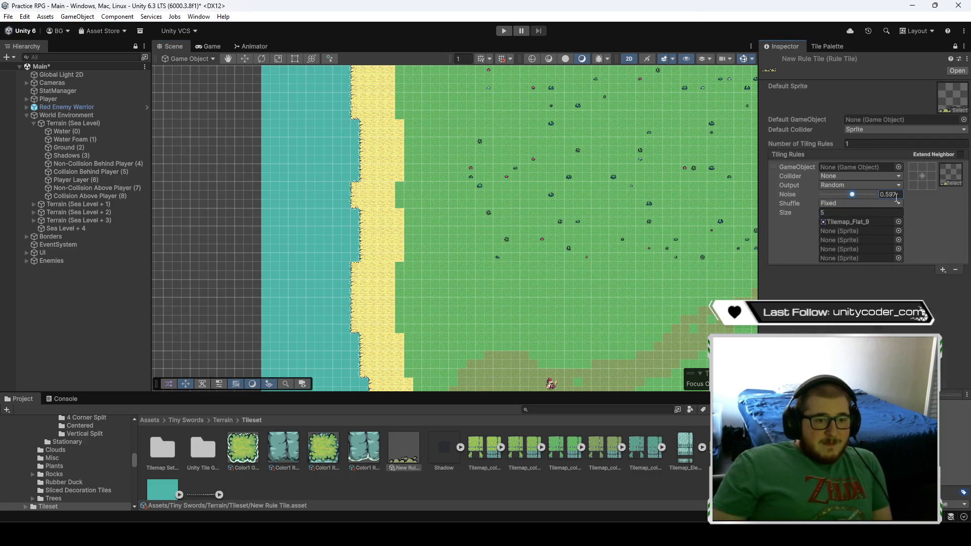
{"action": "type", "text": ".89"}
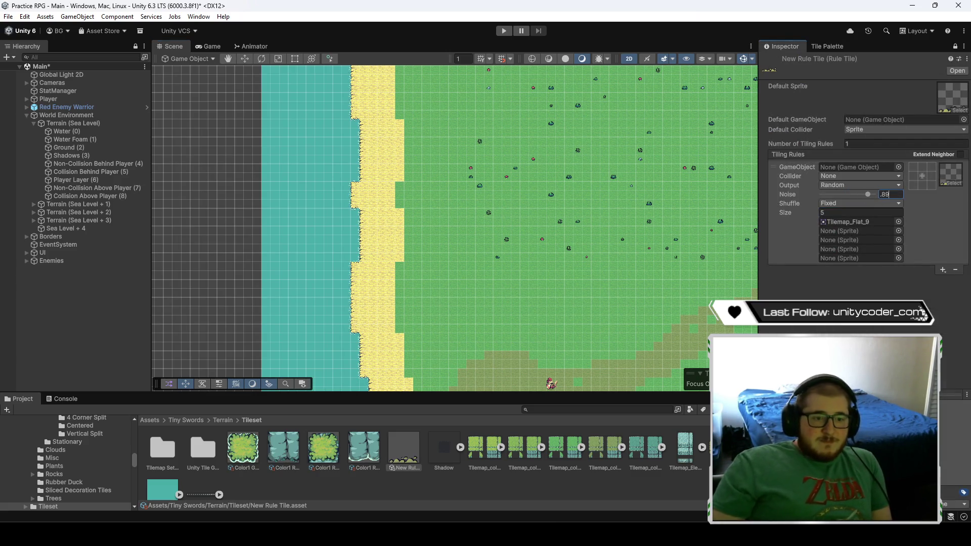
{"action": "left_click", "coordinate": [828, 215]}
{"action": "type", "text": "6"}
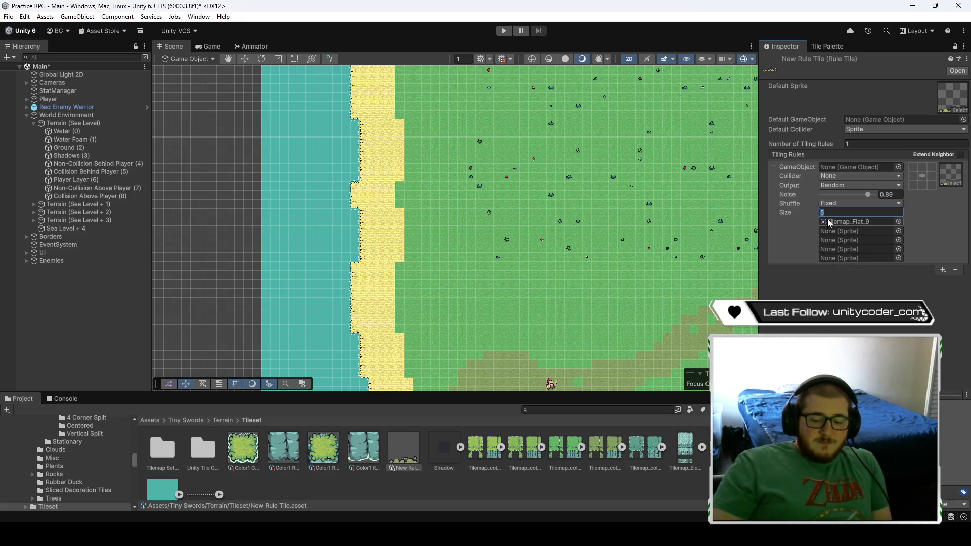
{"action": "key", "text": "Return"}
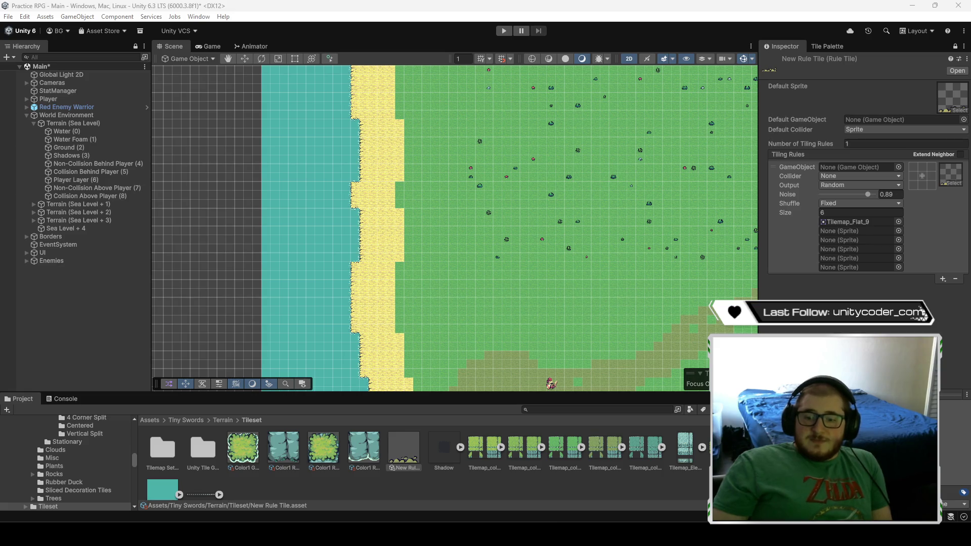
{"action": "left_click", "coordinate": [860, 212]}
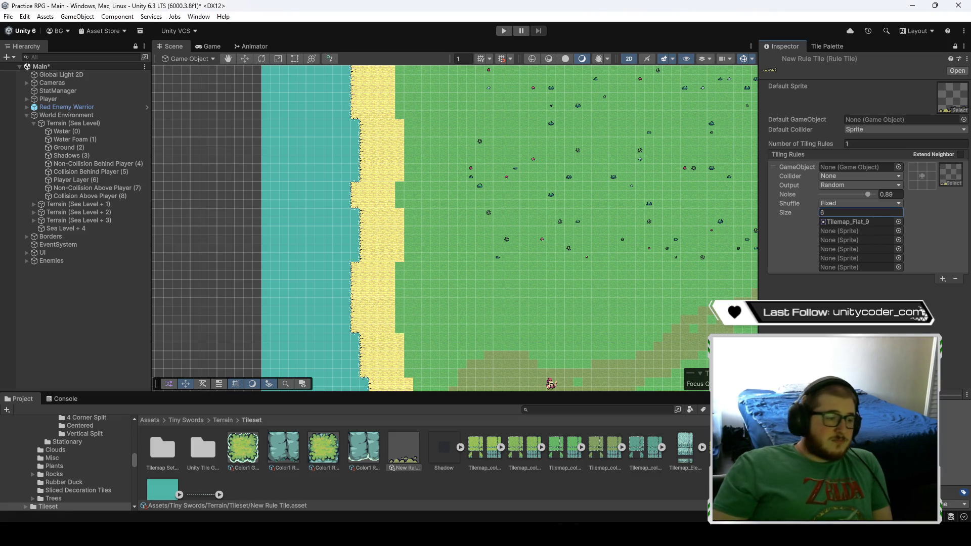
- Select the New Rule Tile asset in the Project window
{"action": "scroll", "coordinate": [409, 214], "scroll_direction": "down", "scroll_amount": 1}
{"action": "key", "text": "Left"}
{"action": "key", "text": "Up"}
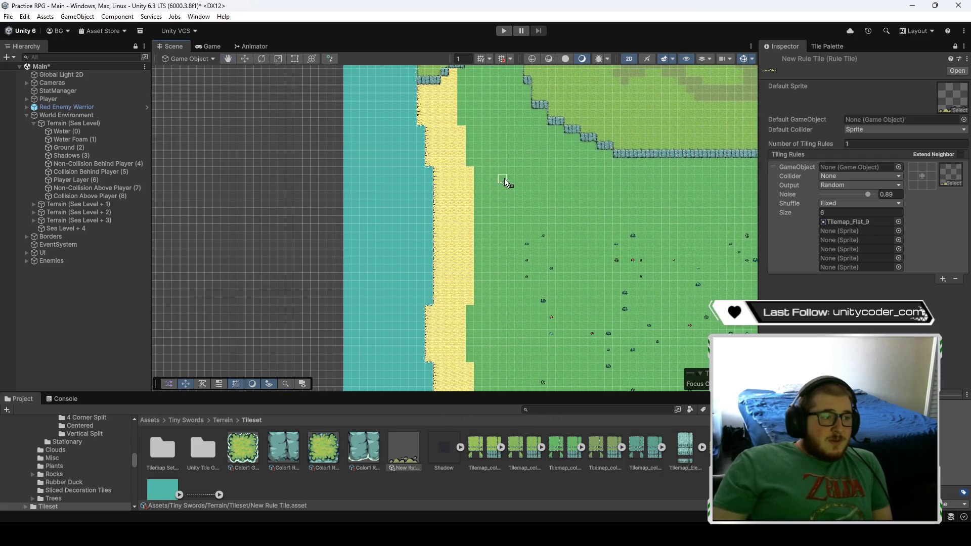
{"action": "left_click", "coordinate": [405, 468]}
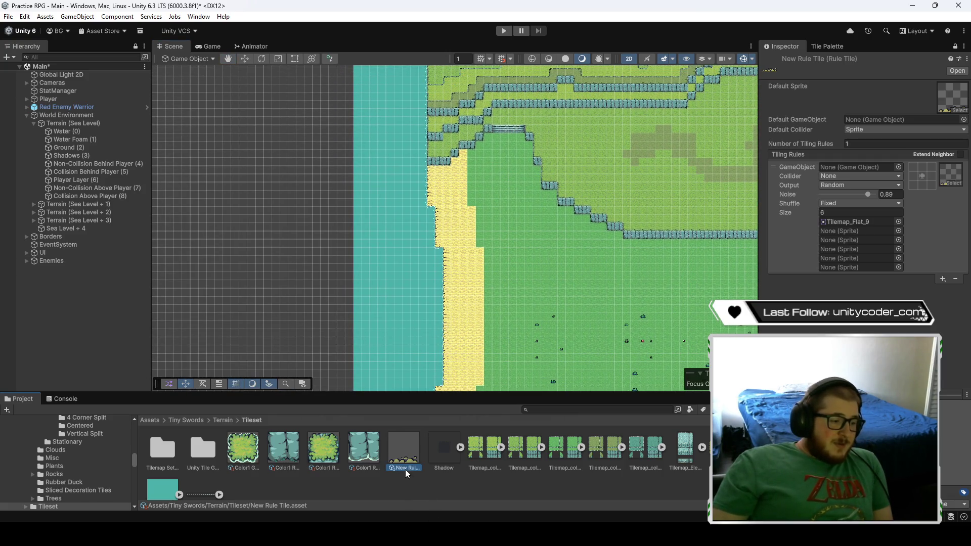
- Rename the asset to 'Sand Decoration Rule Tile' and choose its cell in the Decorations palette
{"action": "type", "text": "Sand Decoration Rule"}
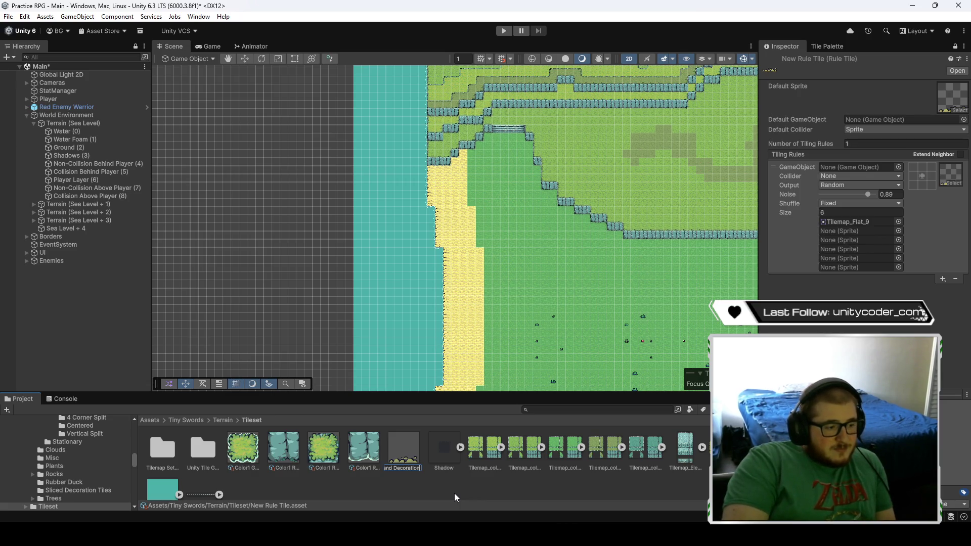
{"action": "type", "text": " Tile"}
{"action": "key", "text": "Return"}
{"action": "left_click", "coordinate": [827, 46]}
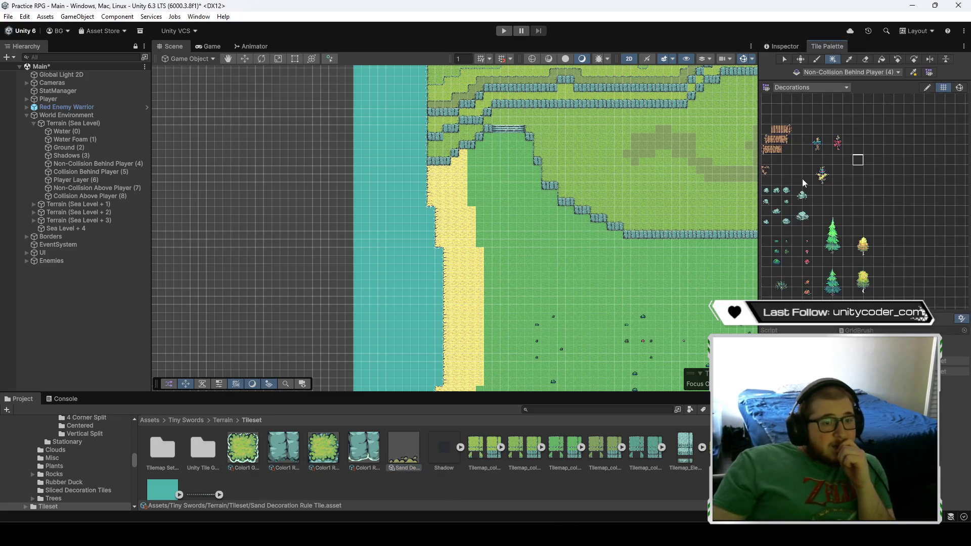
{"action": "left_click", "coordinate": [858, 160]}
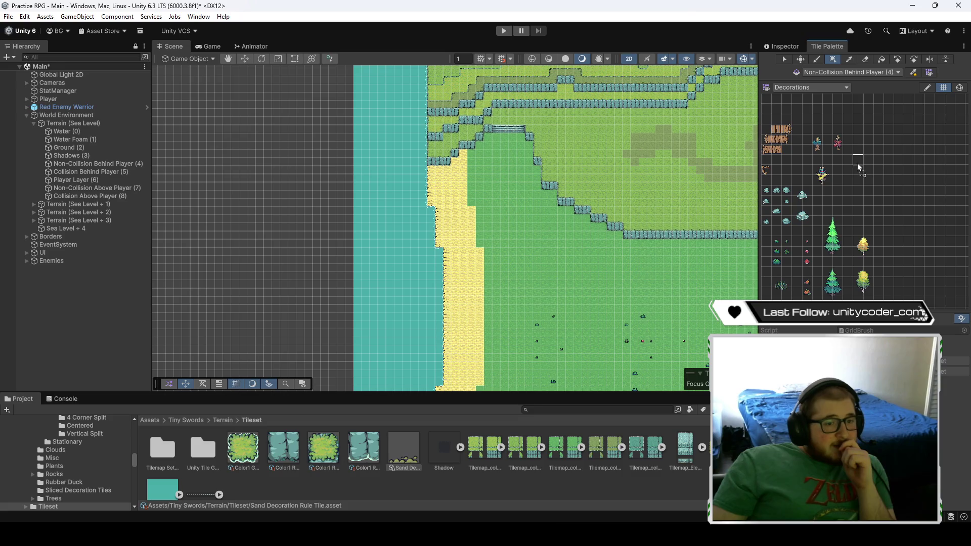
{"action": "left_click_drag", "start_coordinate": [847, 202], "coordinate": [911, 186]}
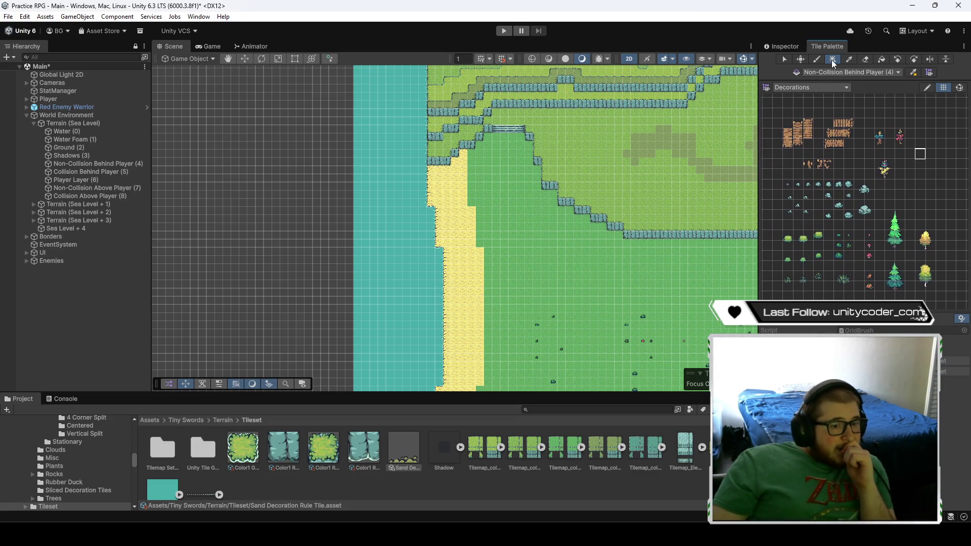
- Box-fill the western sand strip, then make Shadows (3) the active tilemap
{"action": "mouse_move", "coordinate": [430, 171]}
{"action": "left_mouse_down"}
{"action": "mouse_move", "coordinate": [451, 219]}
{"action": "mouse_move", "coordinate": [482, 380]}
{"action": "left_mouse_up"}
{"action": "left_click", "coordinate": [785, 47]}
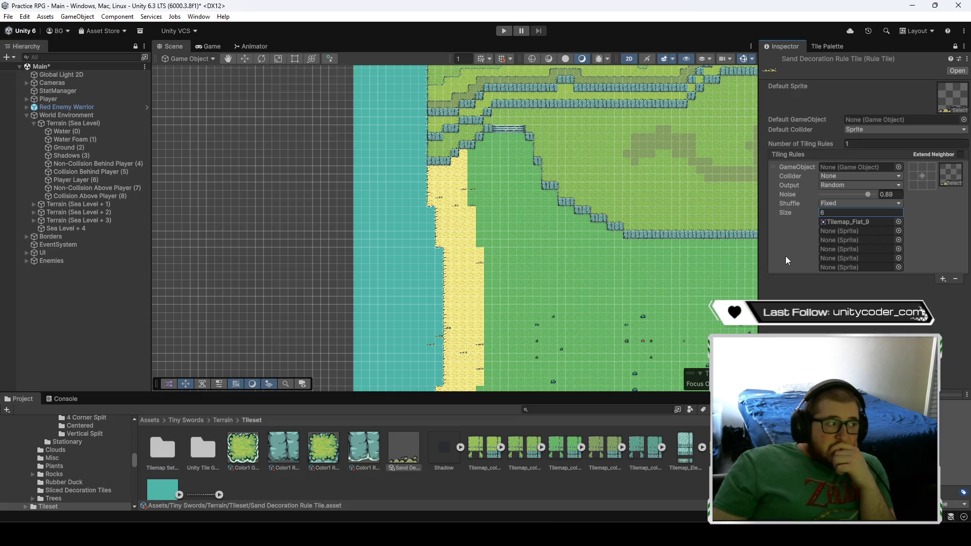
{"action": "left_click", "coordinate": [828, 46]}
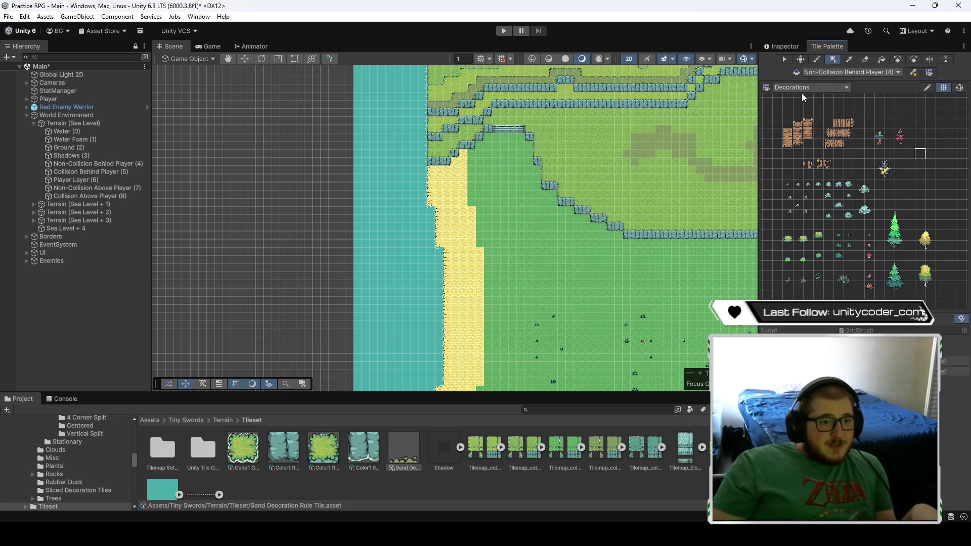
{"action": "double_click", "coordinate": [70, 156]}
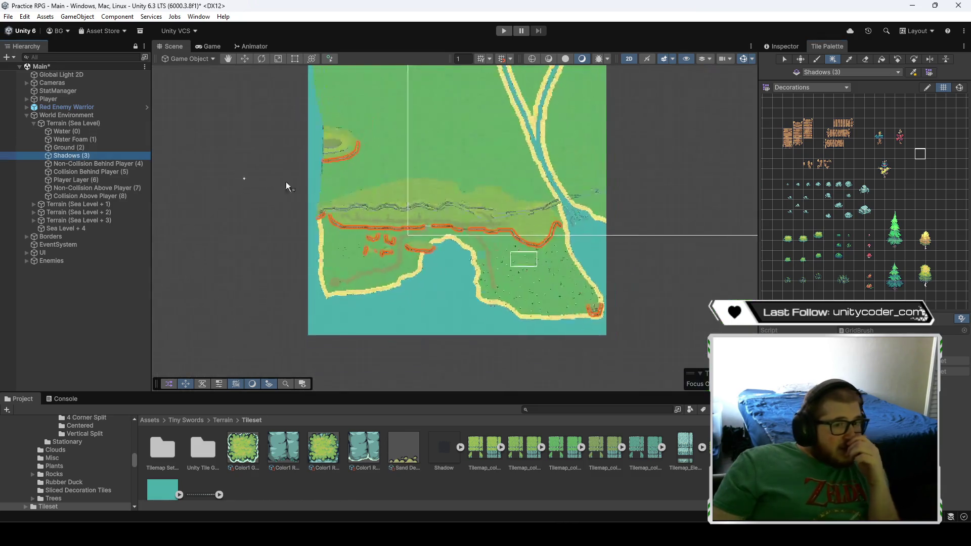
- Scatter sand decorations down the western beach and across the southern beach and shallows
{"action": "scroll", "coordinate": [320, 229], "scroll_direction": "up", "scroll_amount": 5}
{"action": "scroll", "coordinate": [302, 228], "scroll_direction": "up", "scroll_amount": 5}
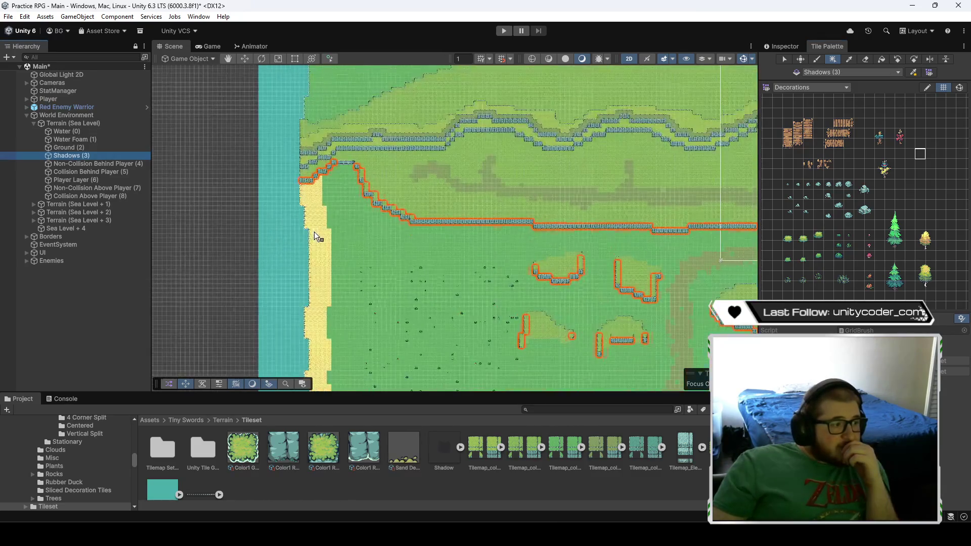
{"action": "left_click_drag", "start_coordinate": [338, 160], "coordinate": [374, 245]}
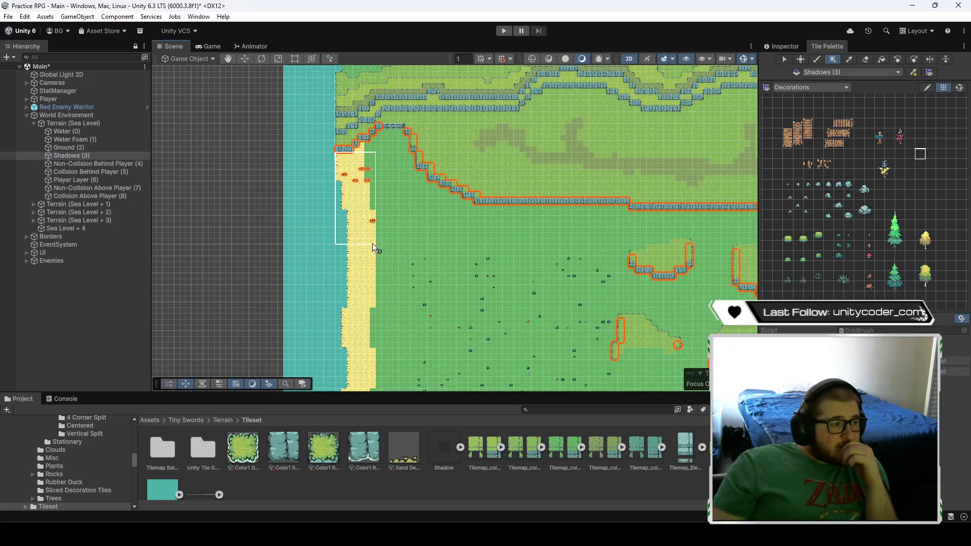
{"action": "left_click_drag", "start_coordinate": [374, 391], "coordinate": [373, 392]}
{"action": "mouse_move", "coordinate": [374, 391]}
{"action": "left_mouse_down"}
{"action": "mouse_move", "coordinate": [416, 195]}
{"action": "mouse_move", "coordinate": [363, 129]}
{"action": "left_mouse_up"}
{"action": "mouse_move", "coordinate": [390, 186]}
{"action": "left_mouse_down"}
{"action": "mouse_move", "coordinate": [400, 331]}
{"action": "mouse_move", "coordinate": [429, 368]}
{"action": "left_mouse_up"}
{"action": "left_click_drag", "start_coordinate": [568, 371], "coordinate": [338, 235]}
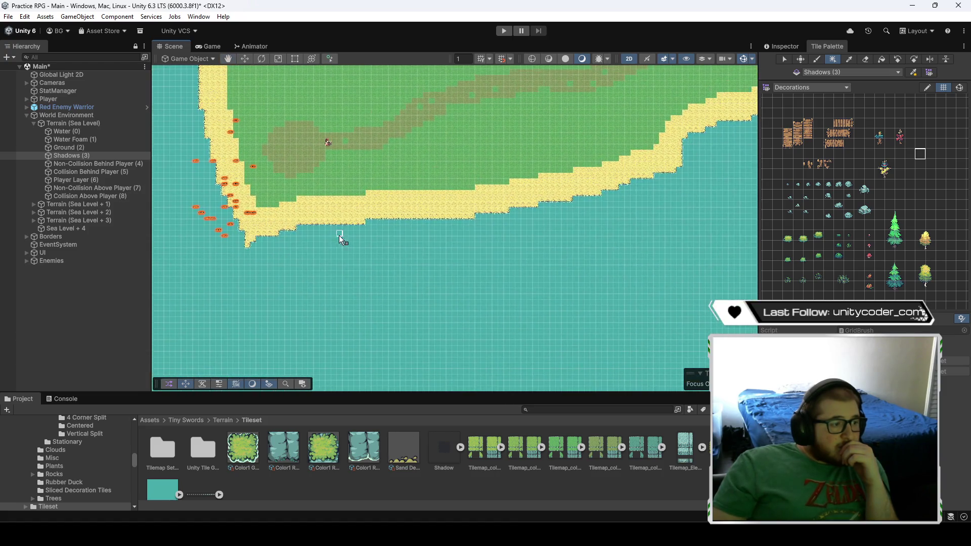
{"action": "left_click_drag", "start_coordinate": [432, 244], "coordinate": [436, 244]}
{"action": "left_click_drag", "start_coordinate": [584, 236], "coordinate": [394, 247]}
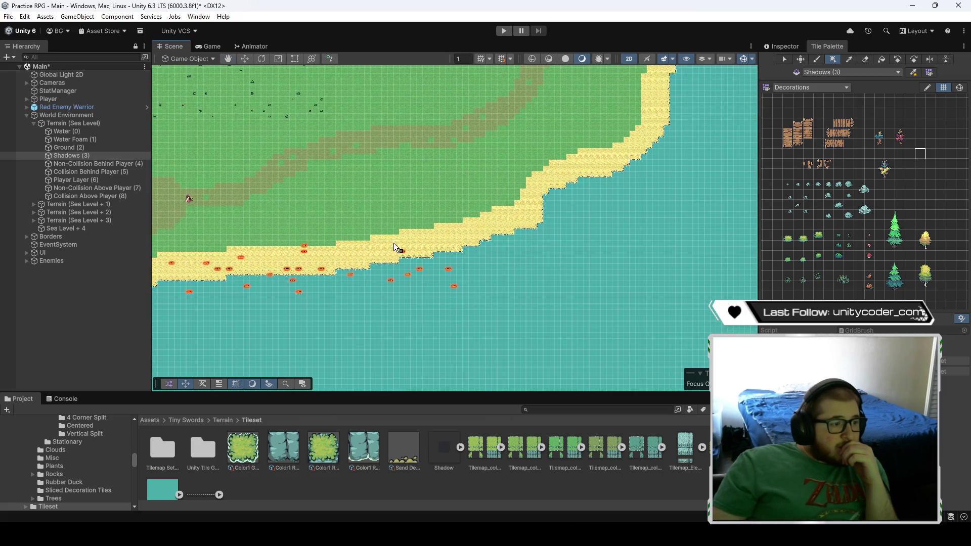
{"action": "left_click_drag", "start_coordinate": [498, 257], "coordinate": [499, 257]}
{"action": "left_click_drag", "start_coordinate": [420, 201], "coordinate": [541, 263]}
{"action": "mouse_move", "coordinate": [505, 160]}
{"action": "left_mouse_down"}
{"action": "mouse_move", "coordinate": [591, 233]}
{"action": "mouse_move", "coordinate": [614, 232]}
{"action": "left_mouse_up"}
- Continue the decorations along the beach below the cliffs and the eastern coast
{"action": "mouse_move", "coordinate": [588, 168]}
{"action": "left_mouse_down"}
{"action": "mouse_move", "coordinate": [544, 256]}
{"action": "mouse_move", "coordinate": [544, 287]}
{"action": "left_mouse_up"}
{"action": "mouse_move", "coordinate": [579, 124]}
{"action": "left_mouse_down"}
{"action": "mouse_move", "coordinate": [539, 159]}
{"action": "mouse_move", "coordinate": [596, 284]}
{"action": "mouse_move", "coordinate": [595, 318]}
{"action": "left_mouse_up"}
{"action": "left_click_drag", "start_coordinate": [656, 241], "coordinate": [527, 181]}
{"action": "left_click_drag", "start_coordinate": [651, 248], "coordinate": [523, 164]}
{"action": "mouse_move", "coordinate": [593, 228]}
{"action": "left_mouse_down"}
{"action": "mouse_move", "coordinate": [546, 197]}
{"action": "mouse_move", "coordinate": [508, 125]}
{"action": "mouse_move", "coordinate": [558, 334]}
{"action": "left_mouse_up"}
{"action": "left_click_drag", "start_coordinate": [562, 368], "coordinate": [513, 300]}
{"action": "mouse_move", "coordinate": [473, 227]}
{"action": "left_mouse_down"}
{"action": "mouse_move", "coordinate": [576, 283]}
{"action": "mouse_move", "coordinate": [376, 173]}
{"action": "left_mouse_up"}
{"action": "mouse_move", "coordinate": [441, 157]}
{"action": "left_mouse_down"}
{"action": "mouse_move", "coordinate": [526, 244]}
{"action": "mouse_move", "coordinate": [531, 263]}
{"action": "mouse_move", "coordinate": [473, 228]}
{"action": "left_mouse_up"}
{"action": "mouse_move", "coordinate": [429, 179]}
{"action": "left_mouse_down"}
{"action": "mouse_move", "coordinate": [471, 223]}
{"action": "mouse_move", "coordinate": [667, 219]}
{"action": "mouse_move", "coordinate": [741, 248]}
{"action": "mouse_move", "coordinate": [413, 282]}
{"action": "left_mouse_up"}
{"action": "mouse_move", "coordinate": [440, 241]}
{"action": "left_mouse_down"}
{"action": "mouse_move", "coordinate": [574, 289]}
{"action": "mouse_move", "coordinate": [468, 258]}
{"action": "mouse_move", "coordinate": [493, 283]}
{"action": "left_mouse_up"}
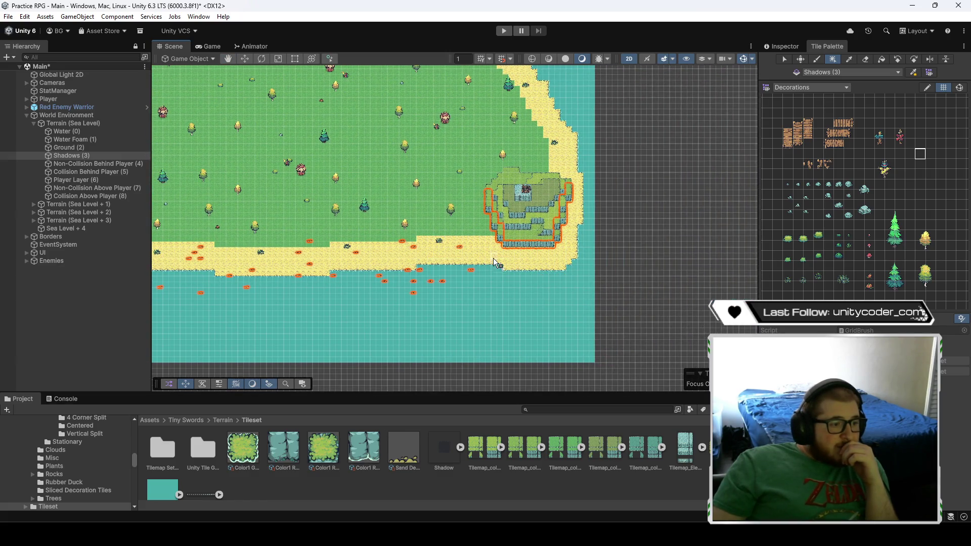
{"action": "left_click_drag", "start_coordinate": [558, 280], "coordinate": [569, 282]}
- Scatter decorations along the eastern shore and a patch of the upper shore
{"action": "scroll", "coordinate": [593, 203], "scroll_direction": "up", "scroll_amount": 2}
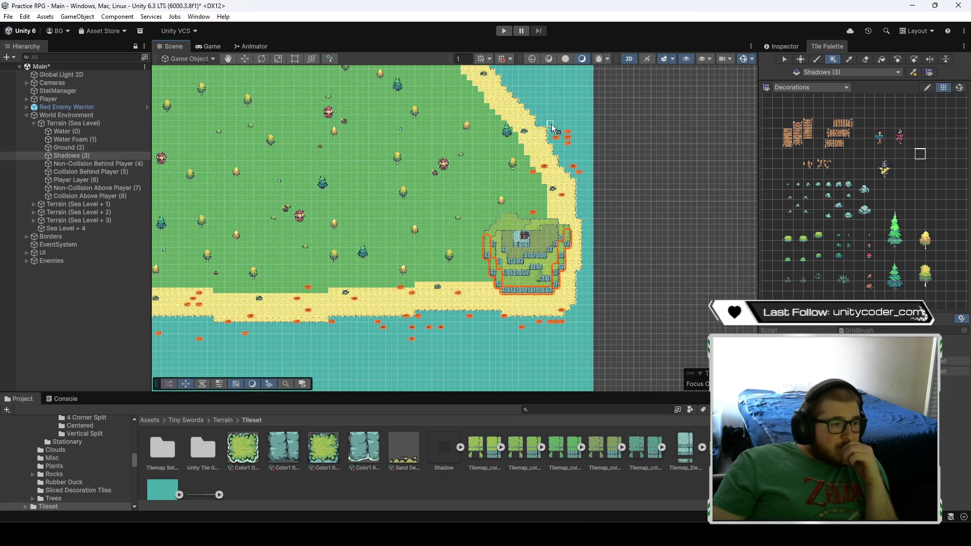
{"action": "scroll", "coordinate": [548, 185], "scroll_direction": "up", "scroll_amount": 3}
{"action": "mouse_move", "coordinate": [608, 239]}
{"action": "left_mouse_down"}
{"action": "mouse_move", "coordinate": [503, 136]}
{"action": "mouse_move", "coordinate": [486, 93]}
{"action": "left_mouse_up"}
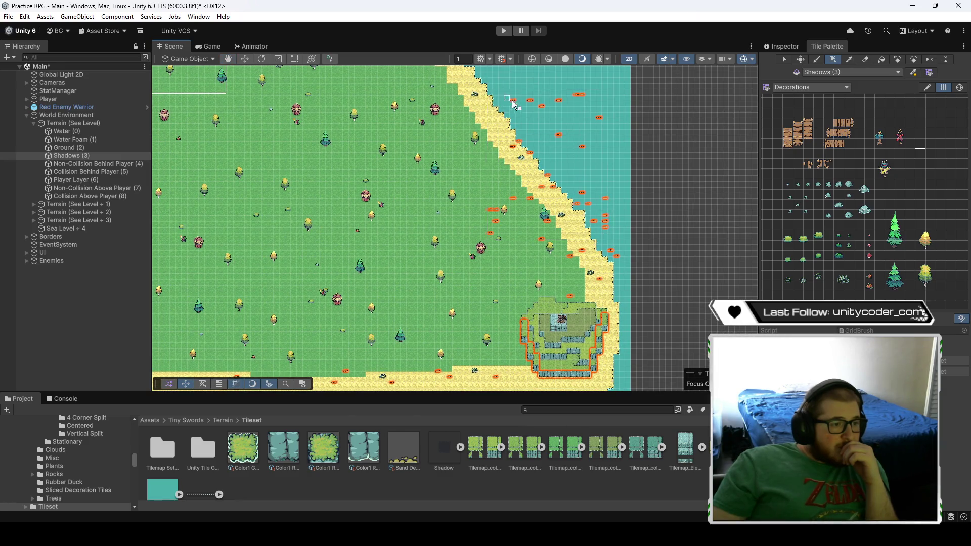
{"action": "scroll", "coordinate": [486, 93], "scroll_direction": "up", "scroll_amount": 5}
{"action": "left_click_drag", "start_coordinate": [614, 274], "coordinate": [473, 102]}
{"action": "scroll", "coordinate": [474, 102], "scroll_direction": "up", "scroll_amount": 5}
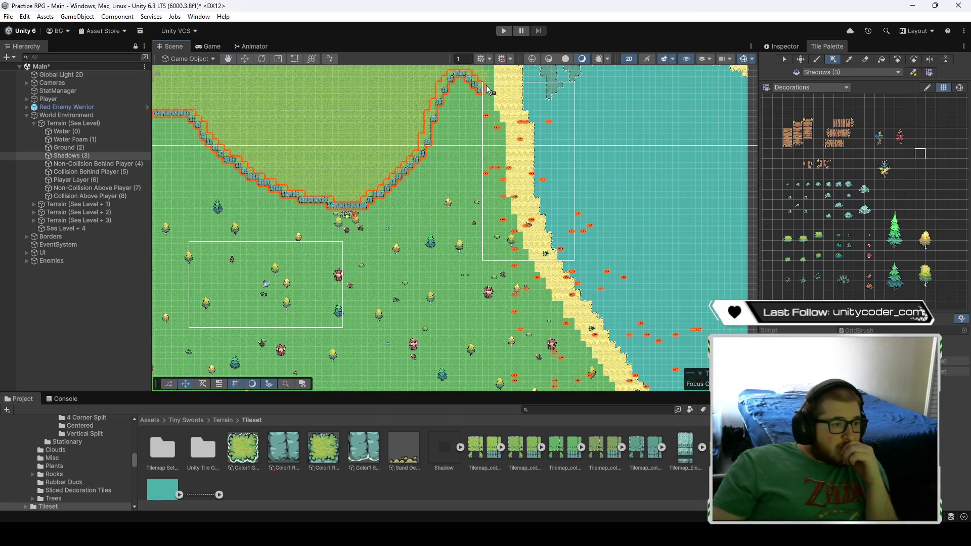
{"action": "scroll", "coordinate": [555, 234], "scroll_direction": "up", "scroll_amount": 8}
{"action": "left_click_drag", "start_coordinate": [577, 293], "coordinate": [523, 116]}
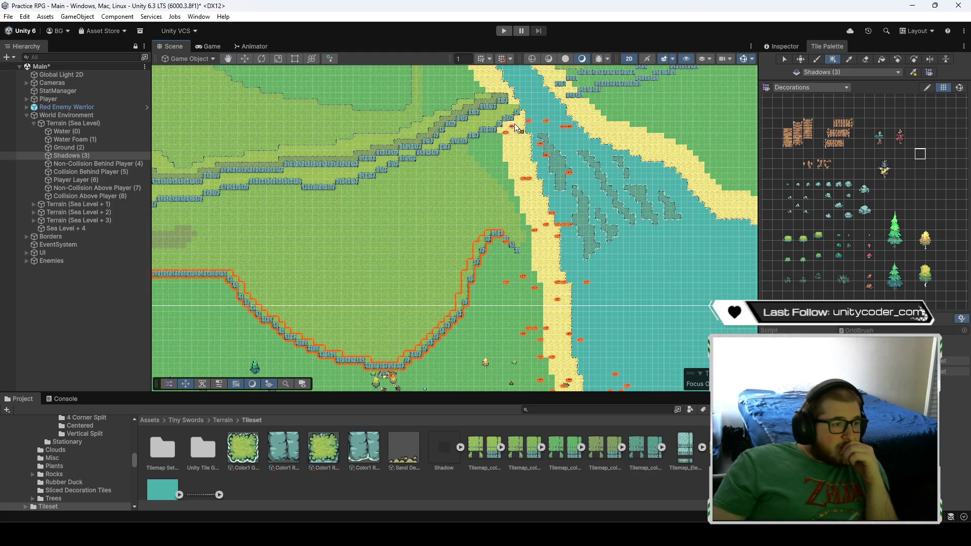
{"action": "scroll", "coordinate": [617, 298], "scroll_direction": "up", "scroll_amount": 5}
- Scatter decorations across the river stretches and both banks of the fork
{"action": "mouse_move", "coordinate": [617, 299]}
{"action": "left_mouse_down"}
{"action": "mouse_move", "coordinate": [488, 161]}
{"action": "mouse_move", "coordinate": [448, 133]}
{"action": "left_mouse_up"}
{"action": "scroll", "coordinate": [580, 298], "scroll_direction": "up", "scroll_amount": 3}
{"action": "scroll", "coordinate": [632, 288], "scroll_direction": "down", "scroll_amount": 3}
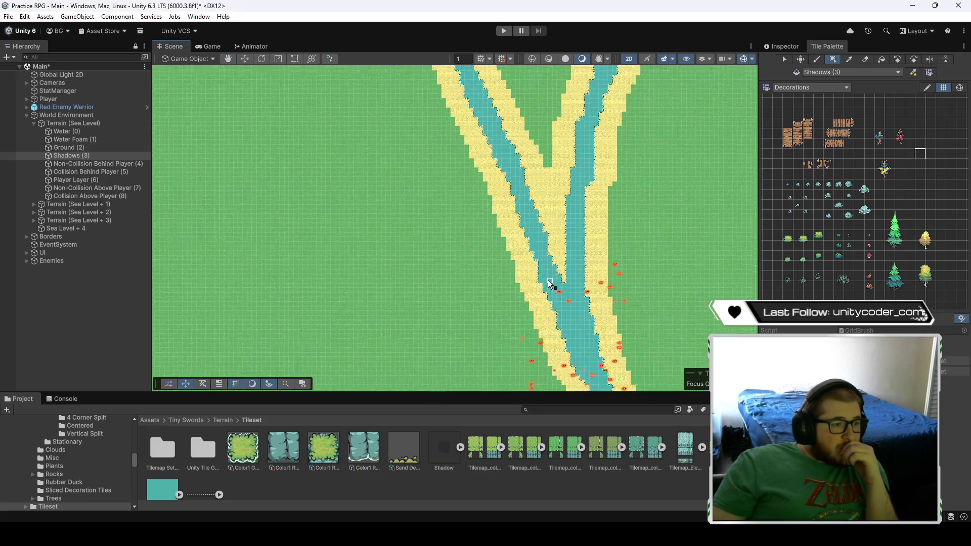
{"action": "left_click_drag", "start_coordinate": [606, 316], "coordinate": [507, 172]}
{"action": "scroll", "coordinate": [507, 172], "scroll_direction": "up", "scroll_amount": 2}
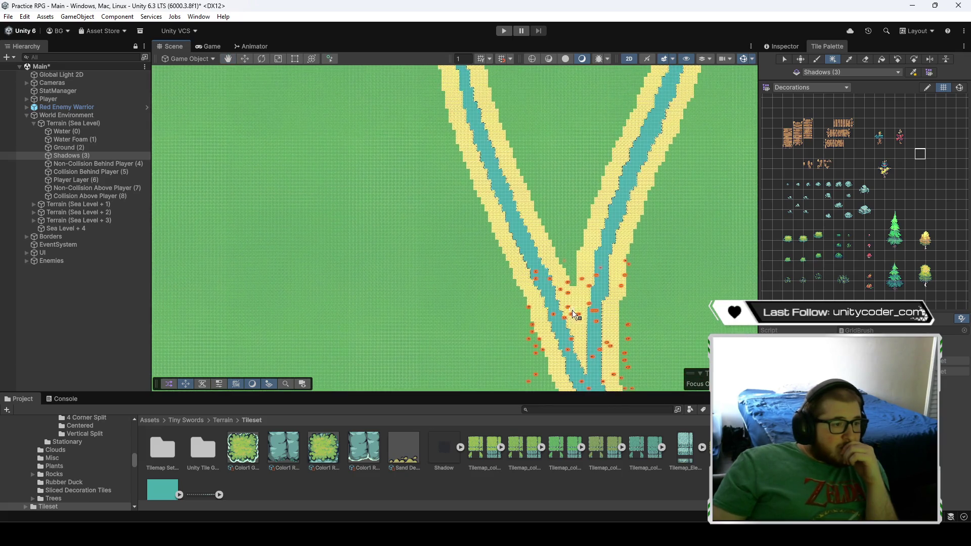
{"action": "scroll", "coordinate": [508, 253], "scroll_direction": "up", "scroll_amount": 3}
{"action": "scroll", "coordinate": [505, 250], "scroll_direction": "down", "scroll_amount": 2}
{"action": "mouse_move", "coordinate": [556, 292]}
{"action": "left_mouse_down"}
{"action": "mouse_move", "coordinate": [468, 129]}
{"action": "mouse_move", "coordinate": [498, 142]}
{"action": "mouse_move", "coordinate": [515, 266]}
{"action": "left_mouse_up"}
{"action": "scroll", "coordinate": [444, 164], "scroll_direction": "up", "scroll_amount": 2}
{"action": "left_click_drag", "start_coordinate": [479, 353], "coordinate": [479, 353]}
{"action": "scroll", "coordinate": [444, 235], "scroll_direction": "up", "scroll_amount": 2}
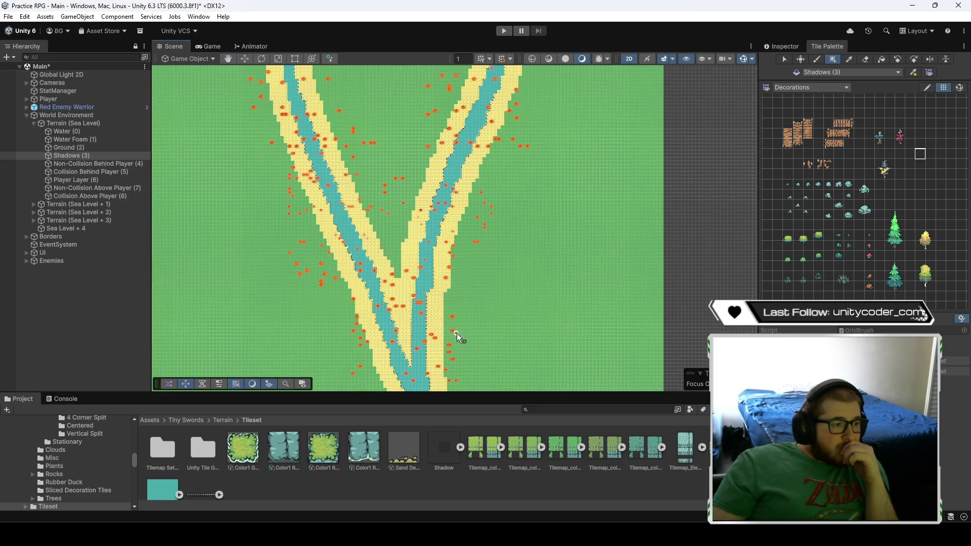
- Decorate the island's south-west and western shores
{"action": "key", "text": "Down"}
{"action": "key", "text": "Right"}
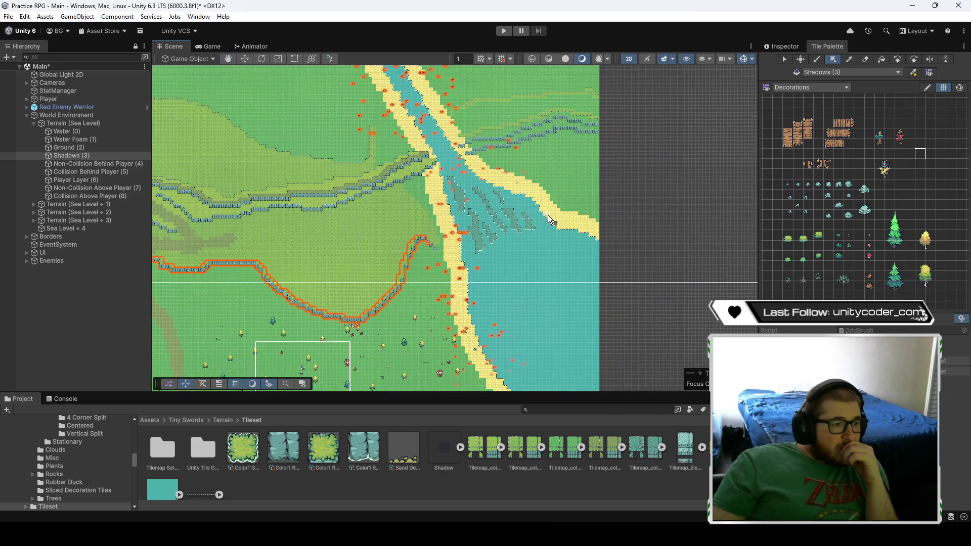
{"action": "key", "text": "Down"}
{"action": "key", "text": "Right"}
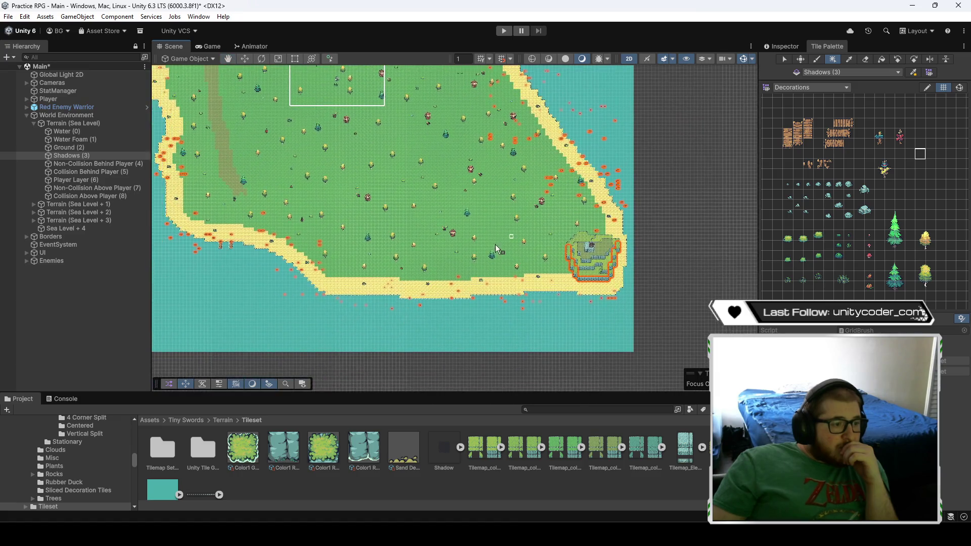
{"action": "key", "text": "Left"}
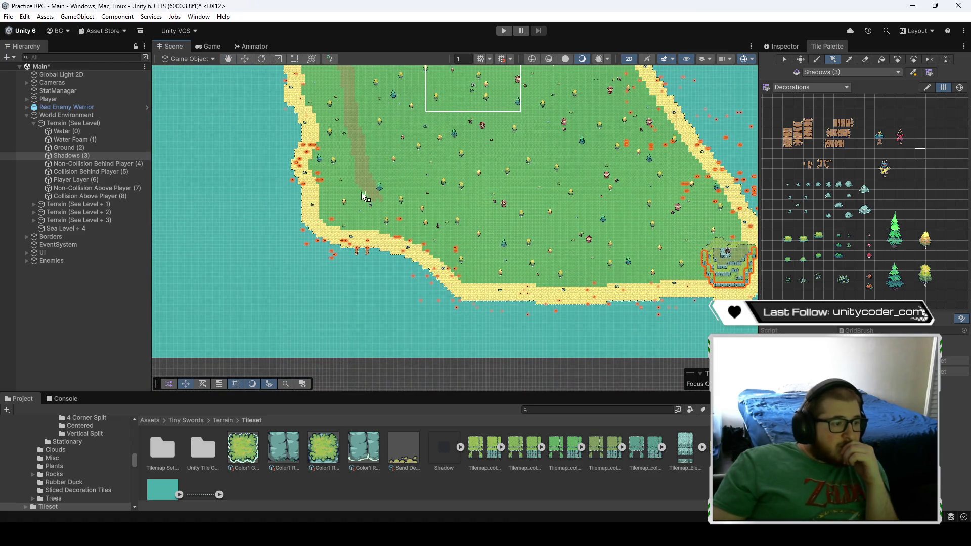
{"action": "key", "text": "Up"}
{"action": "key", "text": "Left"}
{"action": "mouse_move", "coordinate": [412, 143]}
{"action": "left_mouse_down"}
{"action": "mouse_move", "coordinate": [468, 341]}
{"action": "mouse_move", "coordinate": [429, 263]}
{"action": "mouse_move", "coordinate": [463, 329]}
{"action": "left_mouse_up"}
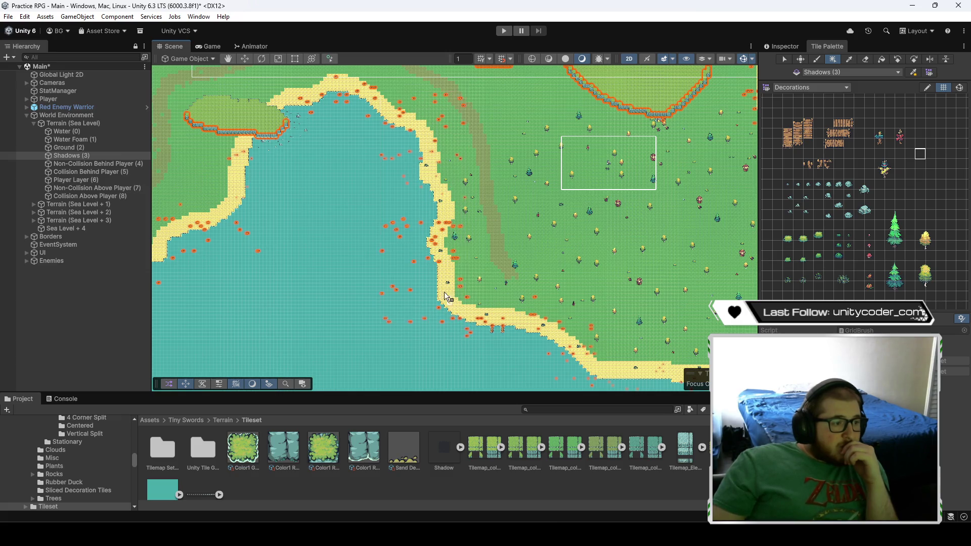
{"action": "key", "text": "Up"}
{"action": "key", "text": "Left"}
{"action": "mouse_move", "coordinate": [515, 153]}
{"action": "left_mouse_down"}
{"action": "mouse_move", "coordinate": [361, 203]}
{"action": "mouse_move", "coordinate": [328, 253]}
{"action": "mouse_move", "coordinate": [284, 275]}
{"action": "mouse_move", "coordinate": [276, 303]}
{"action": "mouse_move", "coordinate": [540, 290]}
{"action": "mouse_move", "coordinate": [390, 255]}
{"action": "mouse_move", "coordinate": [326, 256]}
{"action": "left_mouse_up"}
- Add more decorations along the western beach and shoreline
{"action": "key", "text": "Down"}
{"action": "key", "text": "Left"}
{"action": "left_click_drag", "start_coordinate": [365, 325], "coordinate": [427, 295]}
{"action": "left_click_drag", "start_coordinate": [257, 229], "coordinate": [305, 314]}
{"action": "mouse_move", "coordinate": [390, 355]}
{"action": "left_mouse_down"}
{"action": "mouse_move", "coordinate": [289, 141]}
{"action": "mouse_move", "coordinate": [295, 84]}
{"action": "left_mouse_up"}
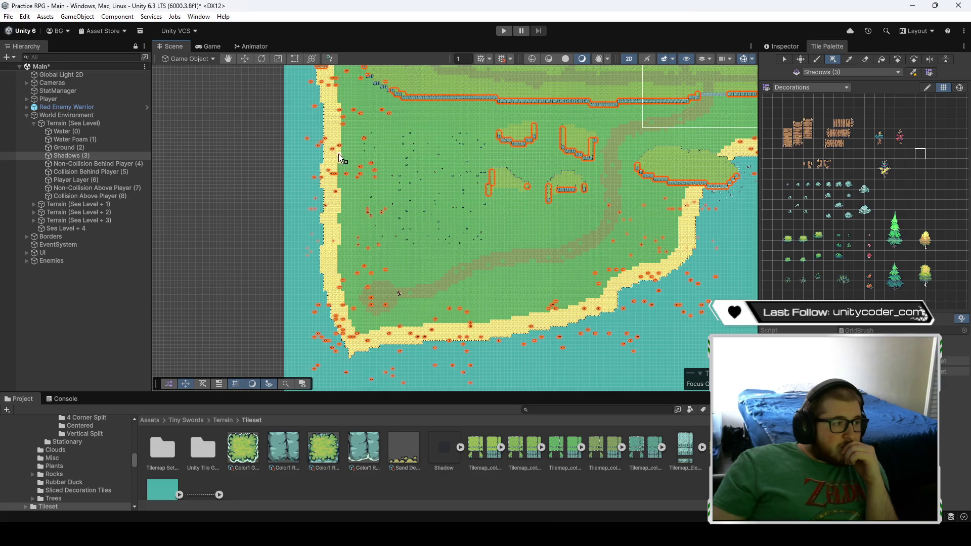
{"action": "left_click_drag", "start_coordinate": [338, 153], "coordinate": [338, 211]}
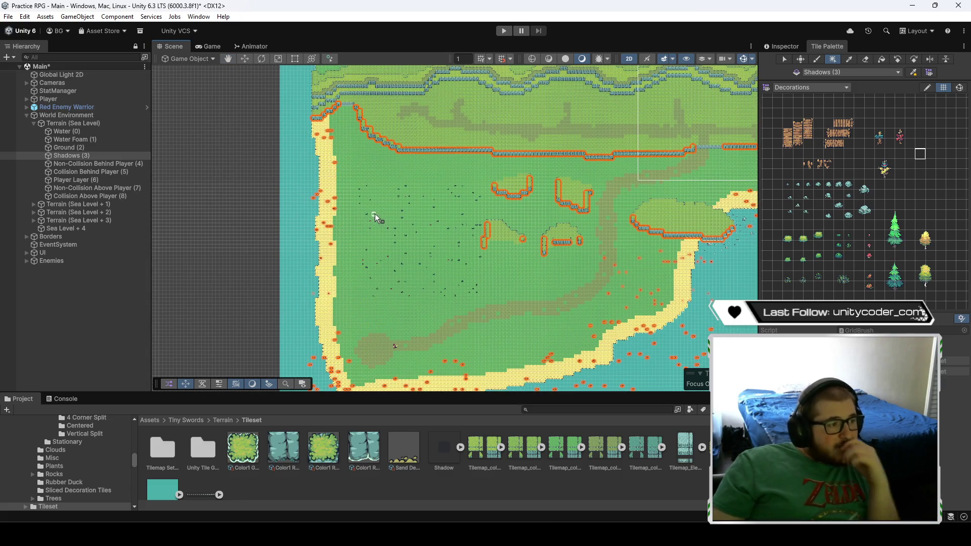
{"action": "scroll", "coordinate": [499, 211], "scroll_direction": "up", "scroll_amount": 1}
{"action": "left_click_drag", "start_coordinate": [871, 253], "coordinate": [916, 218]}
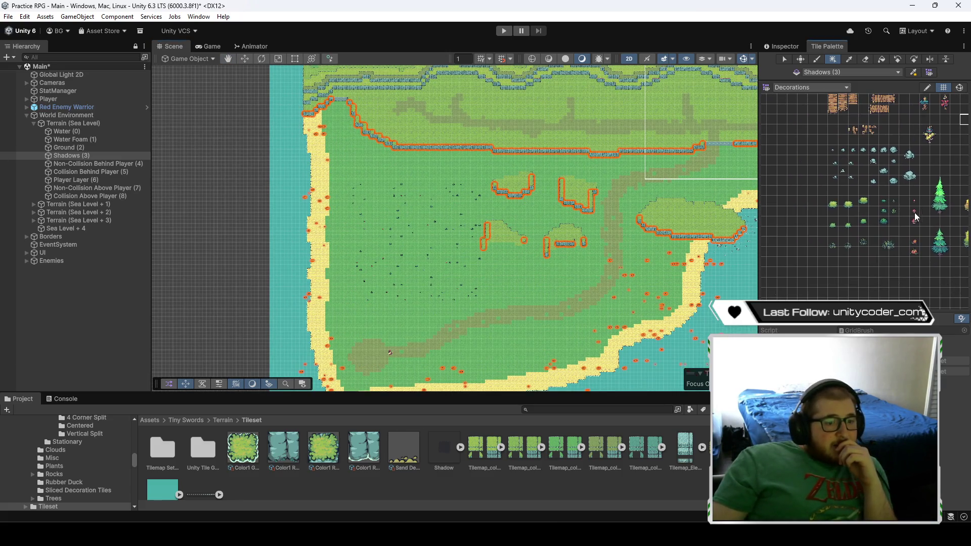
- Pick an empty Tile Palette block as the brush and switch to the Eraser
{"action": "left_click_drag", "start_coordinate": [814, 186], "coordinate": [815, 186]}
{"action": "left_click_drag", "start_coordinate": [335, 193], "coordinate": [519, 253]}
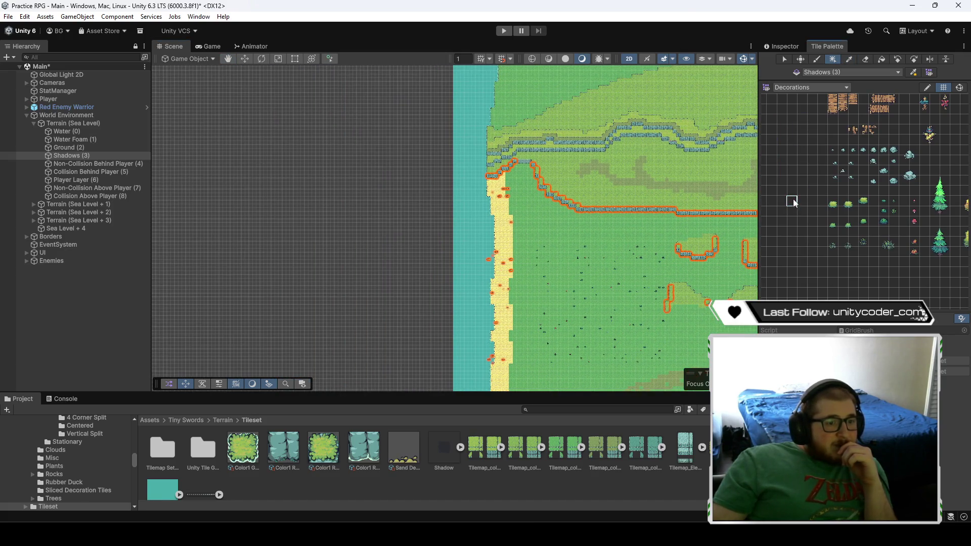
{"action": "key", "text": "d"}
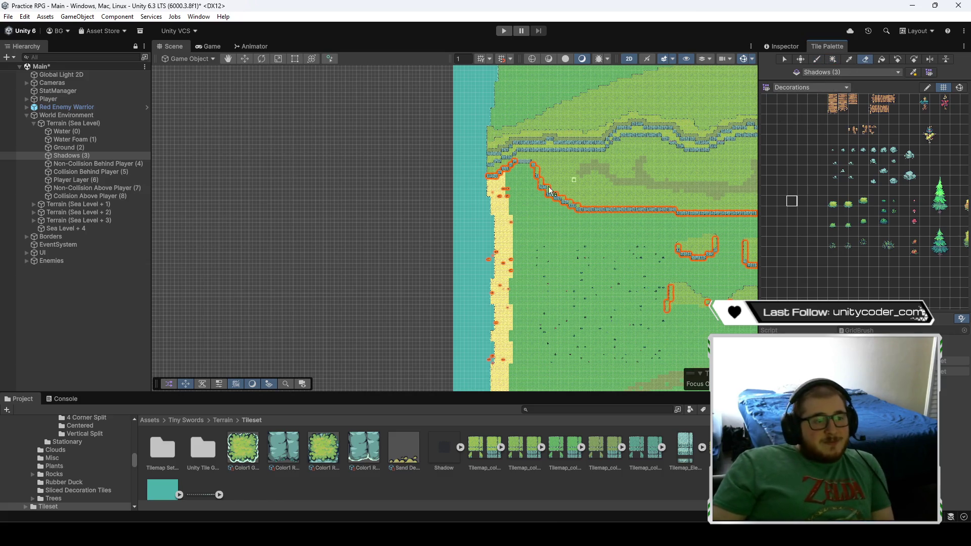
- Zoom into the western beach's southern corner and erase stray decorations in the water
{"action": "scroll", "coordinate": [505, 239], "scroll_direction": "up", "scroll_amount": 6}
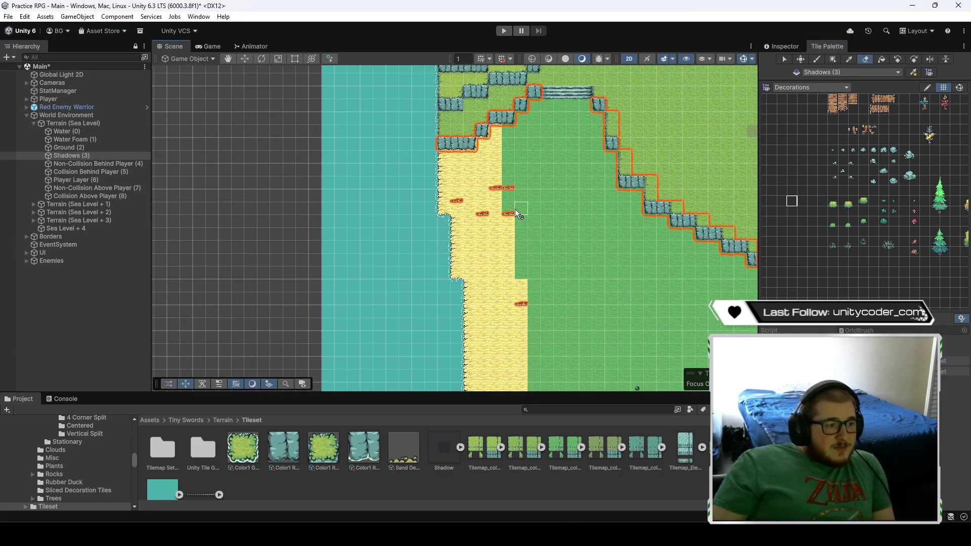
{"action": "key", "text": "Down"}
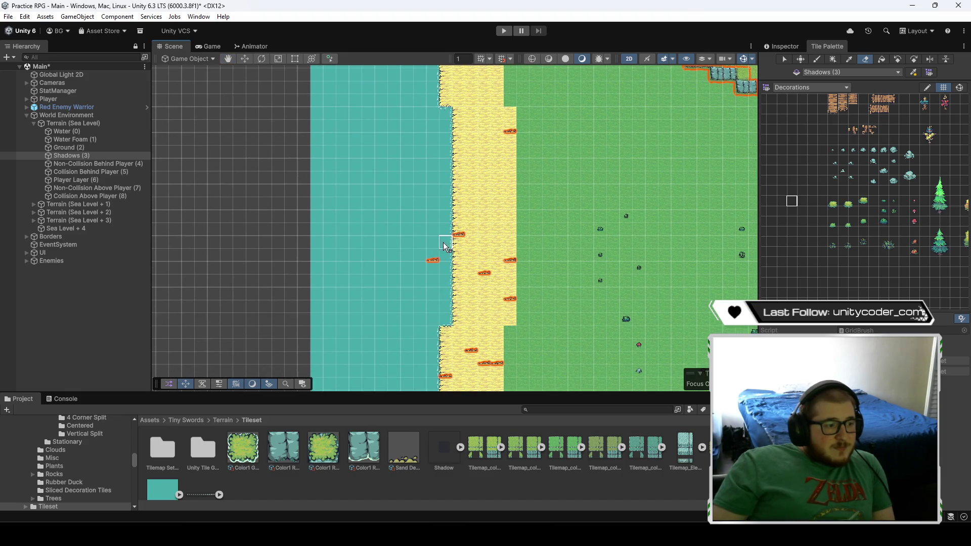
{"action": "key", "text": "Right"}
{"action": "key", "text": "Down"}
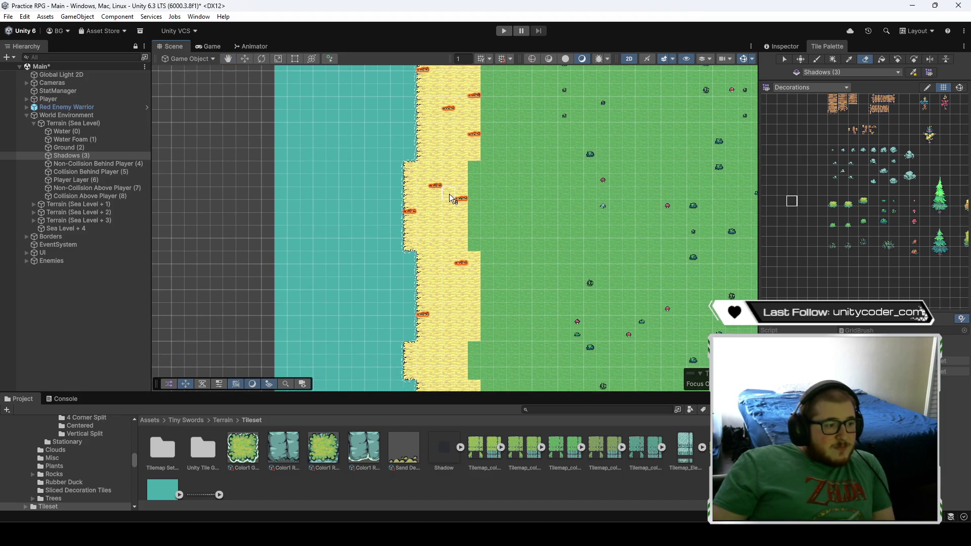
{"action": "key", "text": "Down"}
{"action": "key", "text": "Left"}
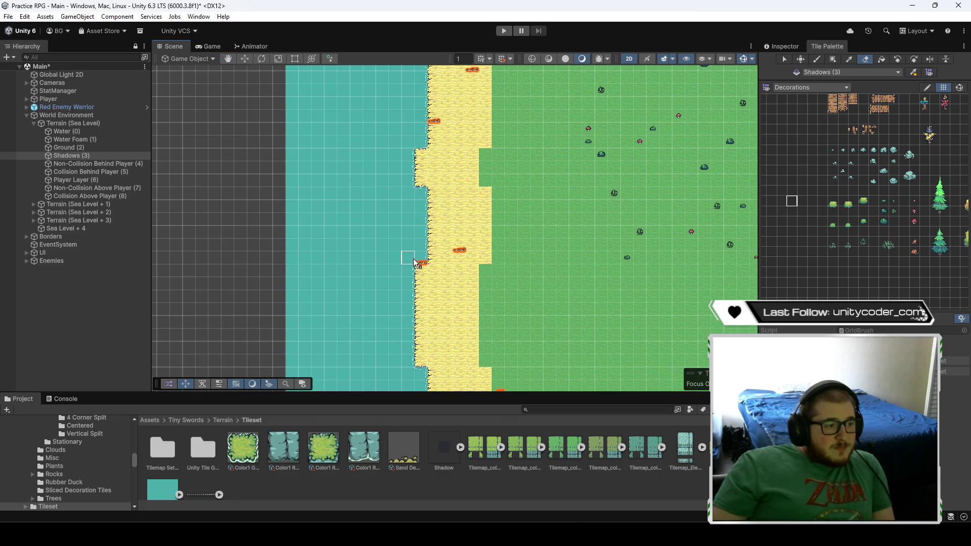
{"action": "key", "text": "Right"}
{"action": "key", "text": "Down"}
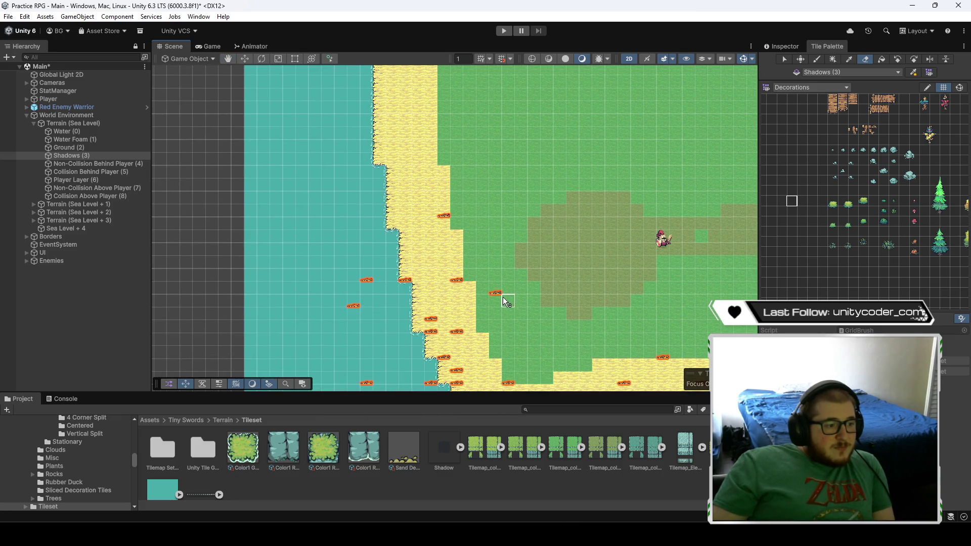
{"action": "key", "text": "Down"}
{"action": "key", "text": "Right"}
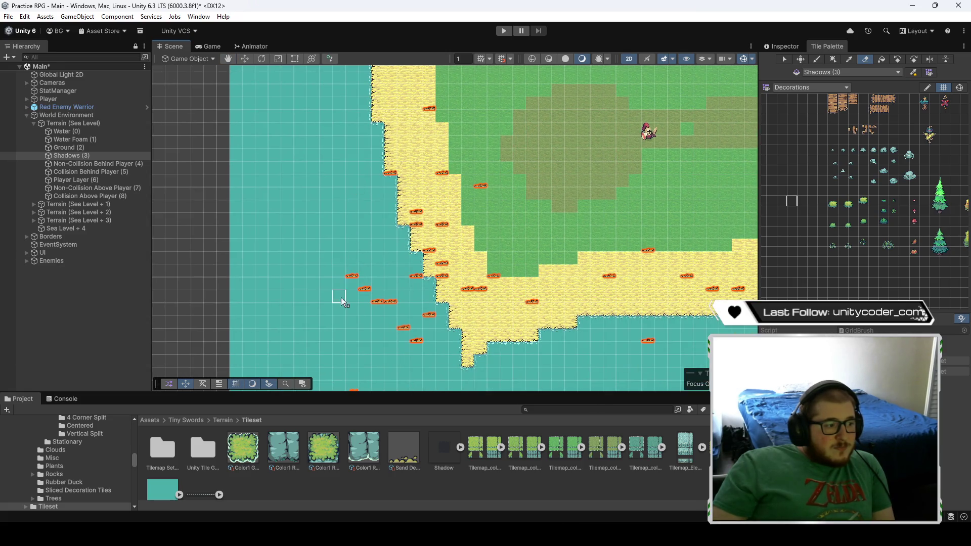
{"action": "mouse_move", "coordinate": [376, 299]}
{"action": "left_mouse_down"}
{"action": "mouse_move", "coordinate": [435, 333]}
{"action": "mouse_move", "coordinate": [430, 319]}
{"action": "mouse_move", "coordinate": [364, 316]}
{"action": "left_mouse_up"}
- Select a larger empty palette area as the brush and return to the Eraser
{"action": "scroll", "coordinate": [349, 285], "scroll_direction": "down", "scroll_amount": 5}
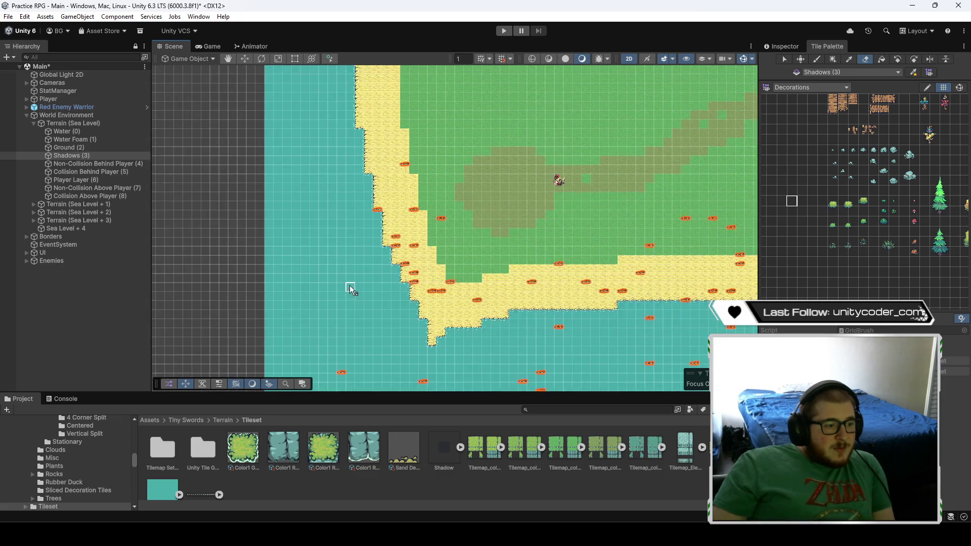
{"action": "key", "text": "b"}
{"action": "left_click_drag", "start_coordinate": [815, 234], "coordinate": [778, 156]}
{"action": "left_click", "coordinate": [864, 61]}
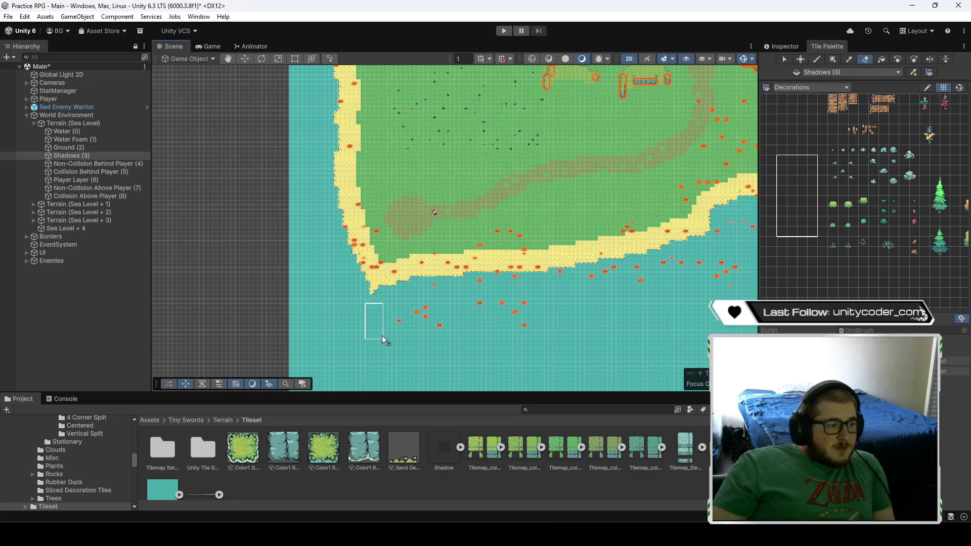
- Erase the decorations floating in the water off the south shore
{"action": "left_click_drag", "start_coordinate": [545, 332], "coordinate": [358, 328]}
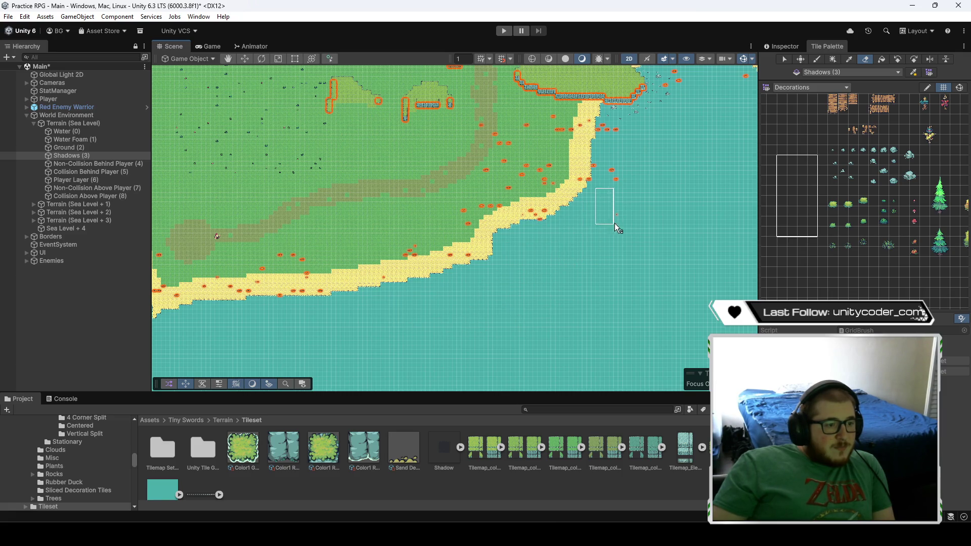
{"action": "mouse_move", "coordinate": [610, 182]}
{"action": "left_mouse_down"}
{"action": "mouse_move", "coordinate": [650, 275]}
{"action": "mouse_move", "coordinate": [642, 310]}
{"action": "mouse_move", "coordinate": [526, 260]}
{"action": "mouse_move", "coordinate": [563, 250]}
{"action": "mouse_move", "coordinate": [560, 305]}
{"action": "mouse_move", "coordinate": [526, 263]}
{"action": "left_mouse_up"}
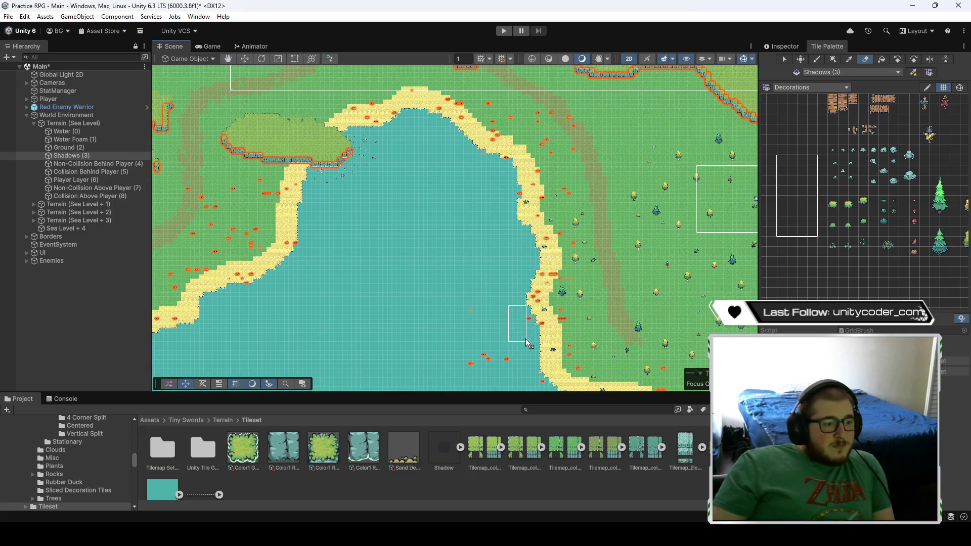
{"action": "mouse_move", "coordinate": [493, 362]}
{"action": "left_mouse_down"}
{"action": "mouse_move", "coordinate": [409, 187]}
{"action": "mouse_move", "coordinate": [438, 226]}
{"action": "mouse_move", "coordinate": [479, 234]}
{"action": "left_mouse_up"}
{"action": "left_click_drag", "start_coordinate": [552, 294], "coordinate": [422, 247]}
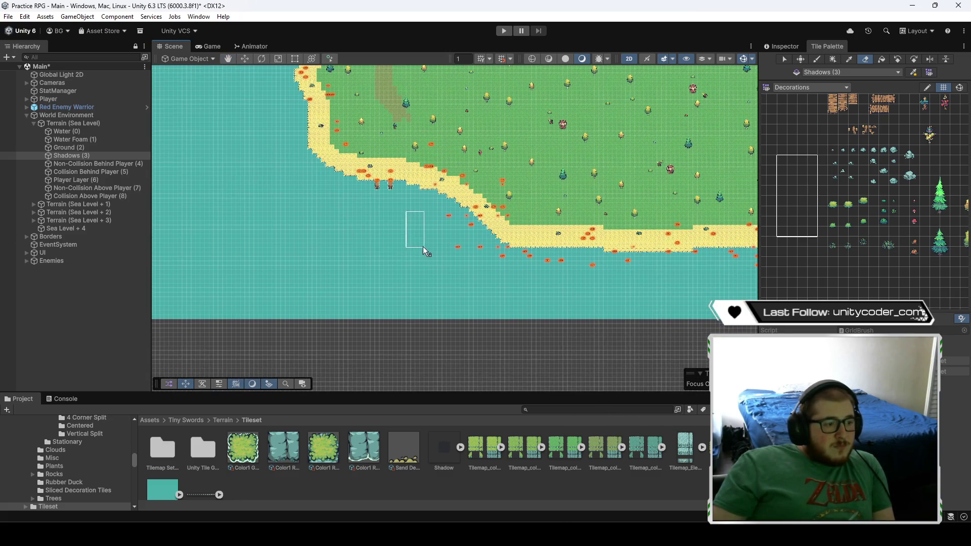
{"action": "mouse_move", "coordinate": [493, 273]}
{"action": "left_mouse_down"}
{"action": "mouse_move", "coordinate": [515, 286]}
{"action": "mouse_move", "coordinate": [509, 277]}
{"action": "mouse_move", "coordinate": [665, 295]}
{"action": "mouse_move", "coordinate": [408, 306]}
{"action": "mouse_move", "coordinate": [646, 270]}
{"action": "mouse_move", "coordinate": [649, 341]}
{"action": "left_mouse_up"}
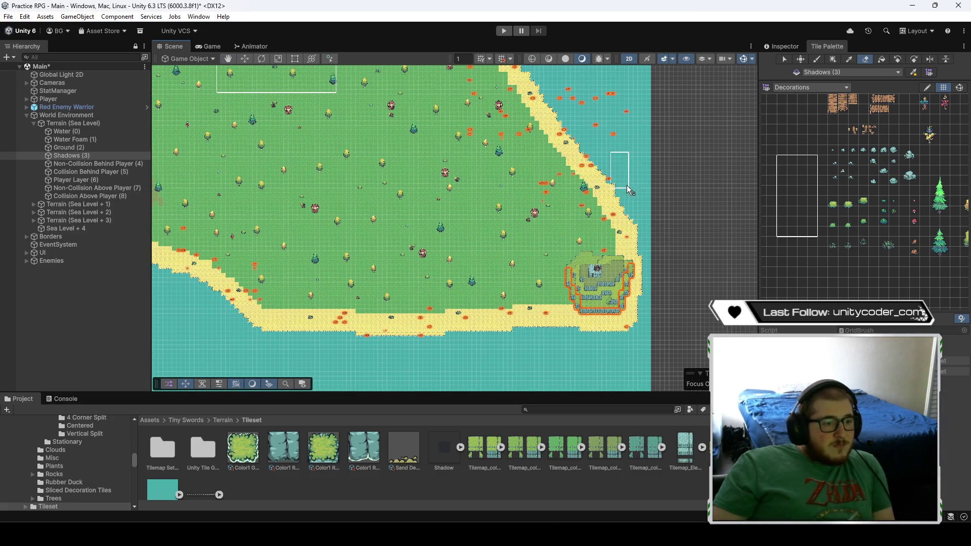
- Erase the decoration markers sitting in the river water below the northern cliffs
{"action": "left_click_drag", "start_coordinate": [576, 105], "coordinate": [696, 290]}
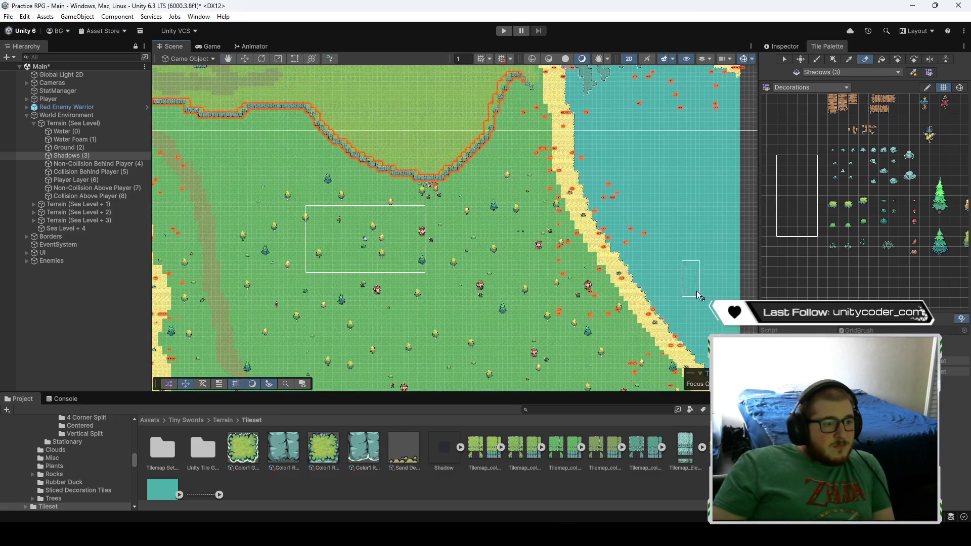
{"action": "left_click_drag", "start_coordinate": [635, 201], "coordinate": [651, 289]}
{"action": "mouse_move", "coordinate": [681, 203]}
{"action": "left_mouse_down"}
{"action": "mouse_move", "coordinate": [737, 196]}
{"action": "mouse_move", "coordinate": [688, 181]}
{"action": "mouse_move", "coordinate": [669, 163]}
{"action": "left_mouse_up"}
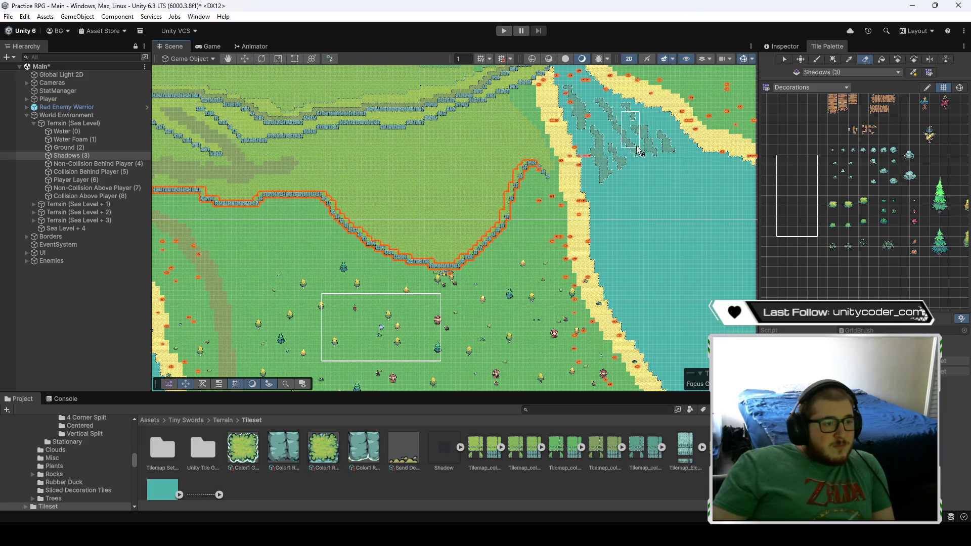
{"action": "key", "text": "Down"}
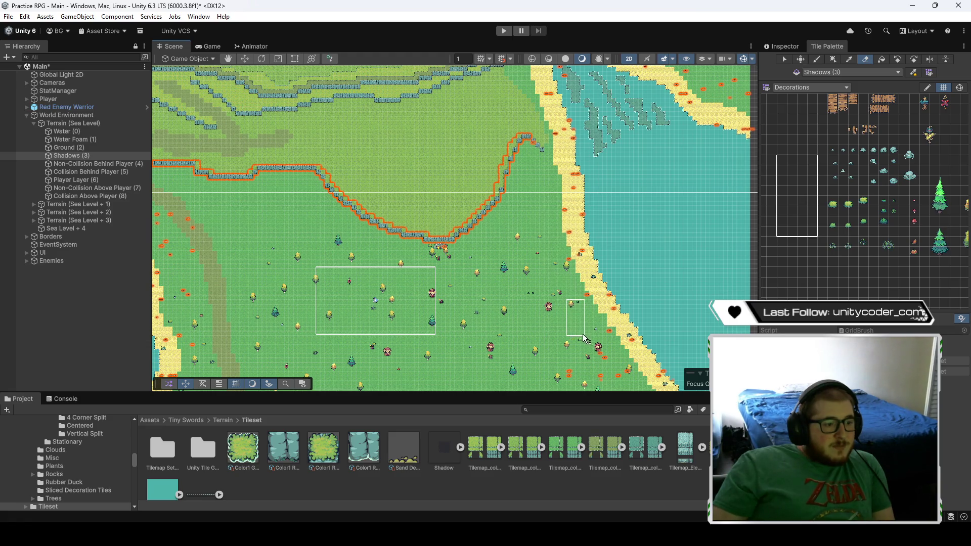
{"action": "mouse_move", "coordinate": [580, 374]}
{"action": "left_mouse_down"}
{"action": "mouse_move", "coordinate": [455, 242]}
{"action": "mouse_move", "coordinate": [516, 273]}
{"action": "mouse_move", "coordinate": [542, 322]}
{"action": "left_mouse_up"}
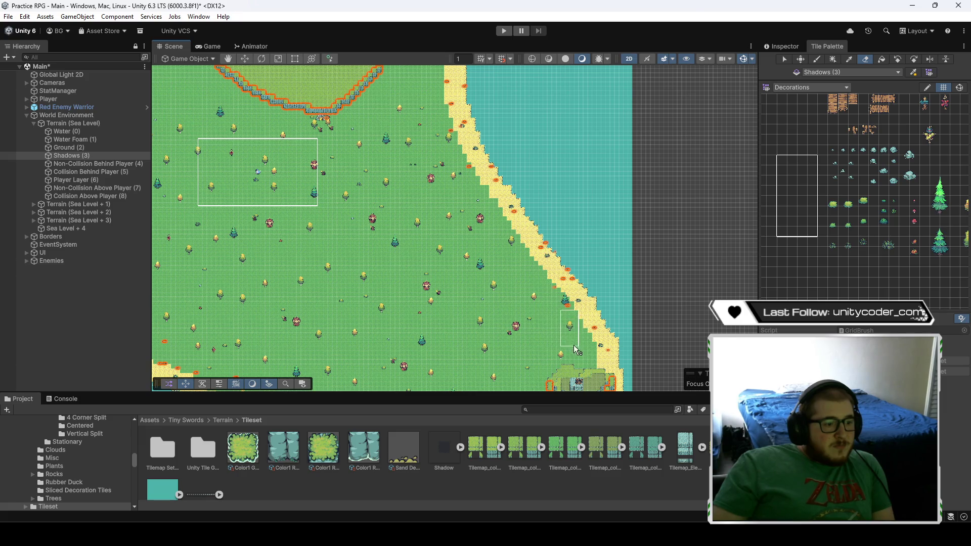
- Erase the red decorations along the island's lake shore
{"action": "key", "text": "Down"}
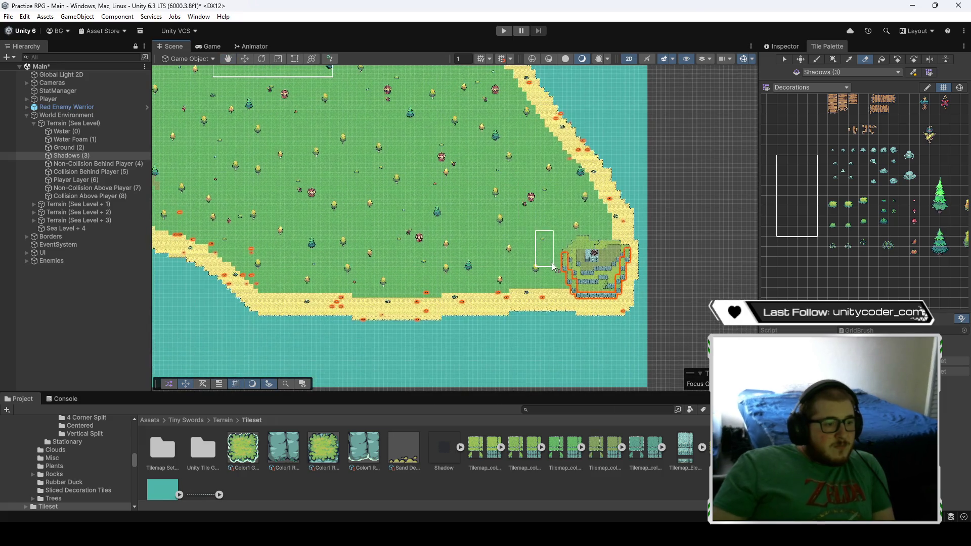
{"action": "key", "text": "Left"}
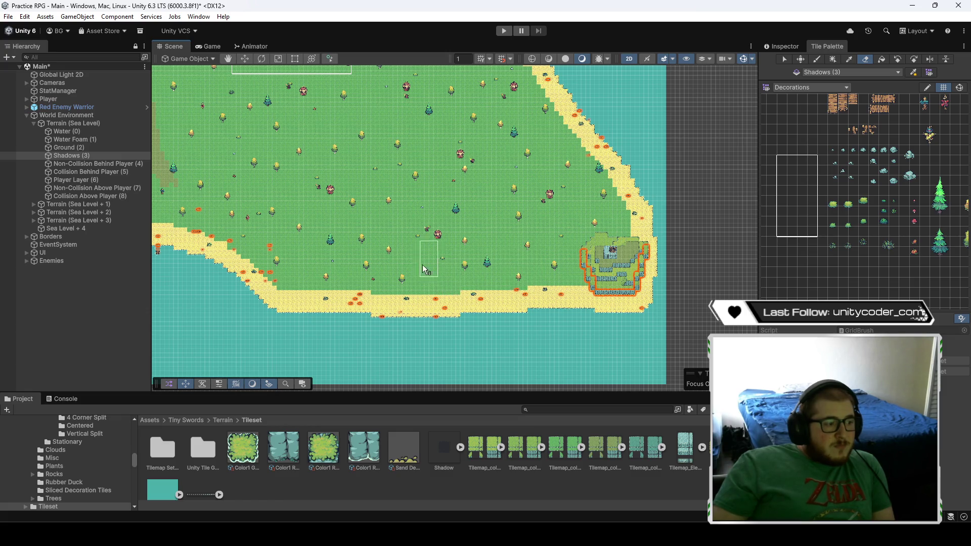
{"action": "key", "text": "Left"}
{"action": "key", "text": "Left"}
{"action": "key", "text": "Up"}
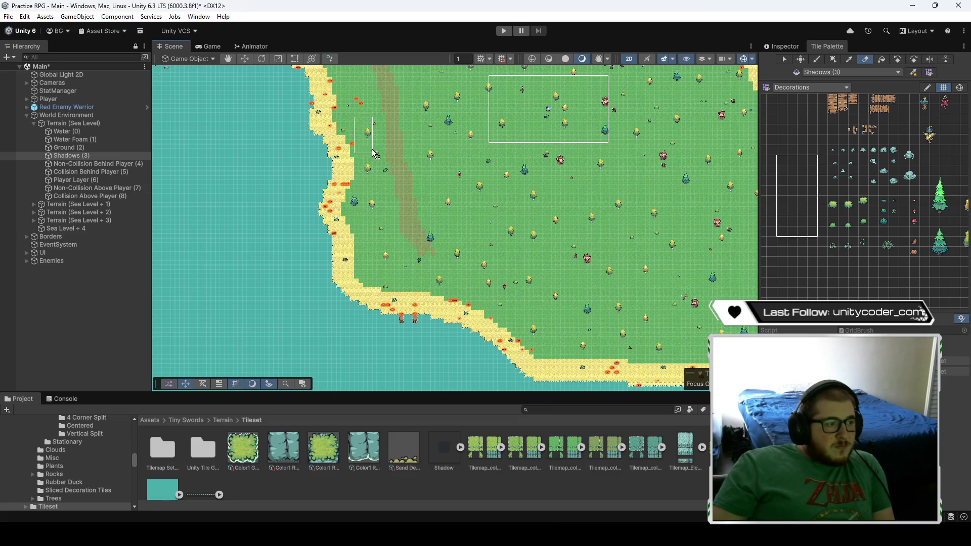
{"action": "key", "text": "Up"}
{"action": "key", "text": "Left"}
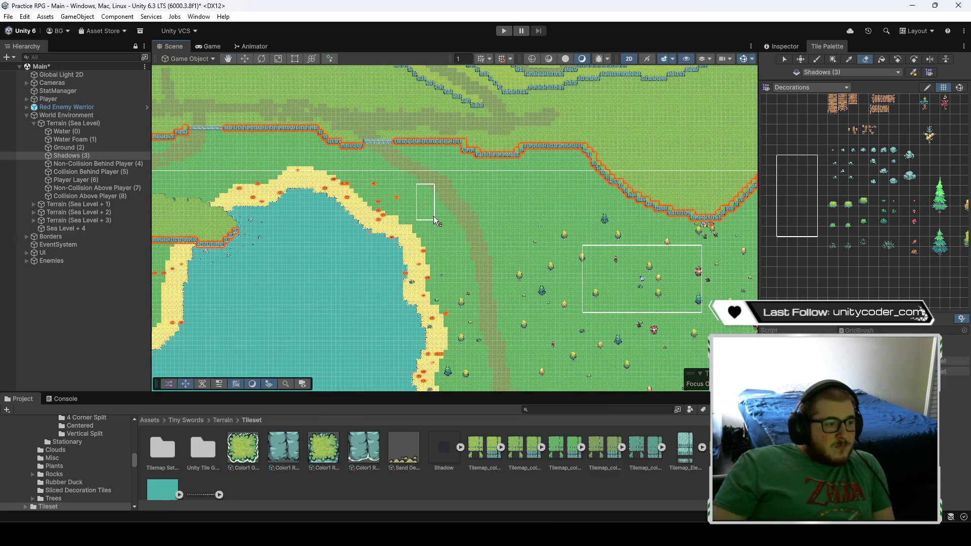
{"action": "key", "text": "Left"}
{"action": "key", "text": "Down"}
{"action": "mouse_move", "coordinate": [405, 245]}
{"action": "left_mouse_down"}
{"action": "mouse_move", "coordinate": [435, 235]}
{"action": "mouse_move", "coordinate": [347, 253]}
{"action": "mouse_move", "coordinate": [424, 277]}
{"action": "left_mouse_up"}
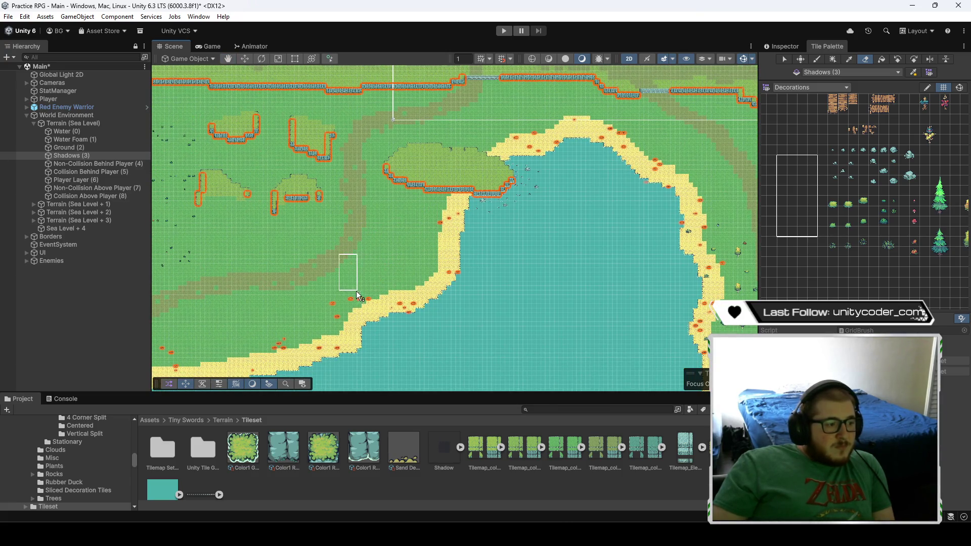
- Pan past the western coast over to the river area
{"action": "key", "text": "Left"}
{"action": "key", "text": "Down"}
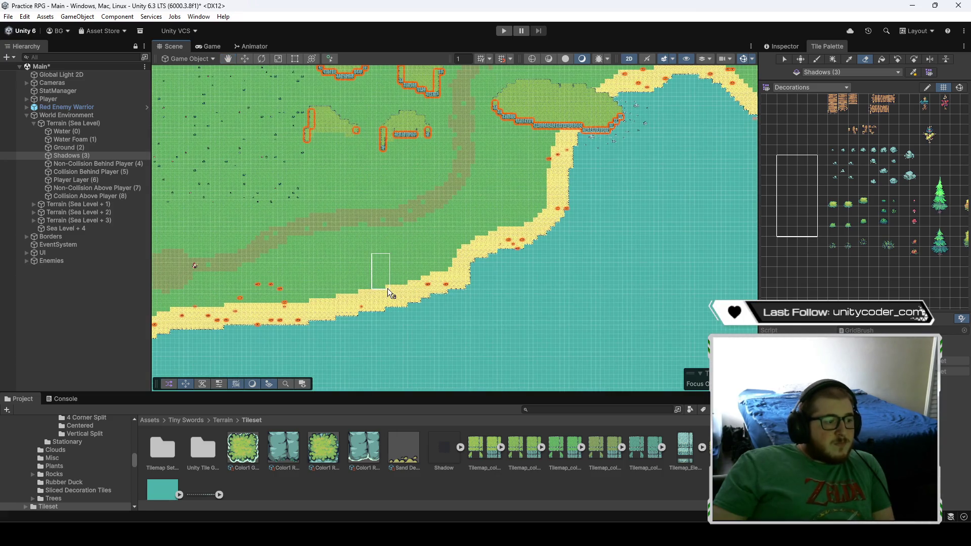
{"action": "key", "text": "Left"}
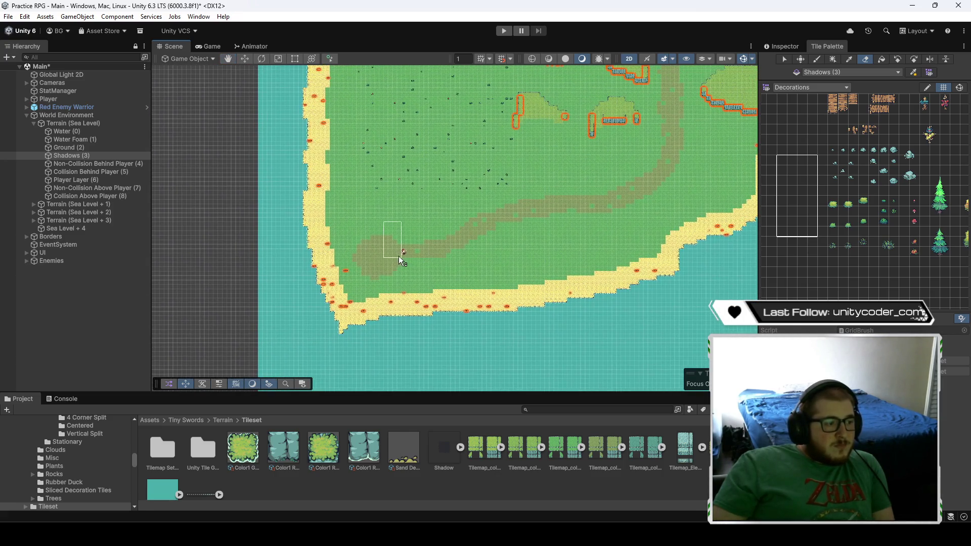
{"action": "key", "text": "Up"}
{"action": "key", "text": "Right"}
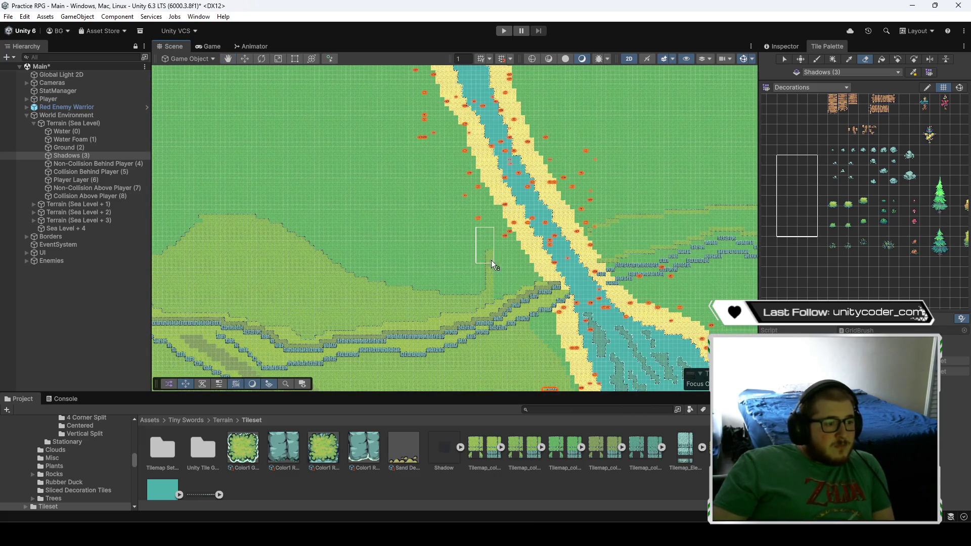
- Erase red flowers on the grass near the river fork's upper arms
{"action": "left_click_drag", "start_coordinate": [415, 140], "coordinate": [488, 332]}
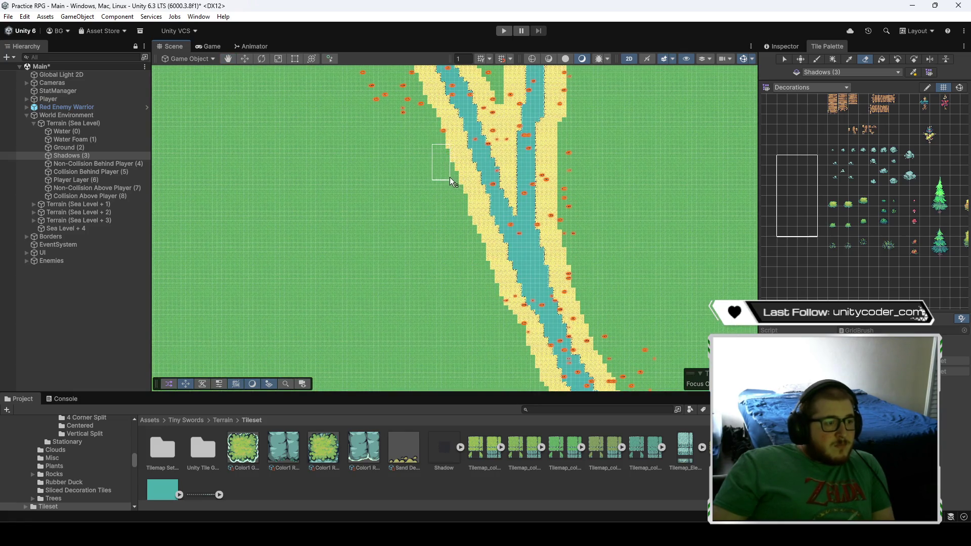
{"action": "left_click_drag", "start_coordinate": [450, 177], "coordinate": [453, 311]}
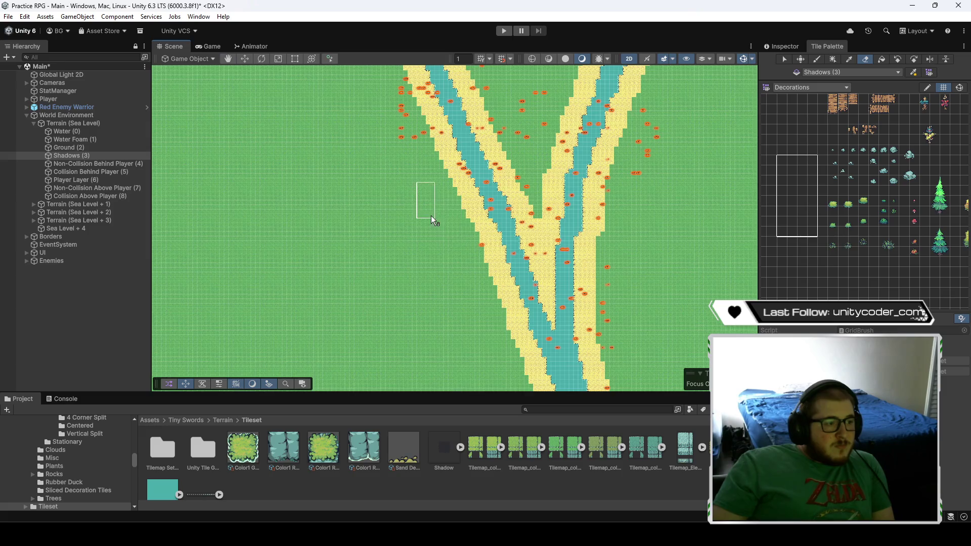
{"action": "left_click_drag", "start_coordinate": [431, 215], "coordinate": [445, 277]}
{"action": "mouse_move", "coordinate": [391, 162]}
{"action": "left_mouse_down"}
{"action": "mouse_move", "coordinate": [390, 200]}
{"action": "mouse_move", "coordinate": [408, 248]}
{"action": "left_mouse_up"}
{"action": "left_click_drag", "start_coordinate": [472, 150], "coordinate": [526, 196]}
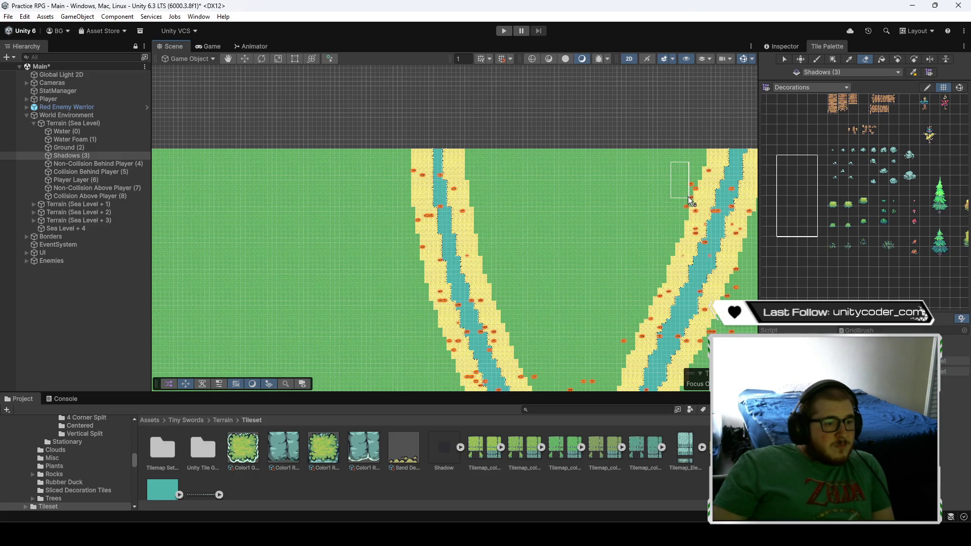
- Erase red flowers by the inner bank and along the right river arm
{"action": "left_click_drag", "start_coordinate": [687, 211], "coordinate": [542, 157]}
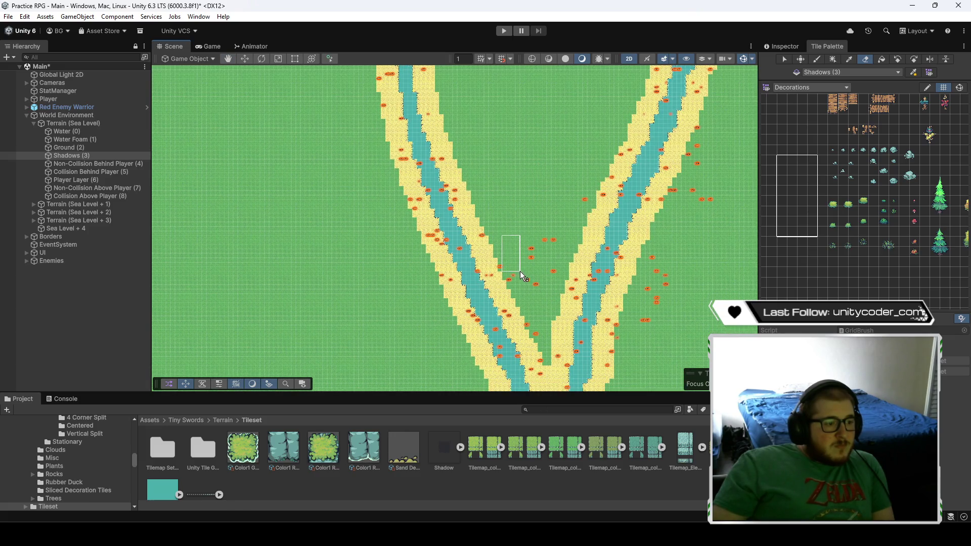
{"action": "left_click_drag", "start_coordinate": [555, 280], "coordinate": [523, 283]}
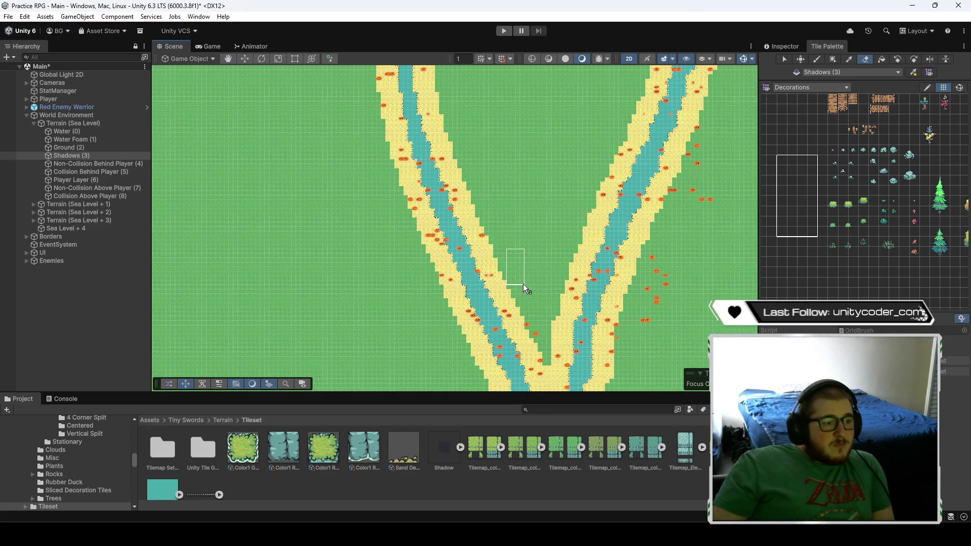
{"action": "key", "text": "Right"}
{"action": "key", "text": "Right"}
{"action": "key", "text": "Right"}
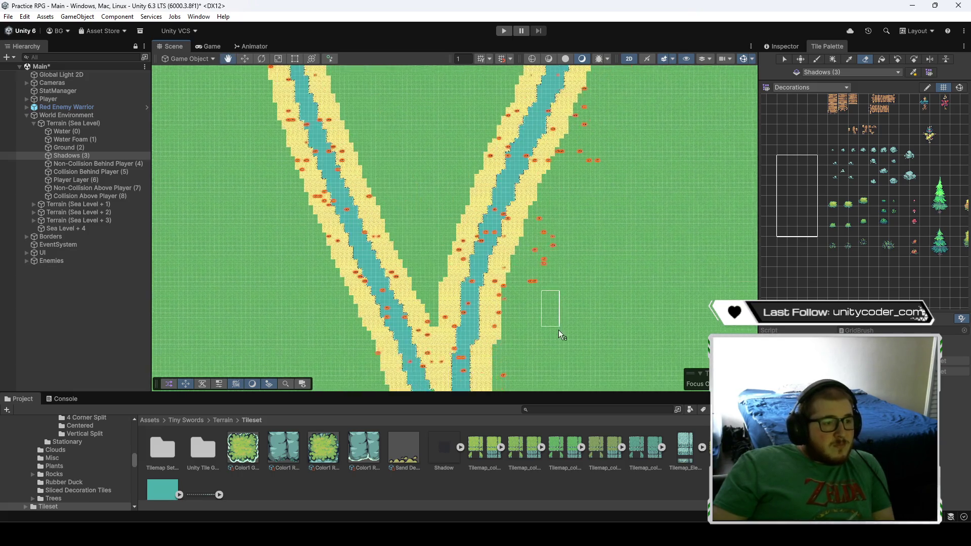
{"action": "key", "text": "Up"}
{"action": "key", "text": "Up"}
{"action": "key", "text": "Right"}
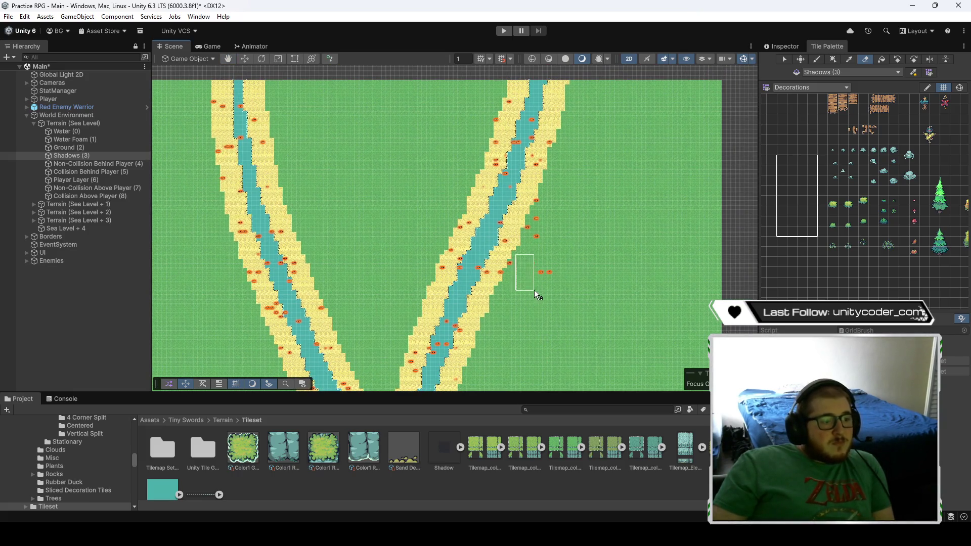
{"action": "mouse_move", "coordinate": [523, 292]}
{"action": "left_mouse_down"}
{"action": "mouse_move", "coordinate": [548, 240]}
{"action": "mouse_move", "coordinate": [536, 257]}
{"action": "left_mouse_up"}
- Recenter the view on the upper river arms and pick a single palette cell
{"action": "key", "text": "Down"}
{"action": "key", "text": "Up"}
{"action": "key", "text": "Up"}
{"action": "key", "text": "Left"}
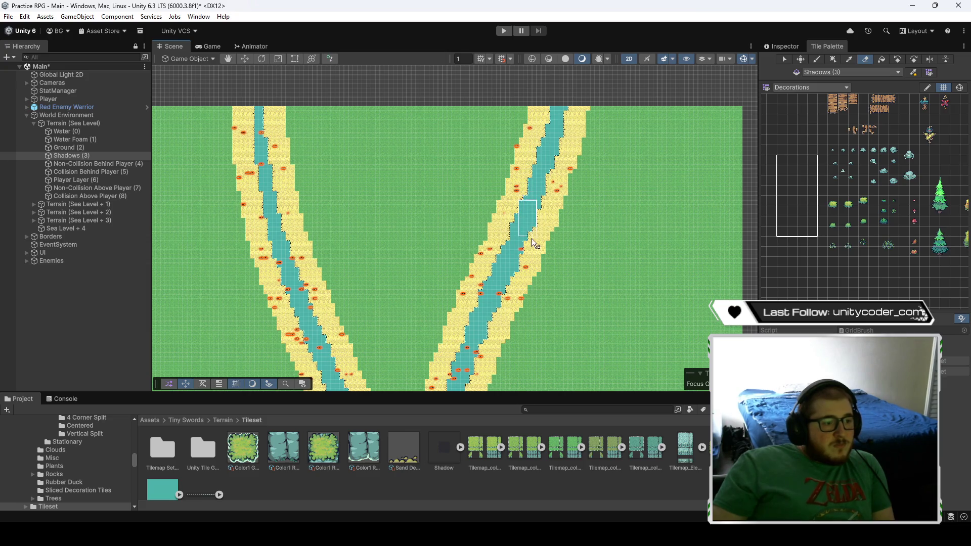
{"action": "left_click", "coordinate": [792, 255]}
- Use a tall empty palette block to erase sand and decorations along the river
{"action": "left_click_drag", "start_coordinate": [806, 260], "coordinate": [806, 259]}
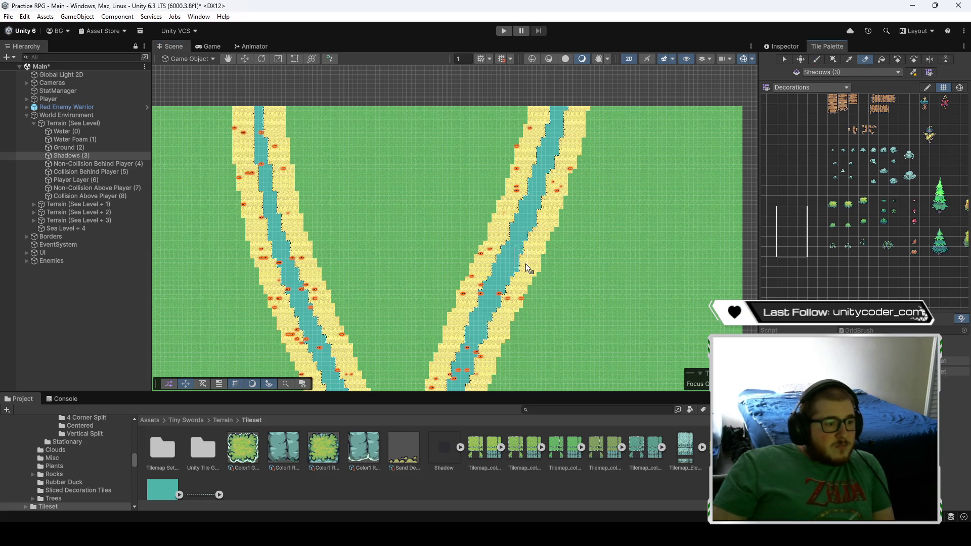
{"action": "scroll", "coordinate": [486, 328], "scroll_direction": "up", "scroll_amount": 3}
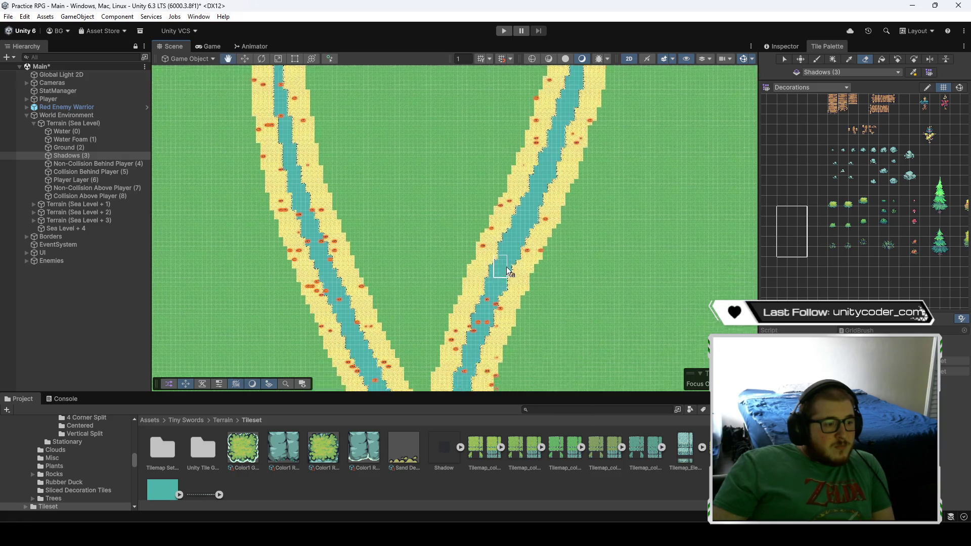
{"action": "left_click_drag", "start_coordinate": [501, 304], "coordinate": [497, 191]}
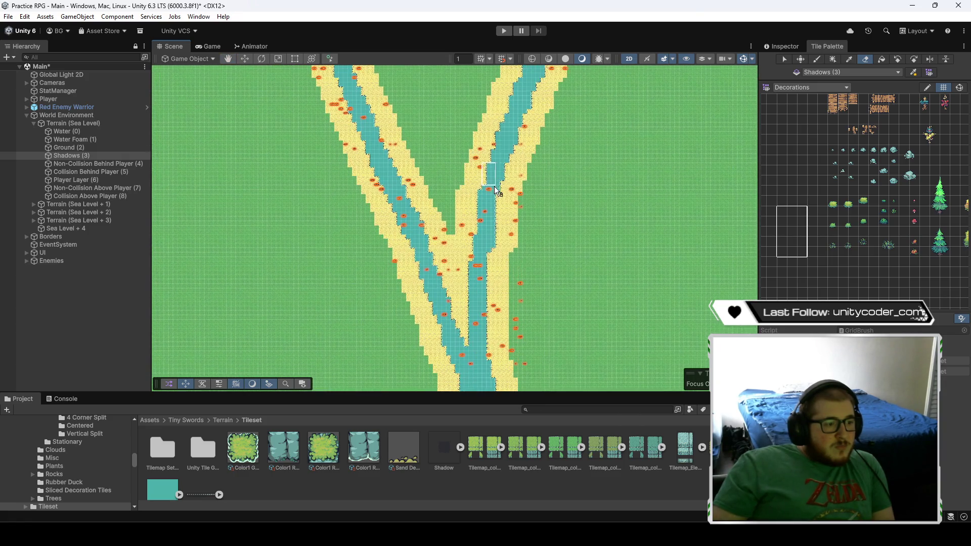
{"action": "left_click_drag", "start_coordinate": [477, 362], "coordinate": [452, 343]}
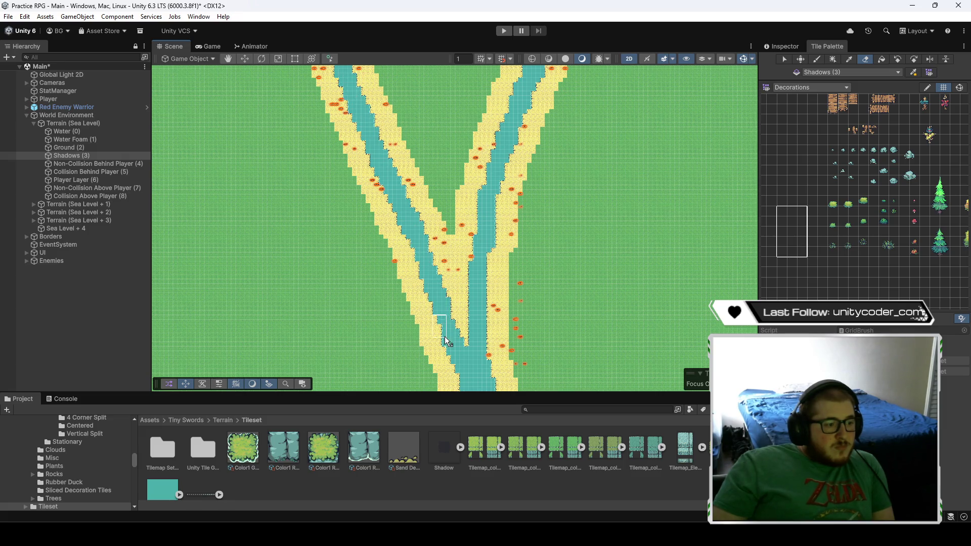
- Erase bank sand below the junction and at the bend to widen the channel
{"action": "left_click_drag", "start_coordinate": [445, 336], "coordinate": [414, 202]}
{"action": "mouse_move", "coordinate": [443, 249]}
{"action": "left_mouse_down"}
{"action": "mouse_move", "coordinate": [512, 385]}
{"action": "mouse_move", "coordinate": [465, 195]}
{"action": "left_mouse_up"}
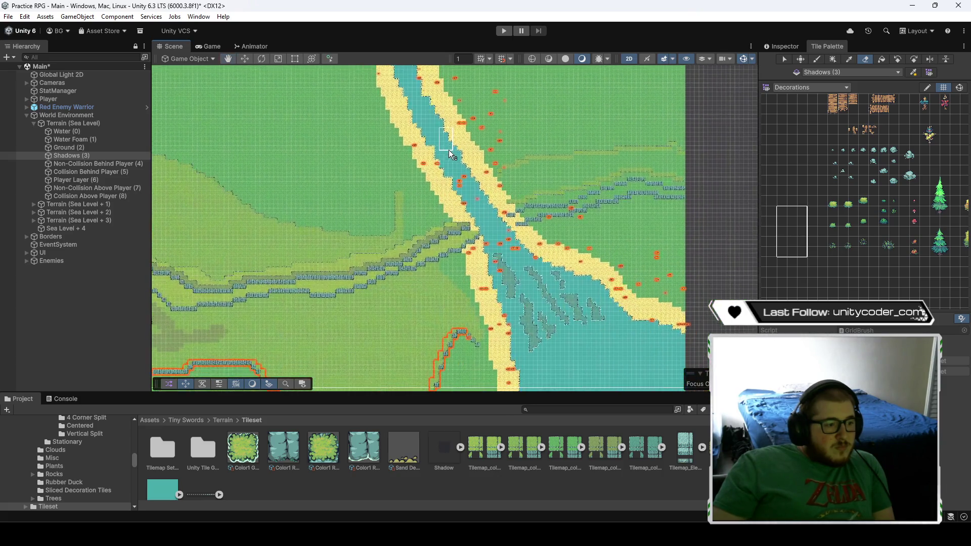
{"action": "left_click_drag", "start_coordinate": [510, 257], "coordinate": [552, 278]}
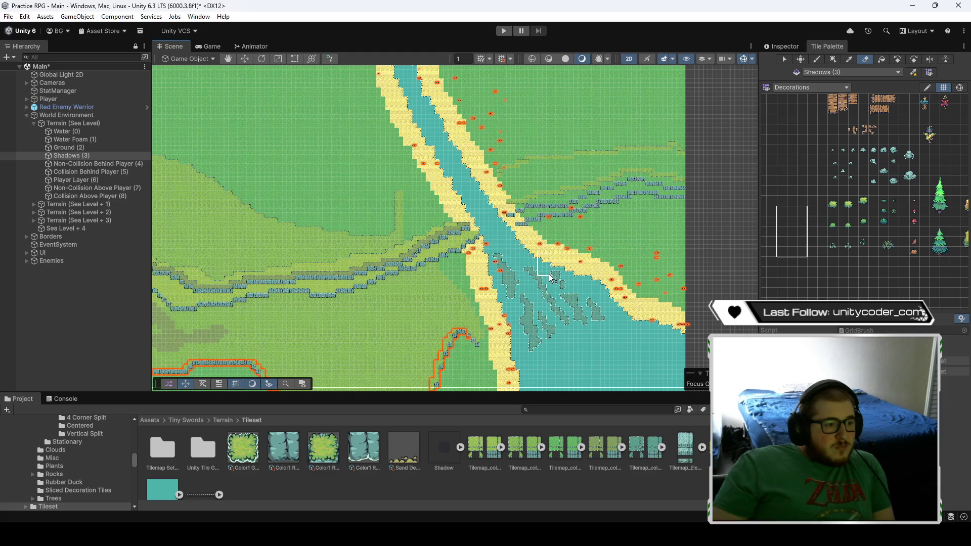
- Pan up to the northern river fork and pick a single palette cell
{"action": "key", "text": "Down"}
{"action": "key", "text": "Down"}
{"action": "key", "text": "Down"}
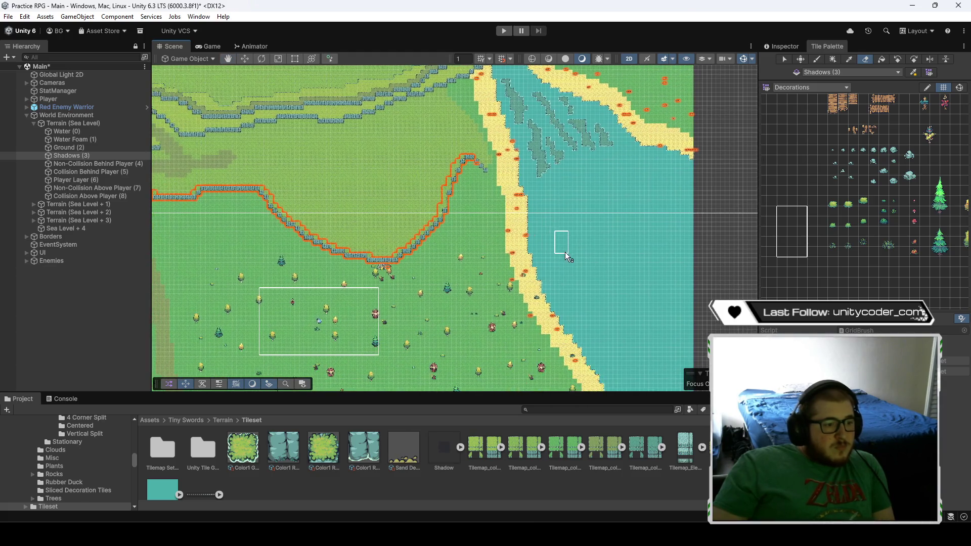
{"action": "key", "text": "Up"}
{"action": "key", "text": "Up"}
{"action": "key", "text": "Up"}
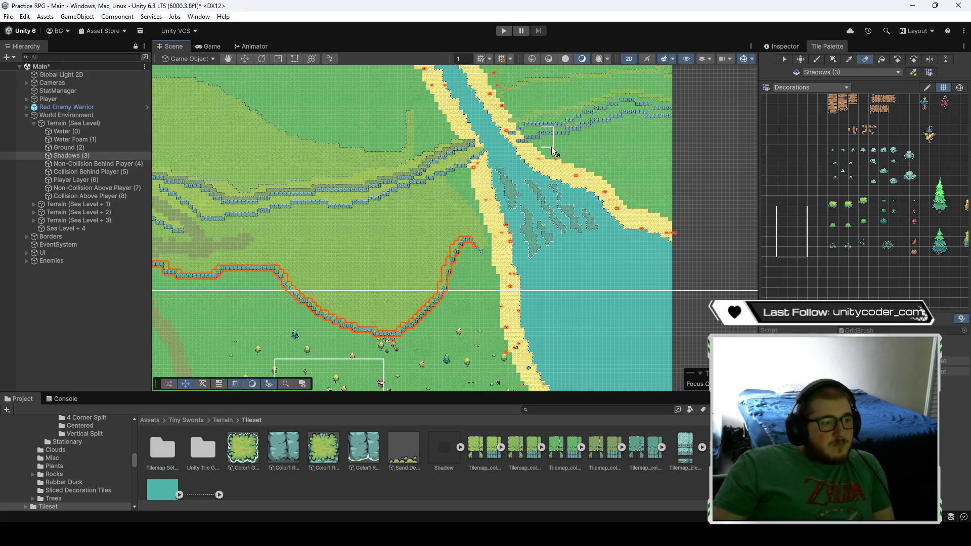
{"action": "scroll", "coordinate": [564, 173], "scroll_direction": "up", "scroll_amount": 2}
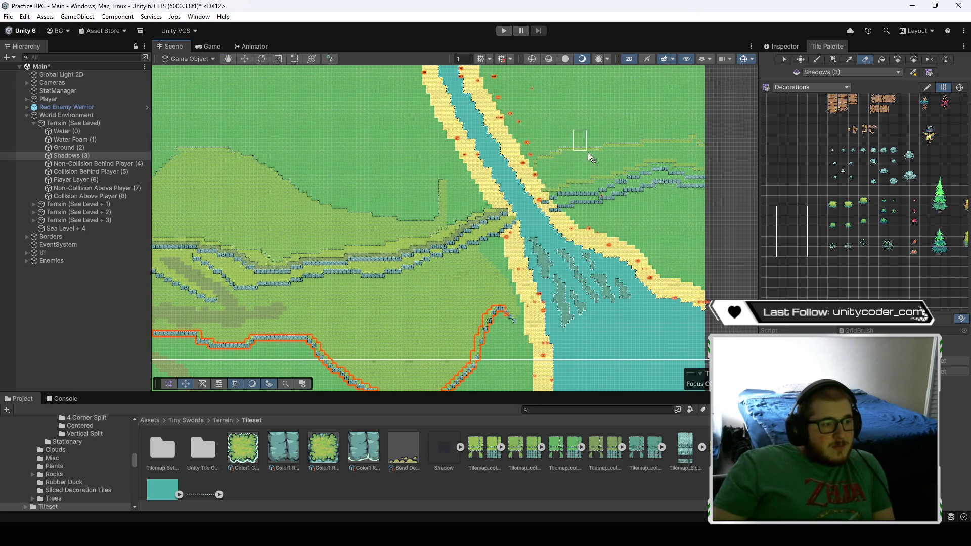
{"action": "key", "text": "Up"}
{"action": "key", "text": "Up"}
{"action": "key", "text": "Up"}
{"action": "key", "text": "Left"}
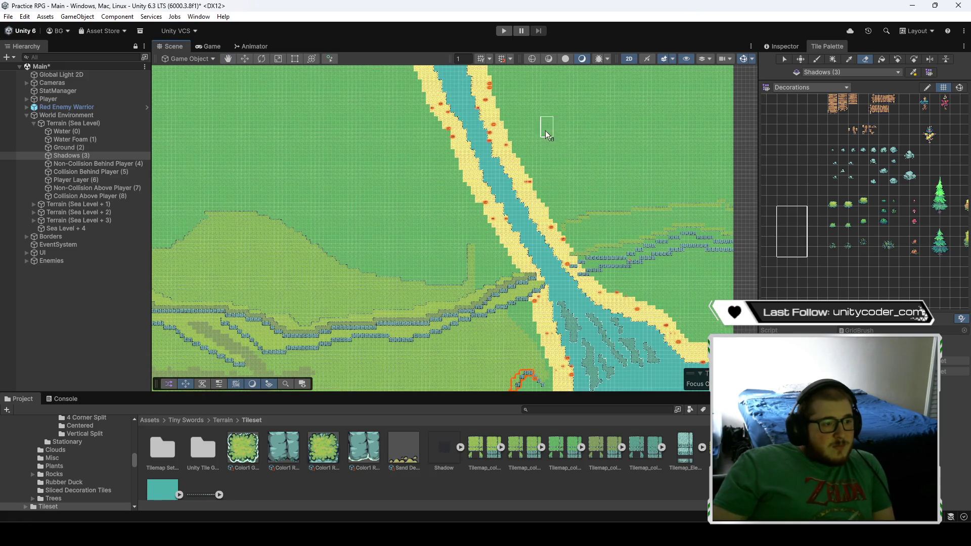
{"action": "key", "text": "Up"}
{"action": "key", "text": "Up"}
{"action": "key", "text": "Up"}
{"action": "key", "text": "Left"}
{"action": "key", "text": "Up"}
{"action": "key", "text": "Up"}
{"action": "key", "text": "Up"}
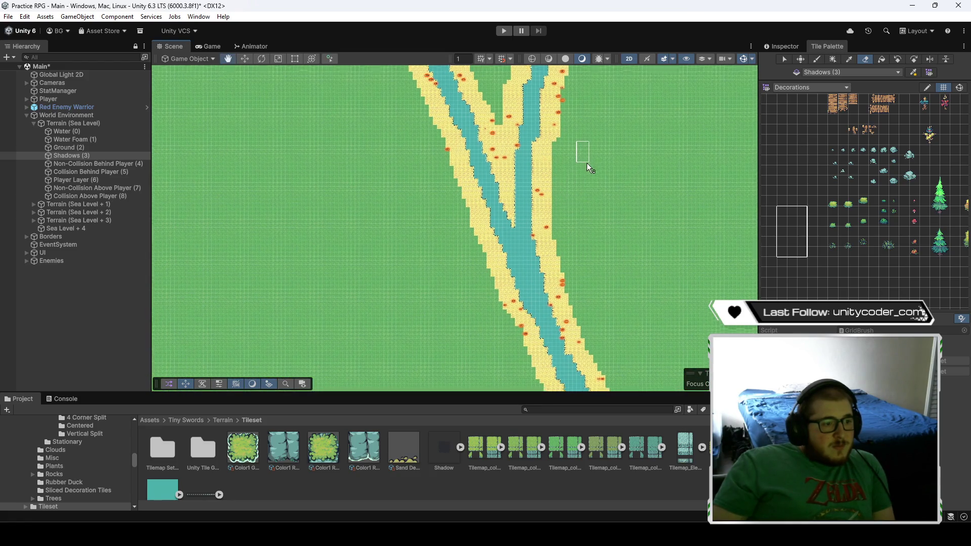
{"action": "key", "text": "Down"}
{"action": "key", "text": "Down"}
{"action": "key", "text": "Down"}
{"action": "key", "text": "Left"}
{"action": "key", "text": "Left"}
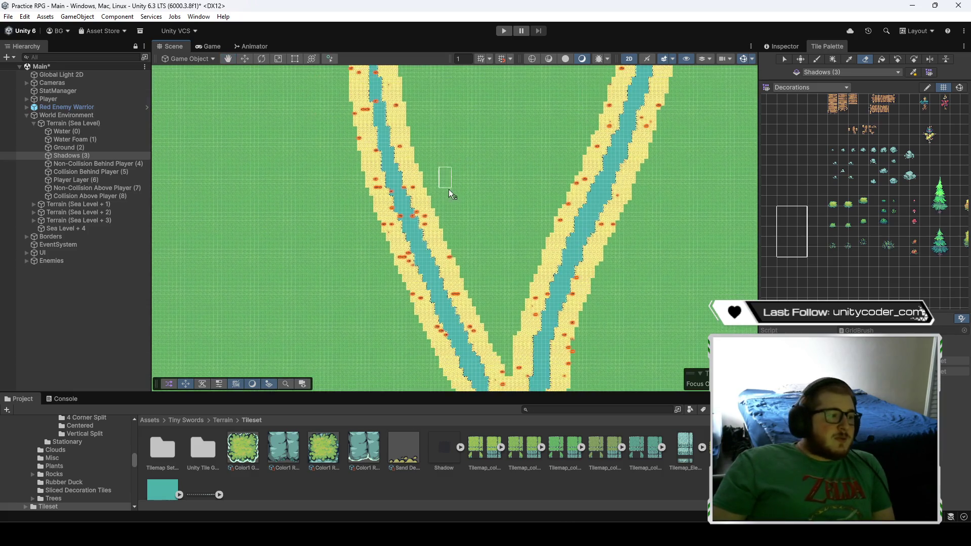
{"action": "left_click", "coordinate": [799, 174]}
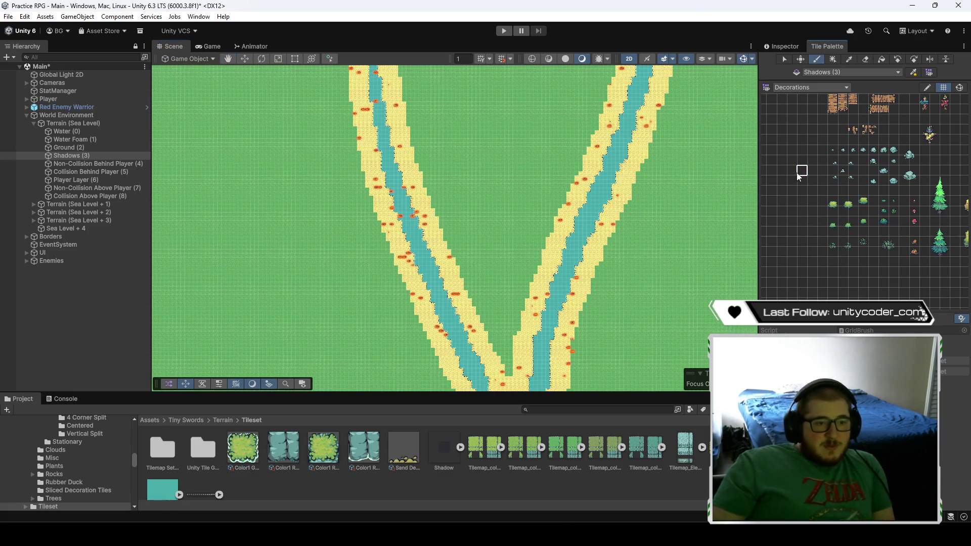
{"action": "scroll", "coordinate": [386, 136], "scroll_direction": "up", "scroll_amount": 10}
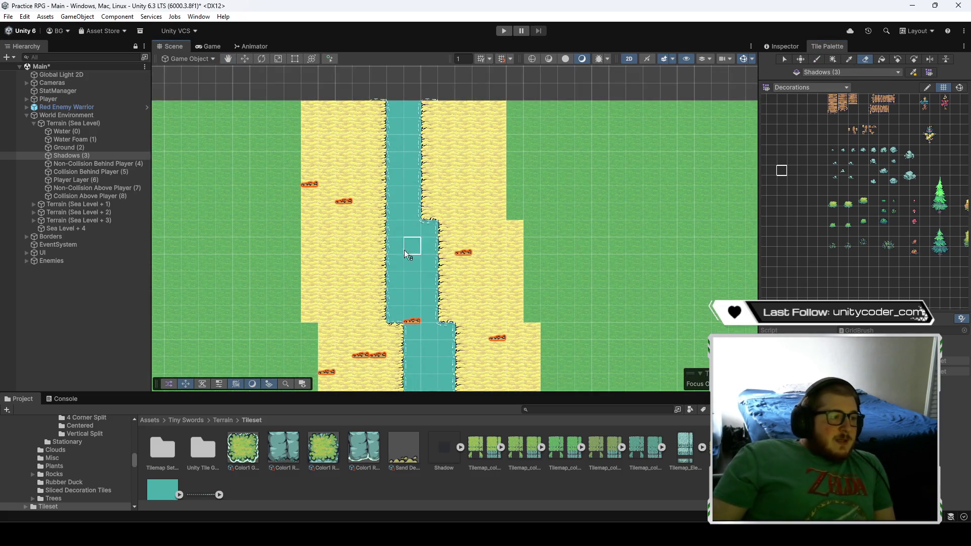
{"action": "left_click_drag", "start_coordinate": [419, 331], "coordinate": [415, 170]}
{"action": "mouse_move", "coordinate": [359, 193]}
{"action": "left_mouse_down"}
{"action": "mouse_move", "coordinate": [440, 275]}
{"action": "mouse_move", "coordinate": [455, 269]}
{"action": "mouse_move", "coordinate": [367, 234]}
{"action": "left_mouse_up"}
{"action": "mouse_move", "coordinate": [490, 235]}
{"action": "left_mouse_down"}
{"action": "mouse_move", "coordinate": [476, 215]}
{"action": "mouse_move", "coordinate": [448, 216]}
{"action": "mouse_move", "coordinate": [471, 224]}
{"action": "left_mouse_up"}
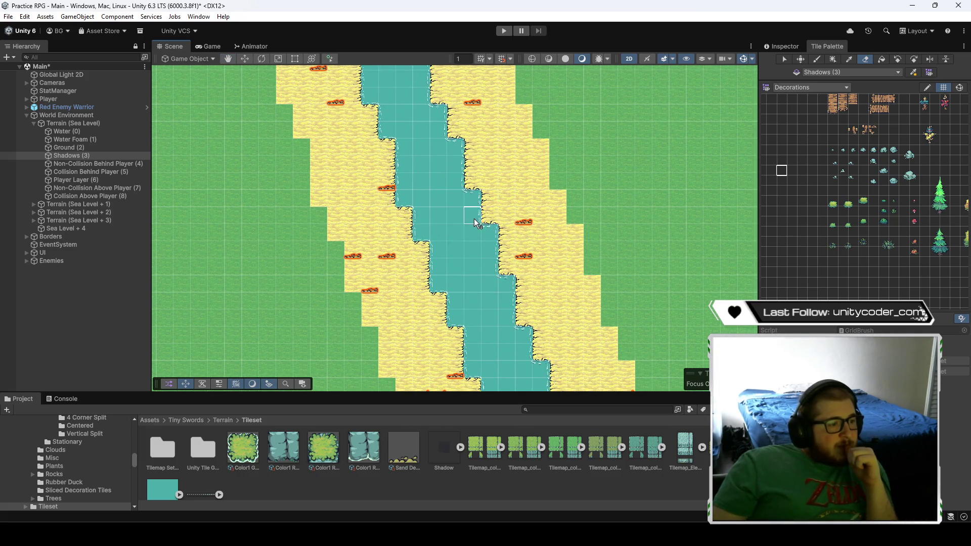
{"action": "key", "text": "Down"}
{"action": "key", "text": "Right"}
{"action": "key", "text": "Down"}
{"action": "key", "text": "Right"}
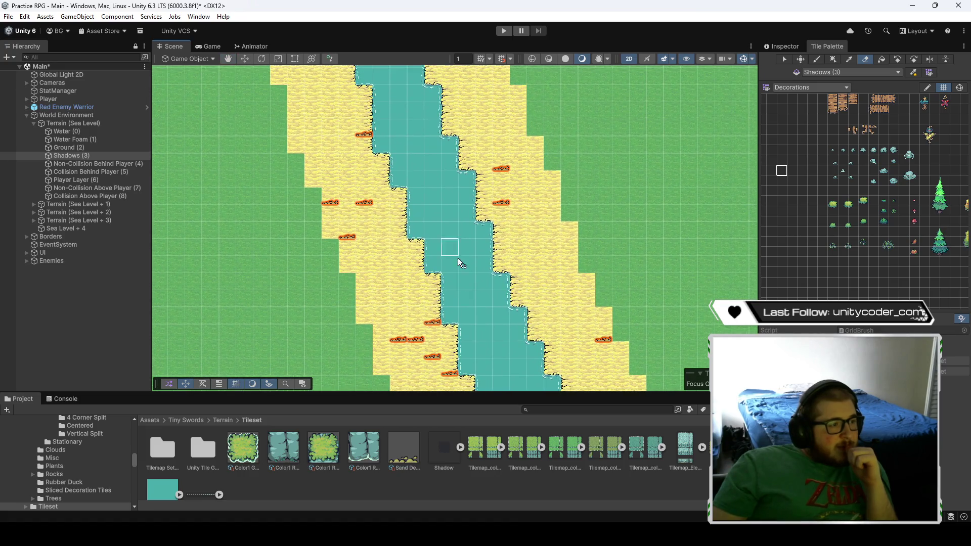
{"action": "key", "text": "Down"}
{"action": "key", "text": "Right"}
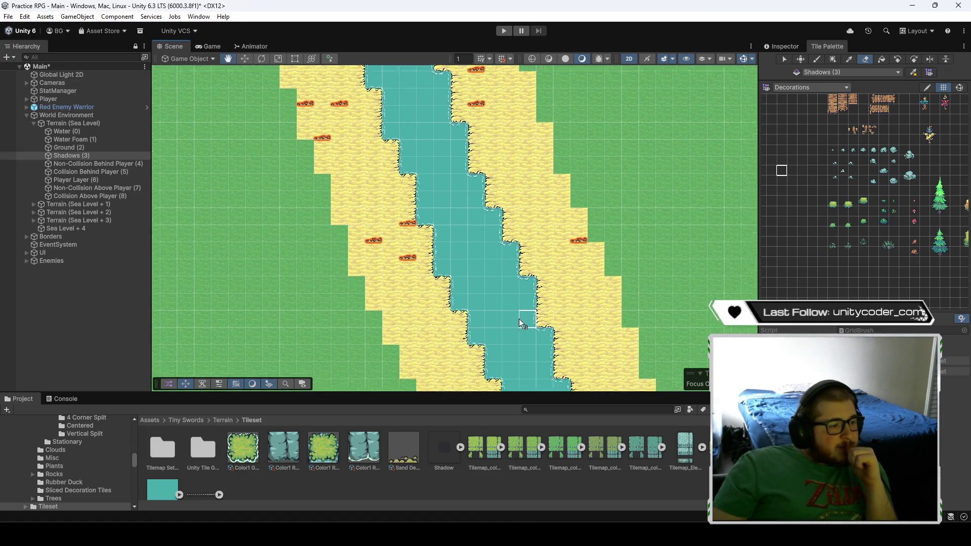
{"action": "key", "text": "Down"}
{"action": "key", "text": "Right"}
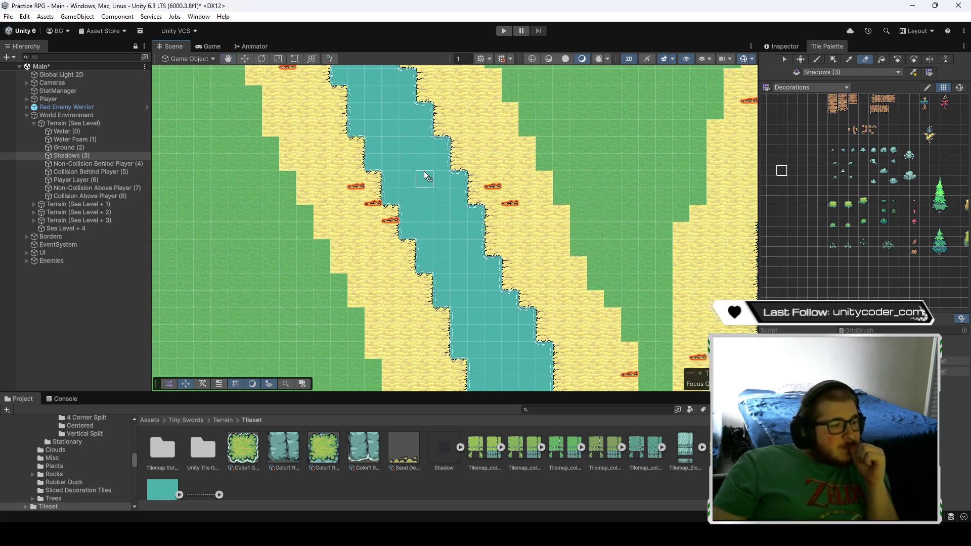
{"action": "key", "text": "Down"}
{"action": "key", "text": "Right"}
{"action": "key", "text": "Down"}
{"action": "key", "text": "Right"}
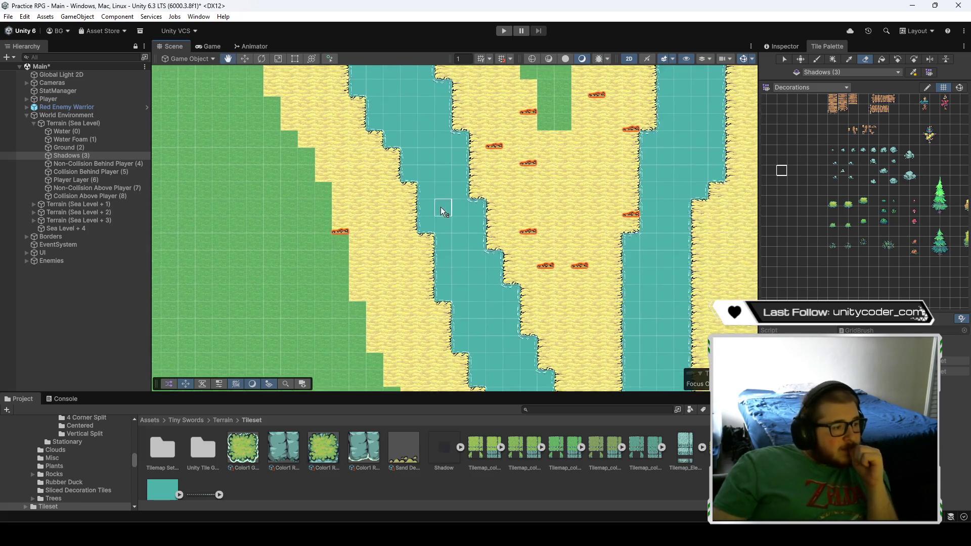
{"action": "key", "text": "Down"}
{"action": "key", "text": "Right"}
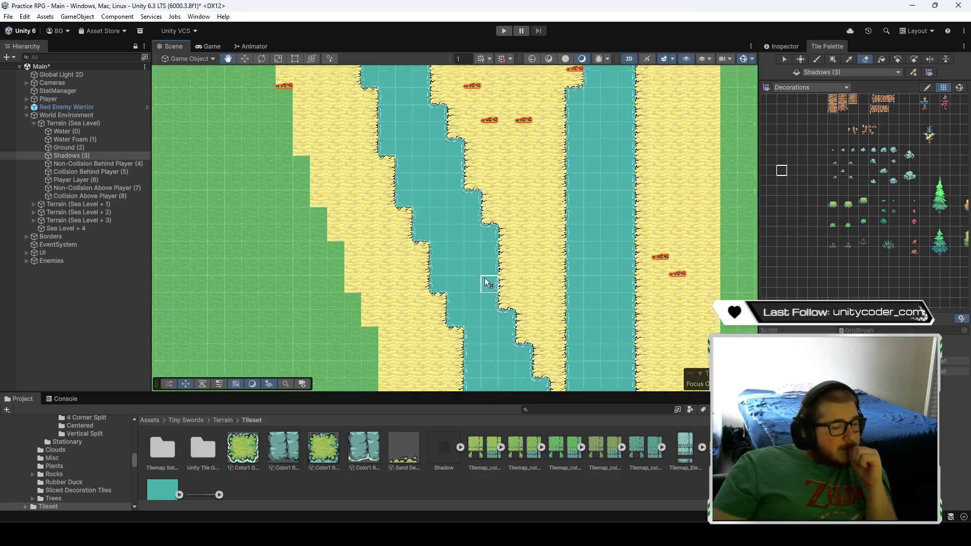
{"action": "key", "text": "Down"}
{"action": "key", "text": "Right"}
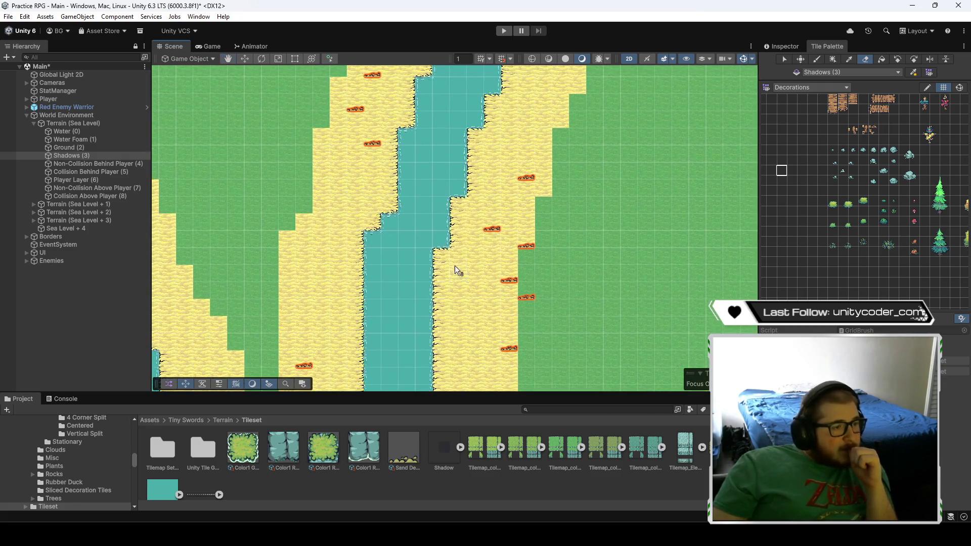
{"action": "key", "text": "Up"}
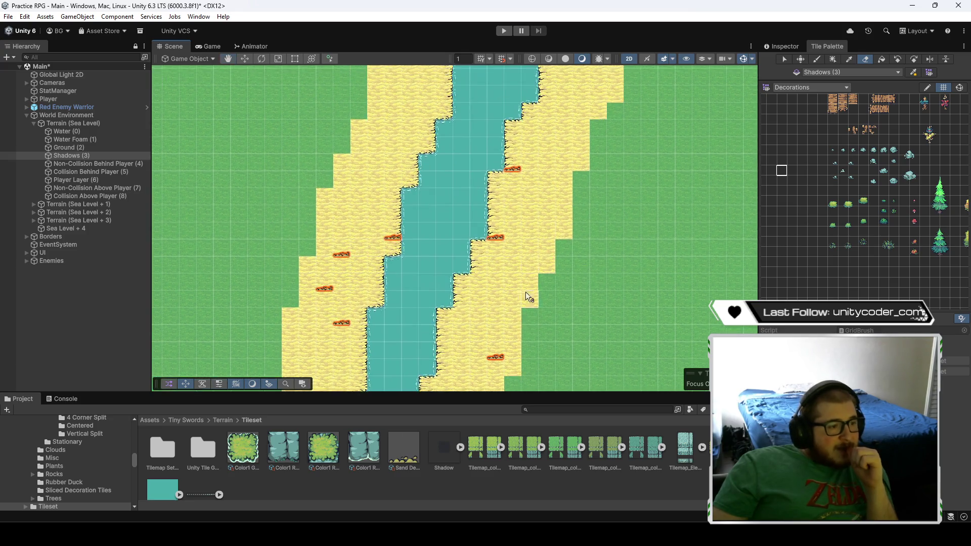
{"action": "key", "text": "Up"}
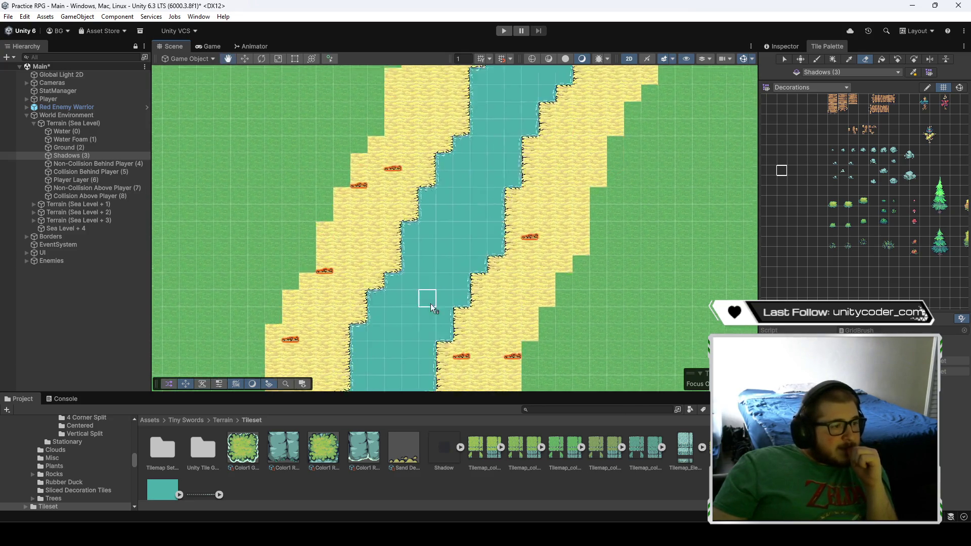
{"action": "scroll", "coordinate": [440, 319], "scroll_direction": "down", "scroll_amount": 5}
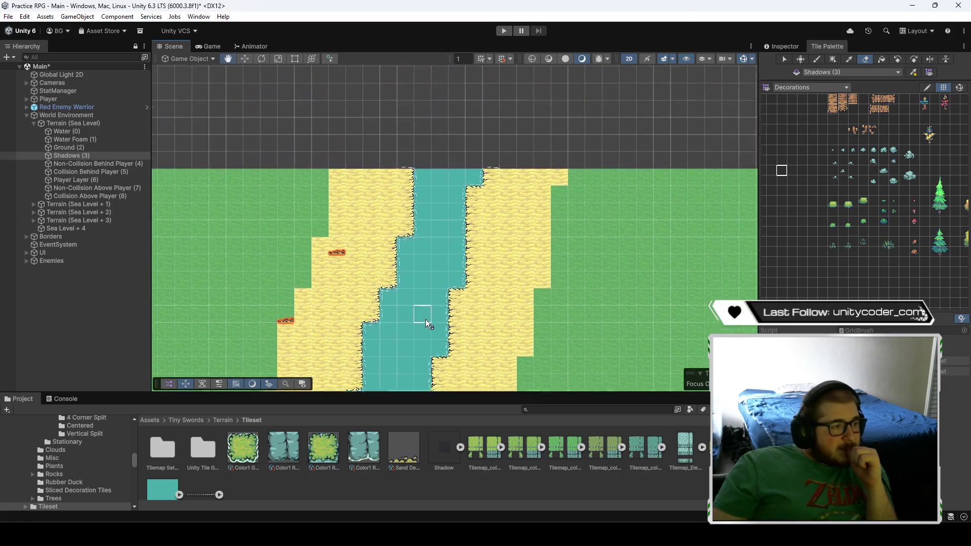
{"action": "key", "text": "Down"}
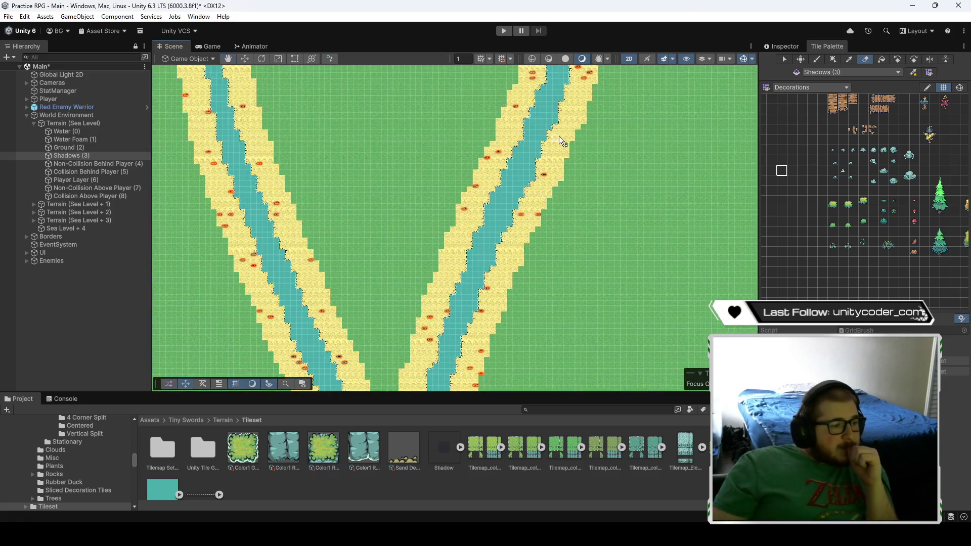
{"action": "scroll", "coordinate": [538, 295], "scroll_direction": "up", "scroll_amount": 6}
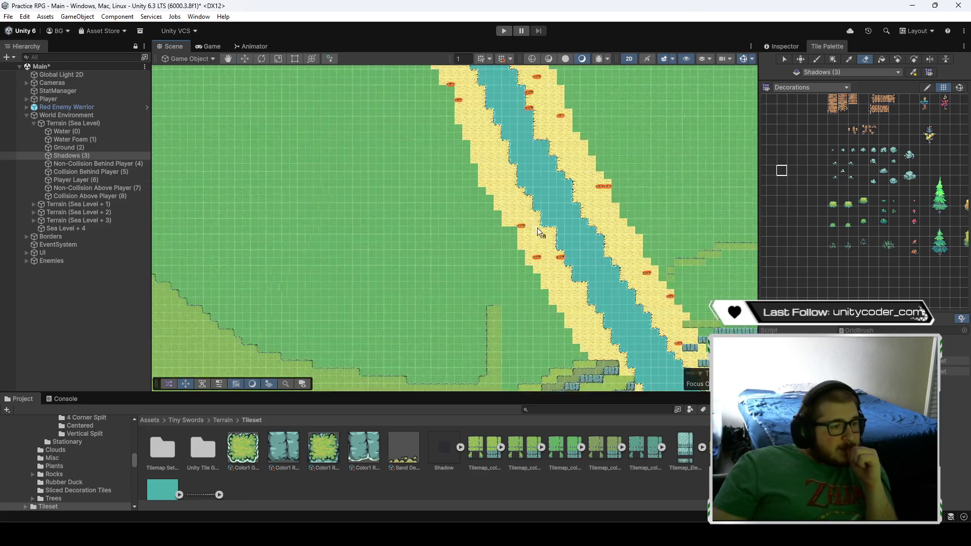
{"action": "key", "text": "Up"}
{"action": "key", "text": "Right"}
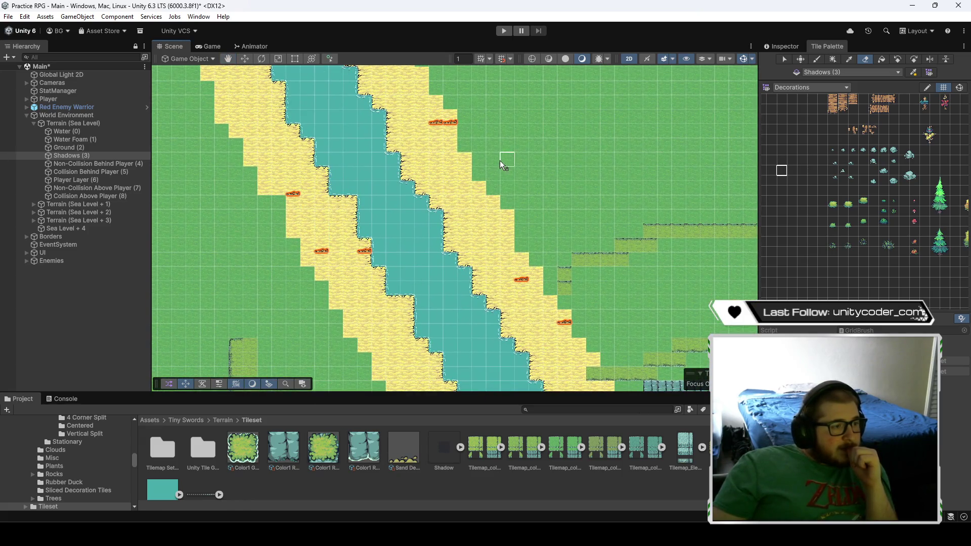
{"action": "key", "text": "Down"}
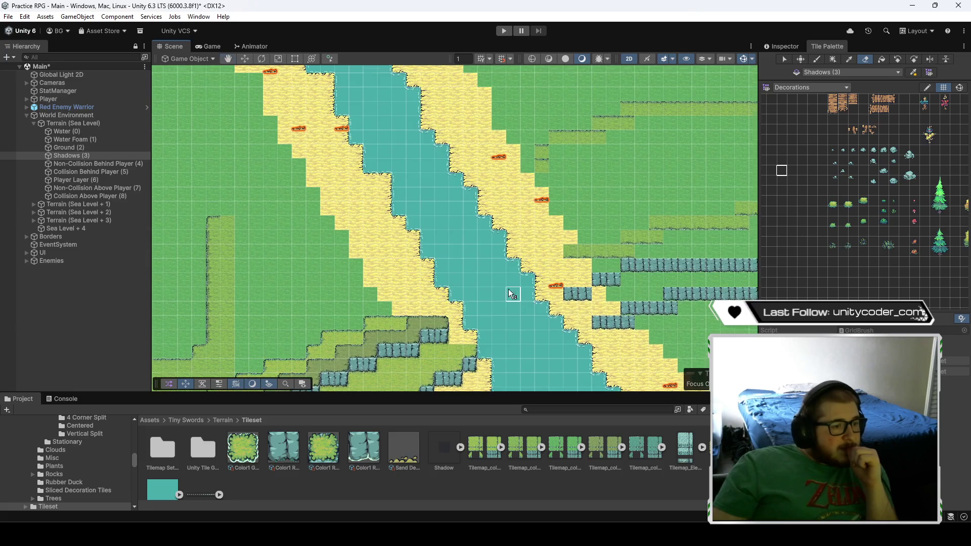
{"action": "key", "text": "Up"}
{"action": "key", "text": "Right"}
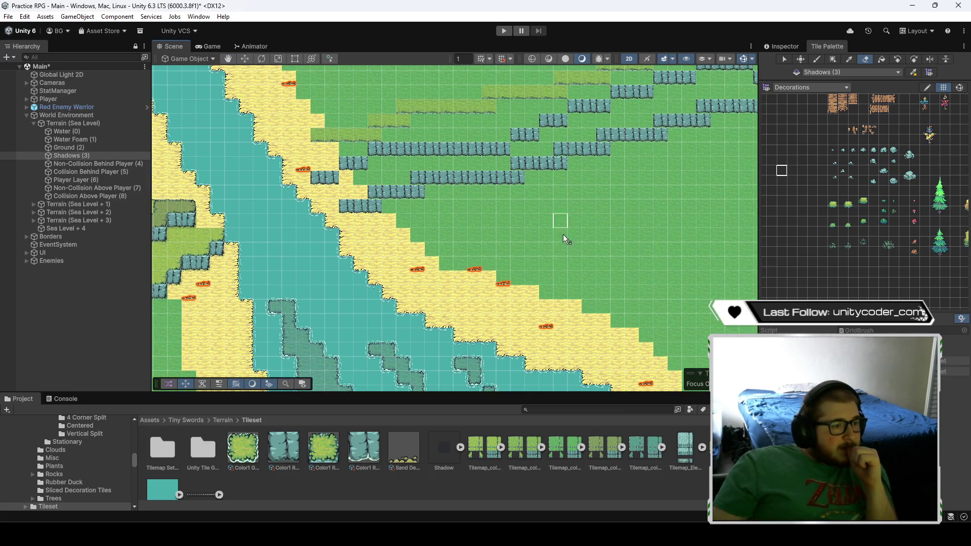
{"action": "key", "text": "Down"}
{"action": "key", "text": "Right"}
{"action": "key", "text": "Down"}
{"action": "key", "text": "Right"}
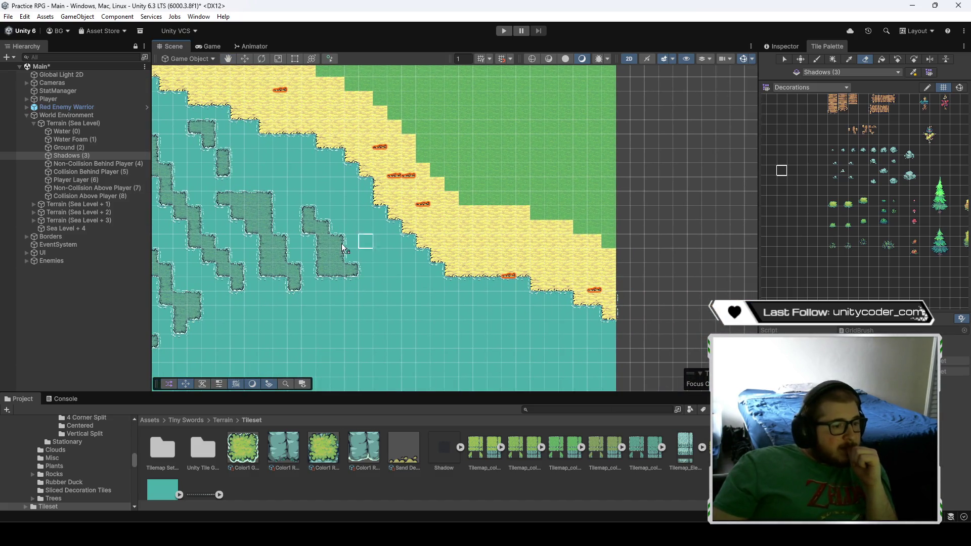
{"action": "key", "text": "Left"}
{"action": "key", "text": "Left"}
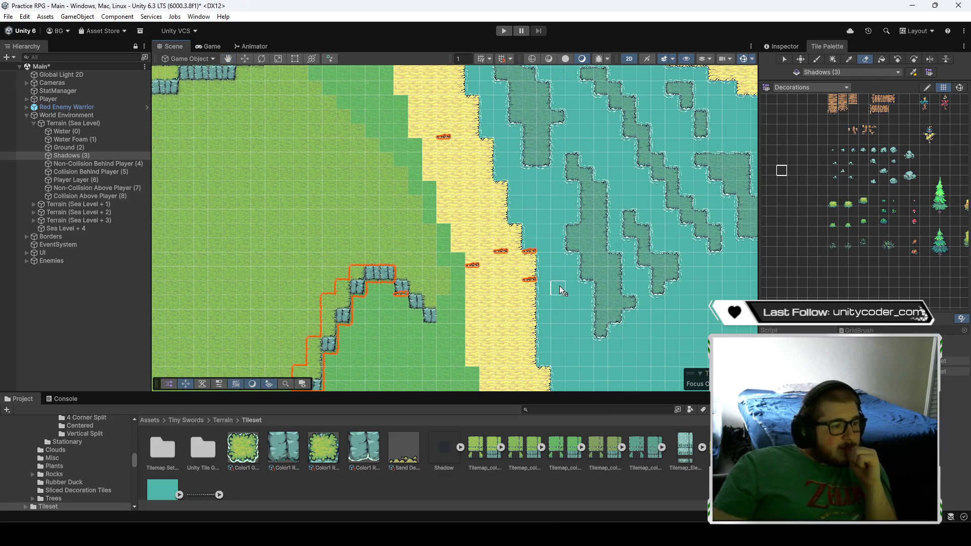
{"action": "key", "text": "Down"}
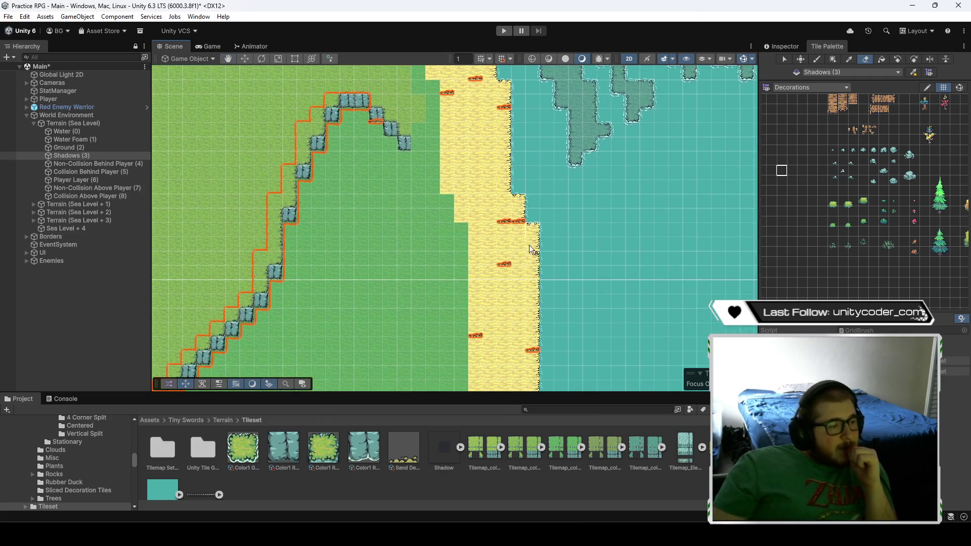
{"action": "key", "text": "Down"}
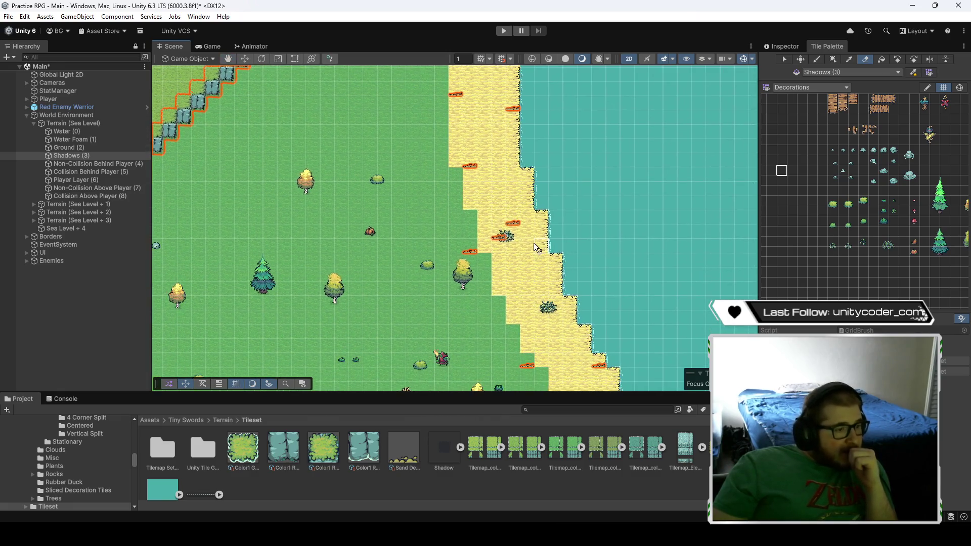
{"action": "key", "text": "Down"}
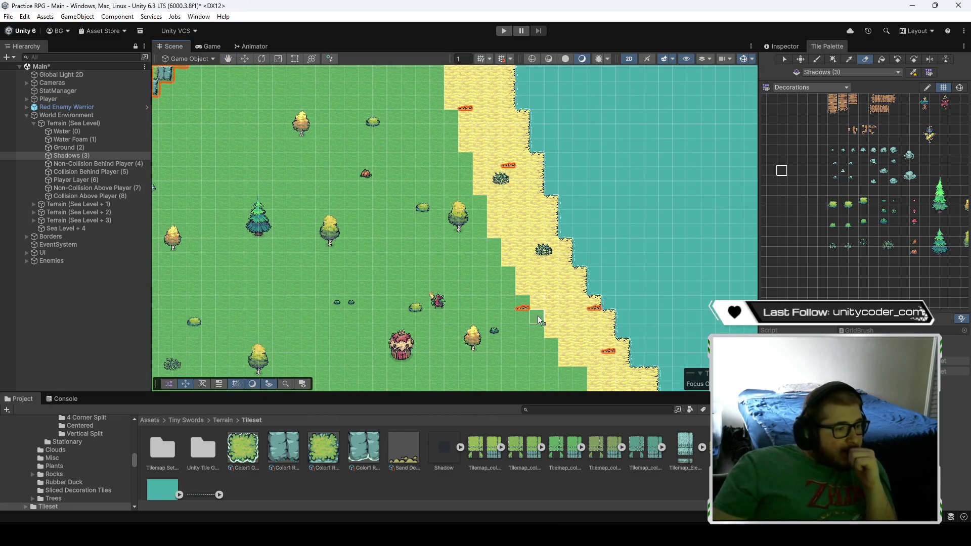
{"action": "key", "text": "Down"}
{"action": "key", "text": "Right"}
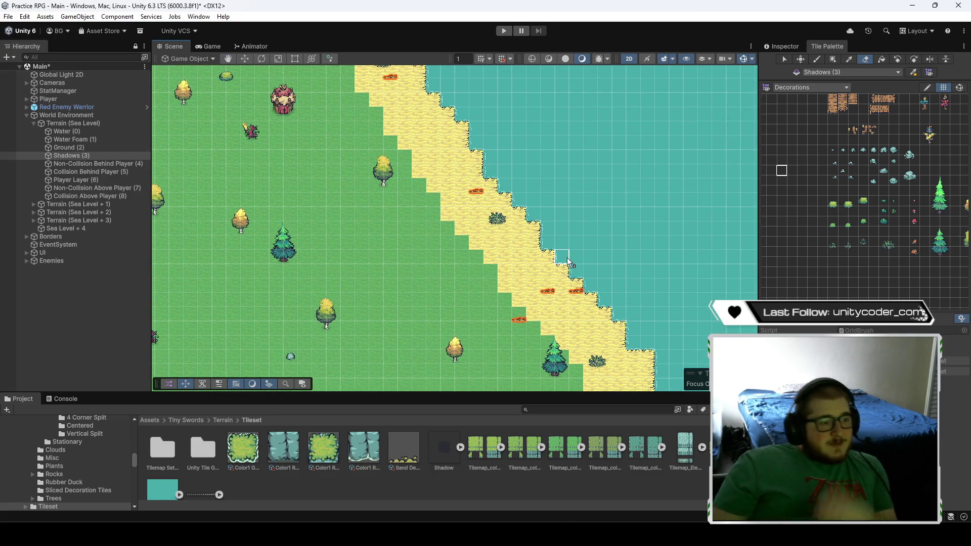
{"action": "key", "text": "Down"}
{"action": "key", "text": "Right"}
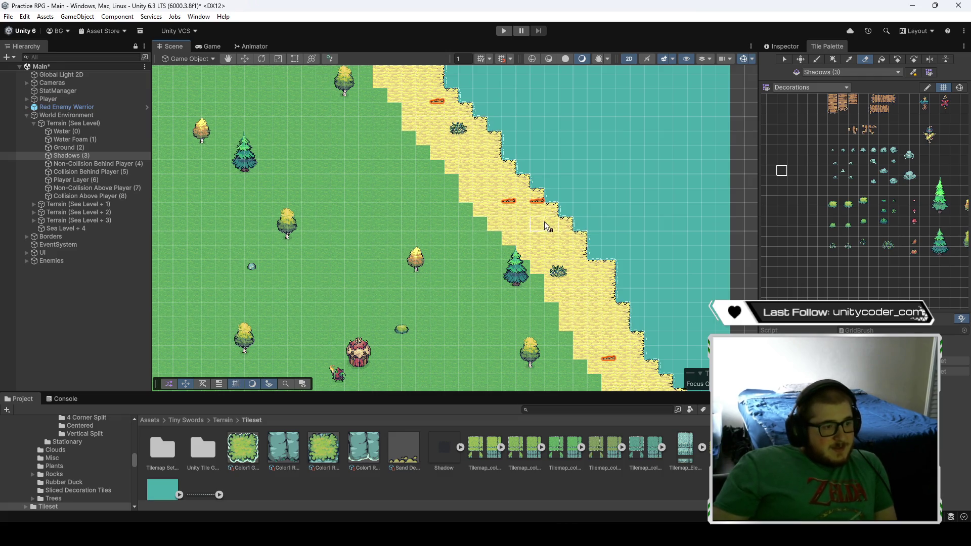
{"action": "key", "text": "Down"}
{"action": "key", "text": "Right"}
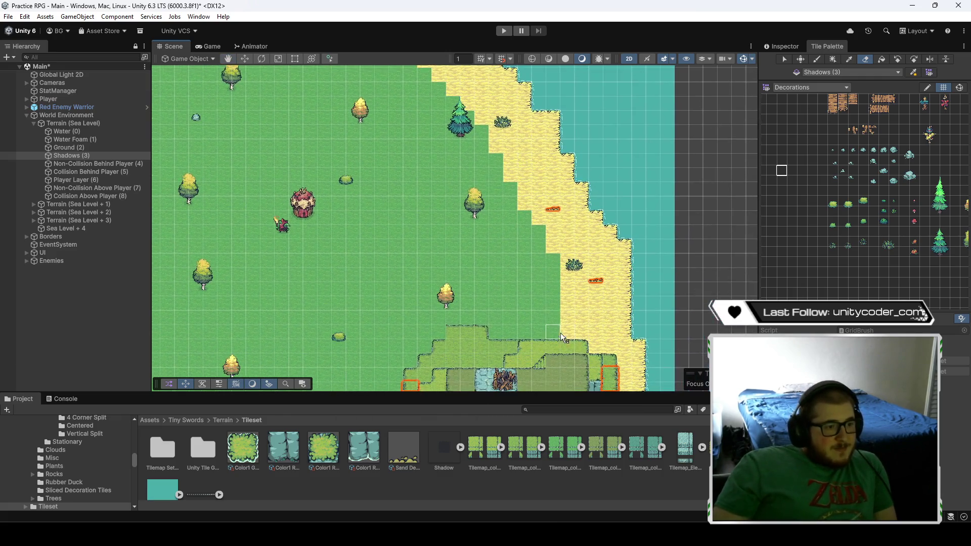
{"action": "key", "text": "Down"}
{"action": "key", "text": "Left"}
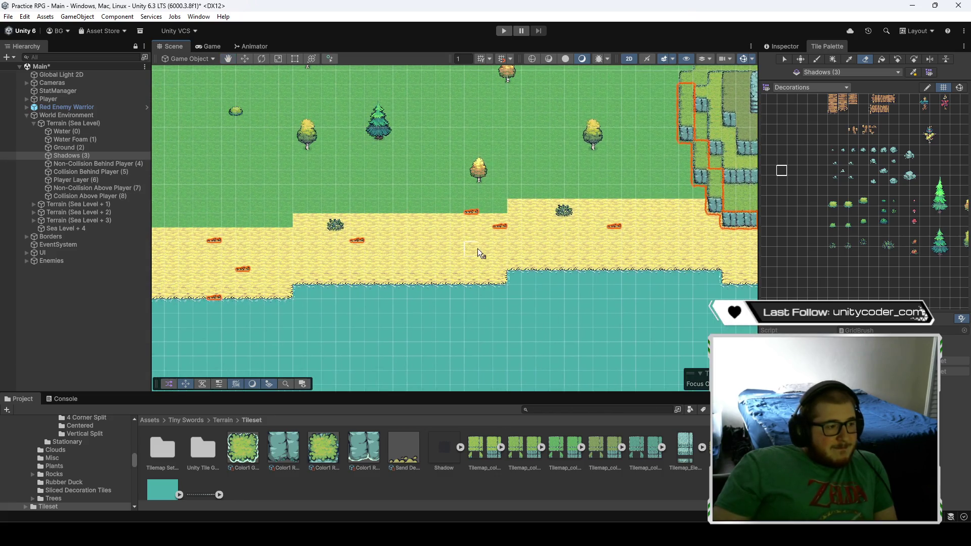
{"action": "key", "text": "Left"}
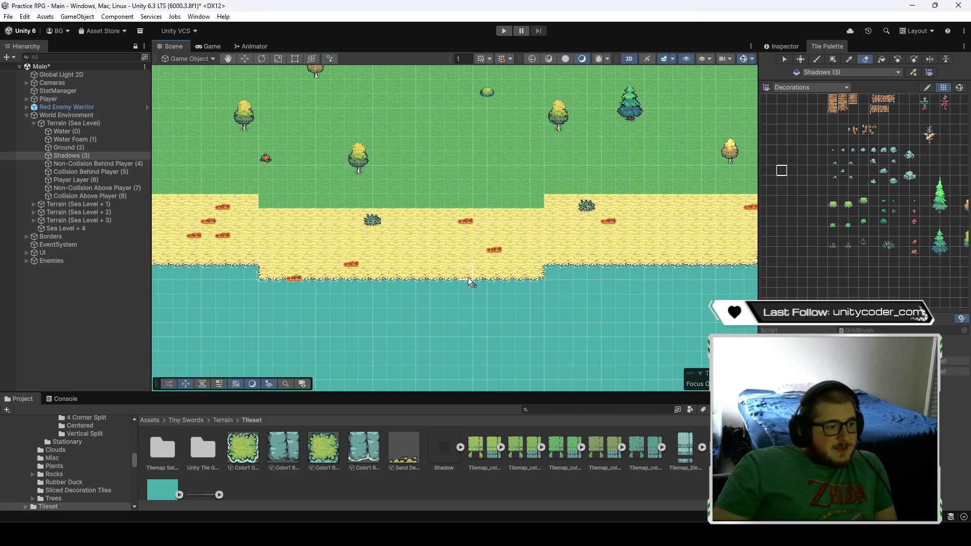
{"action": "key", "text": "Left"}
{"action": "key", "text": "Up"}
{"action": "key", "text": "Left"}
{"action": "key", "text": "Up"}
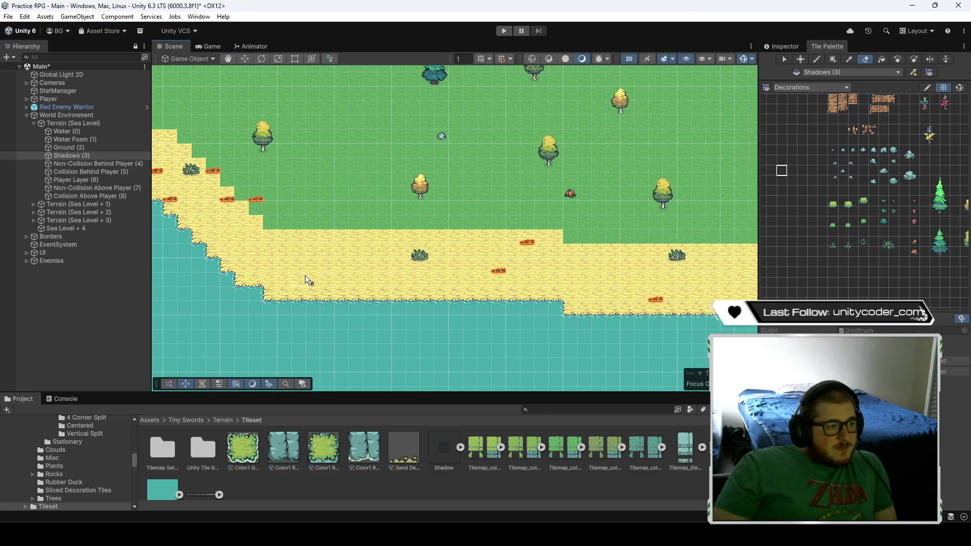
{"action": "key", "text": "Left"}
{"action": "key", "text": "Up"}
{"action": "key", "text": "Left"}
{"action": "key", "text": "Up"}
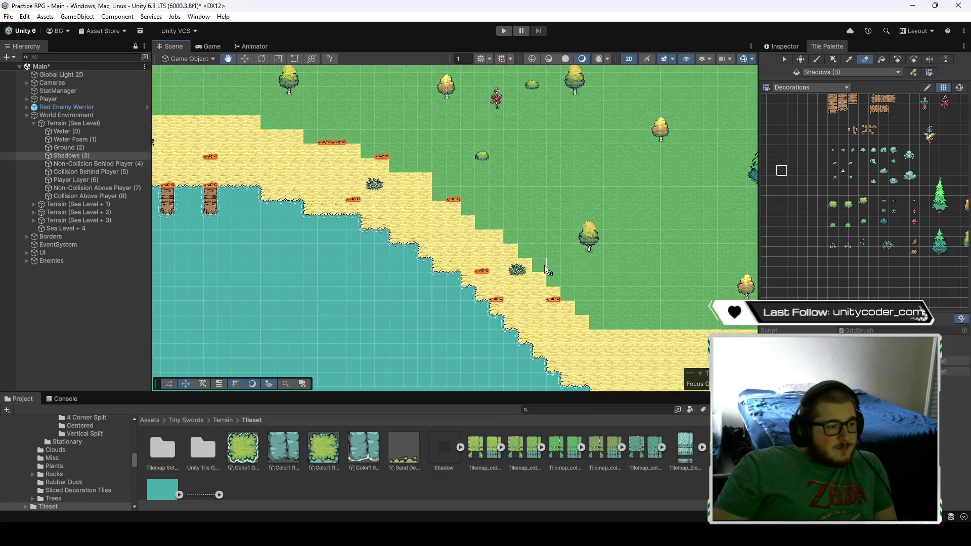
{"action": "key", "text": "Left"}
{"action": "key", "text": "Up"}
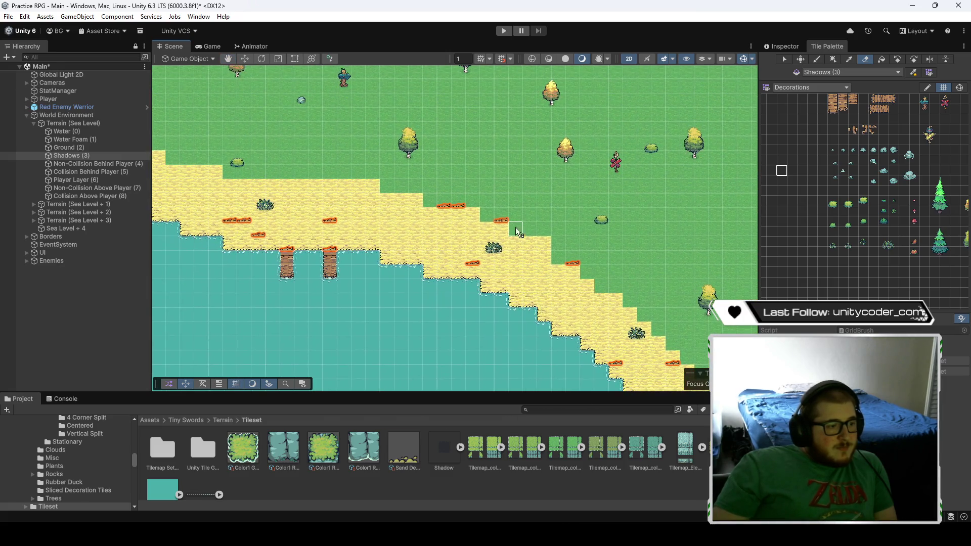
{"action": "key", "text": "Left"}
{"action": "key", "text": "Up"}
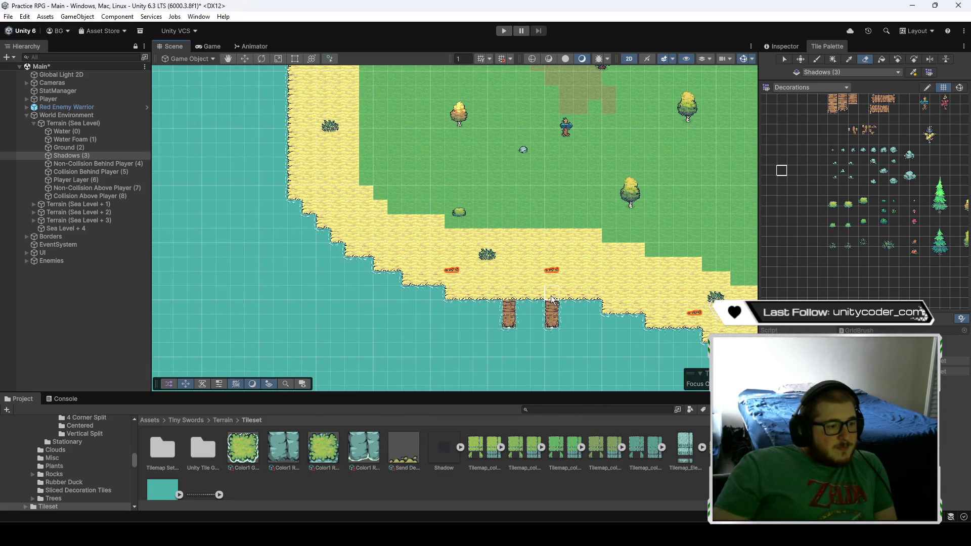
{"action": "key", "text": "Left"}
{"action": "key", "text": "Up"}
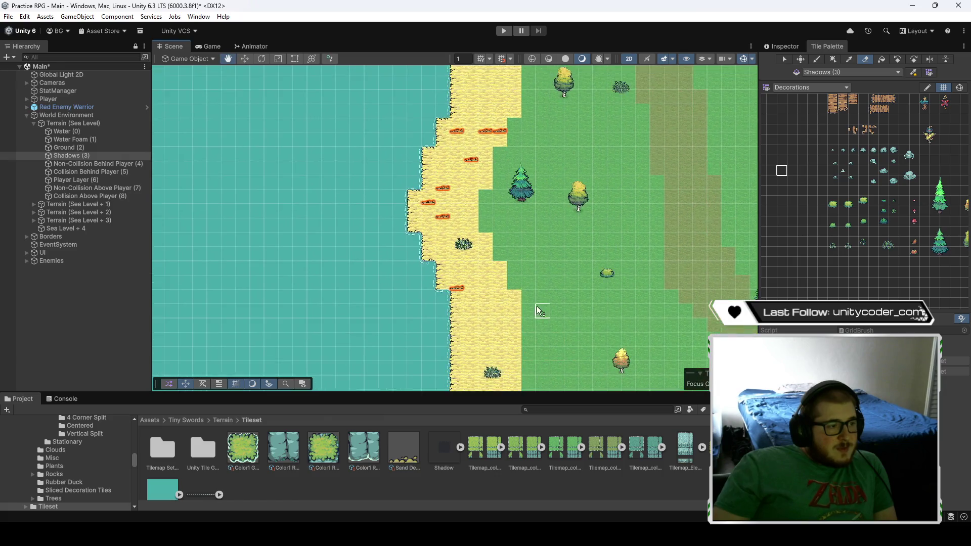
{"action": "key", "text": "Up"}
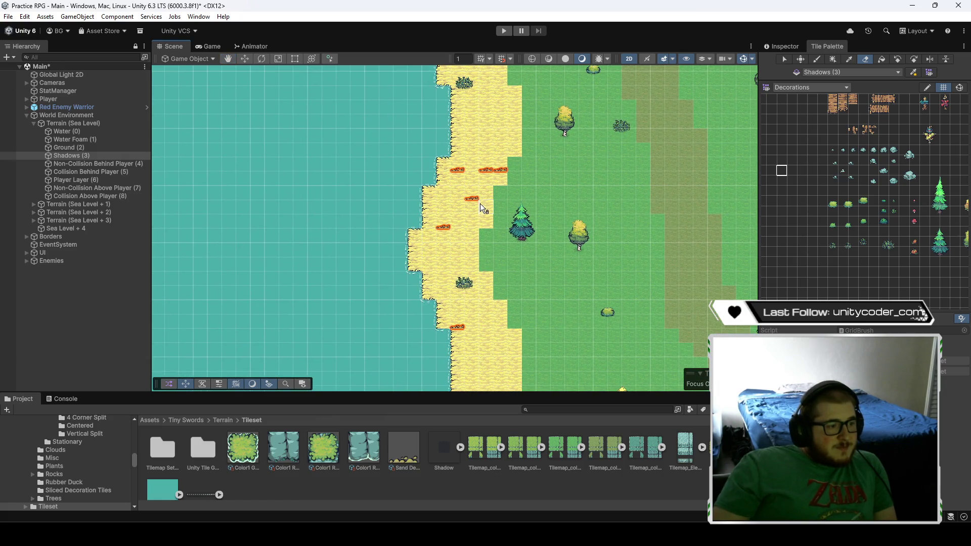
{"action": "key", "text": "Up"}
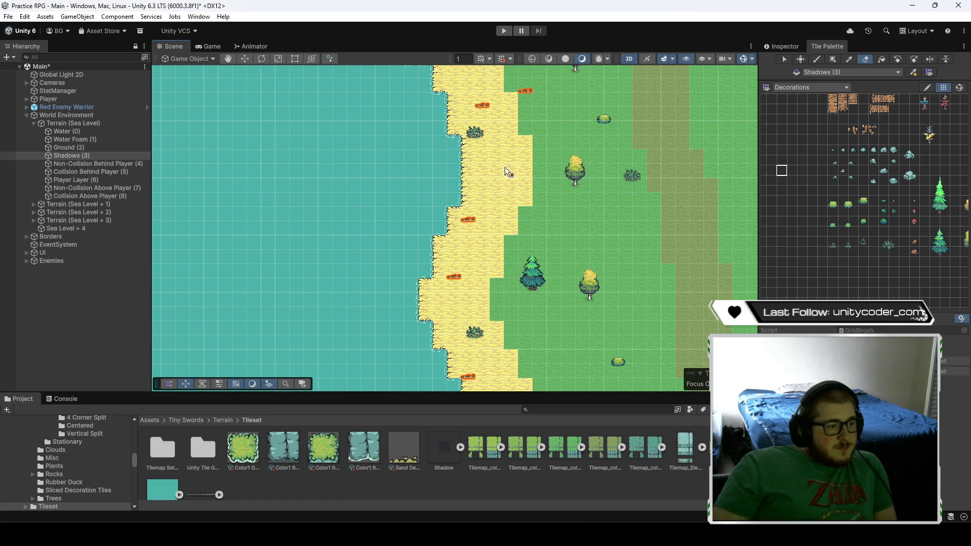
{"action": "key", "text": "Right"}
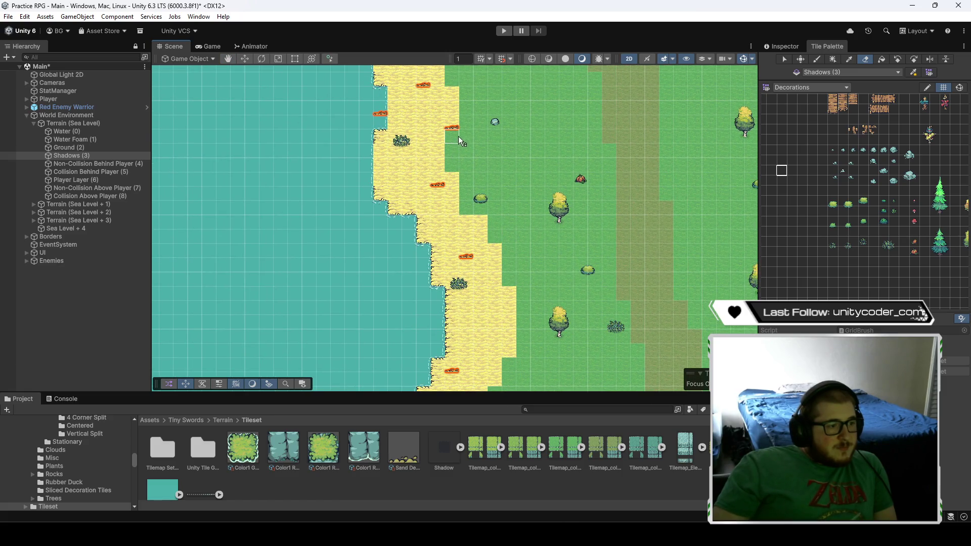
{"action": "key", "text": "Up"}
{"action": "key", "text": "Up"}
{"action": "key", "text": "Up"}
{"action": "key", "text": "Left"}
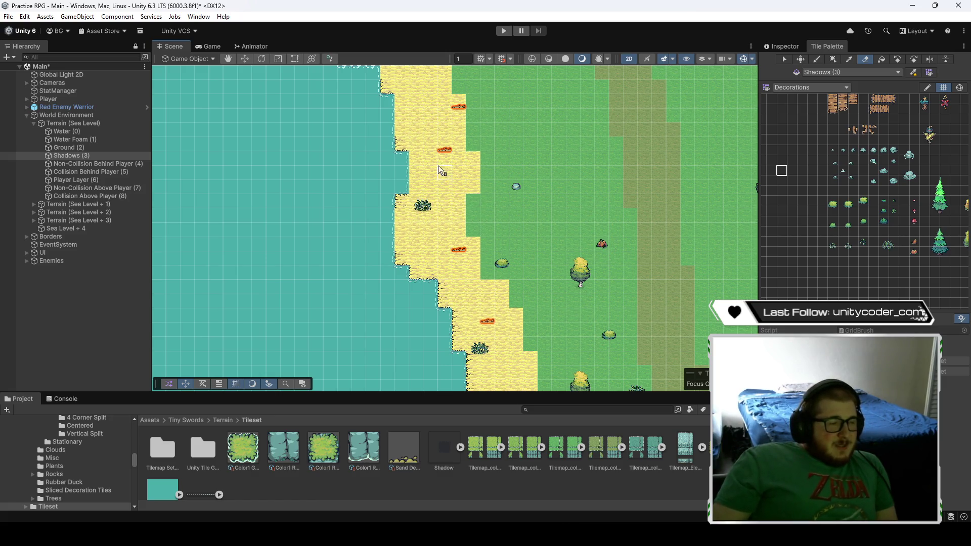
{"action": "key", "text": "Down"}
{"action": "key", "text": "Down"}
{"action": "left_click", "coordinate": [401, 217]}
- Erase stray sand decorations on the cliff-side sand strip and curving bay
{"action": "left_click", "coordinate": [474, 230]}
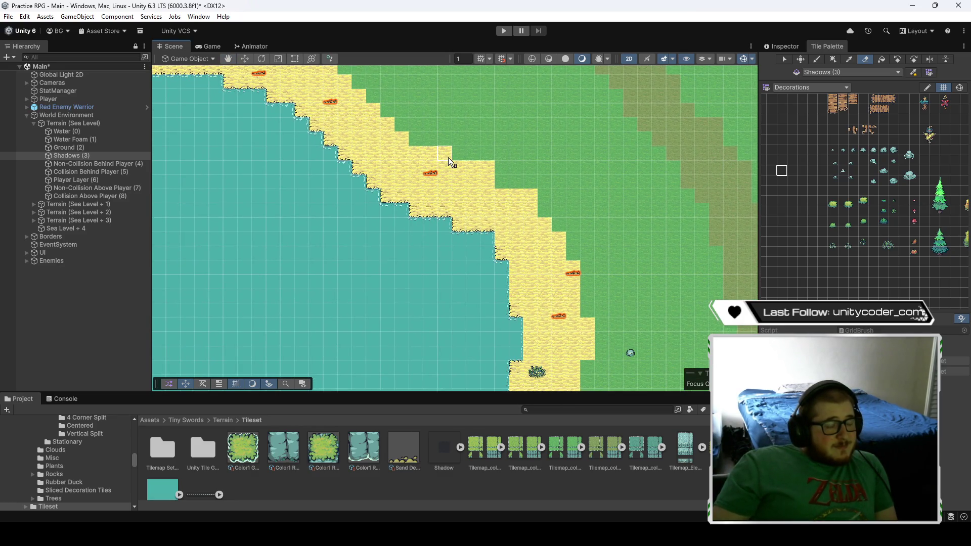
{"action": "key", "text": "Down"}
{"action": "key", "text": "Down"}
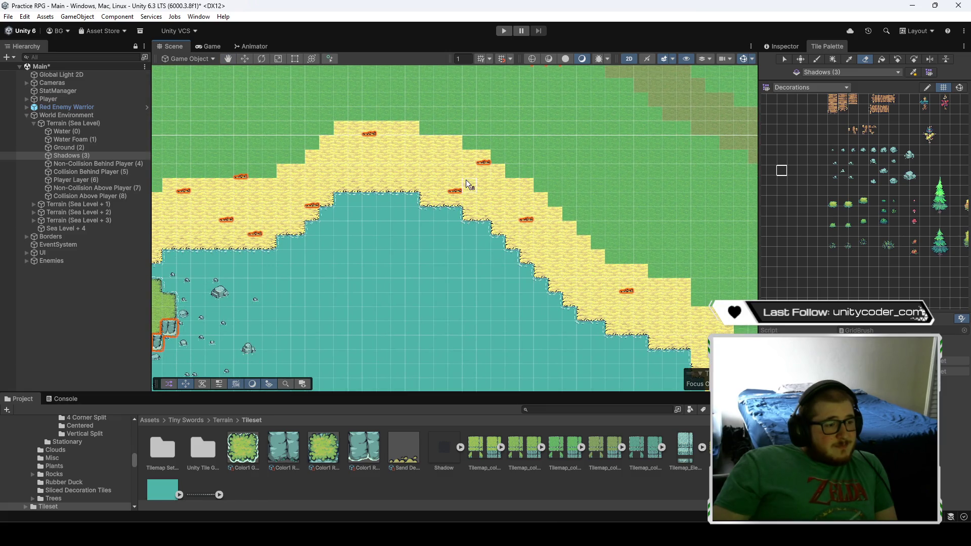
{"action": "key", "text": "Left"}
{"action": "key", "text": "Left"}
{"action": "key", "text": "Left"}
{"action": "key", "text": "Up"}
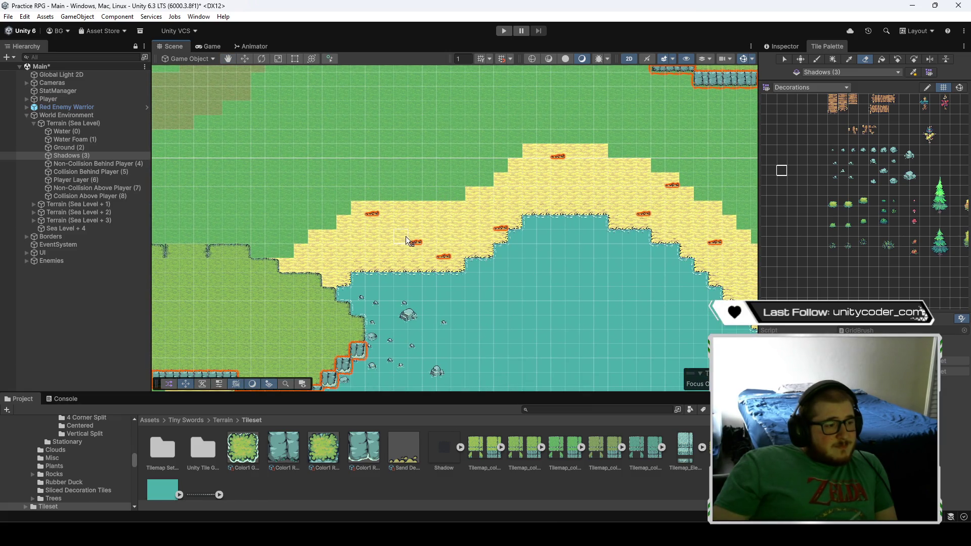
{"action": "key", "text": "Down"}
{"action": "key", "text": "Down"}
{"action": "key", "text": "Down"}
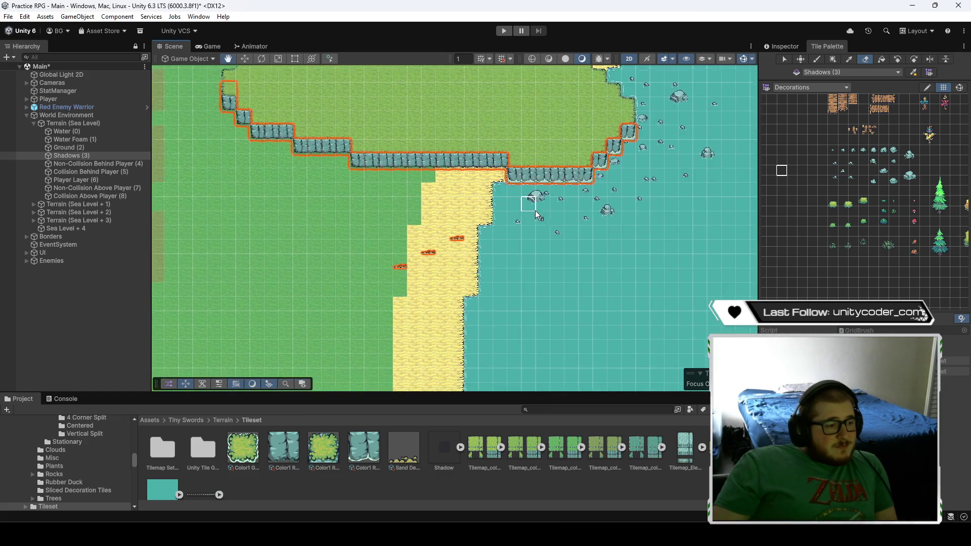
{"action": "key", "text": "Down"}
{"action": "key", "text": "Down"}
{"action": "key", "text": "Down"}
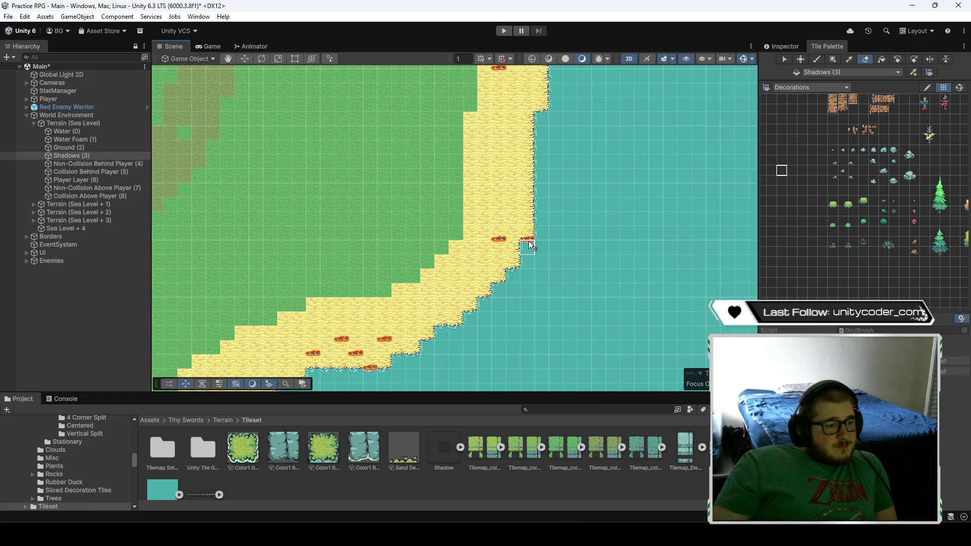
{"action": "key", "text": "Down"}
{"action": "key", "text": "Down"}
{"action": "key", "text": "Left"}
{"action": "key", "text": "Left"}
{"action": "left_click_drag", "start_coordinate": [447, 292], "coordinate": [420, 265]}
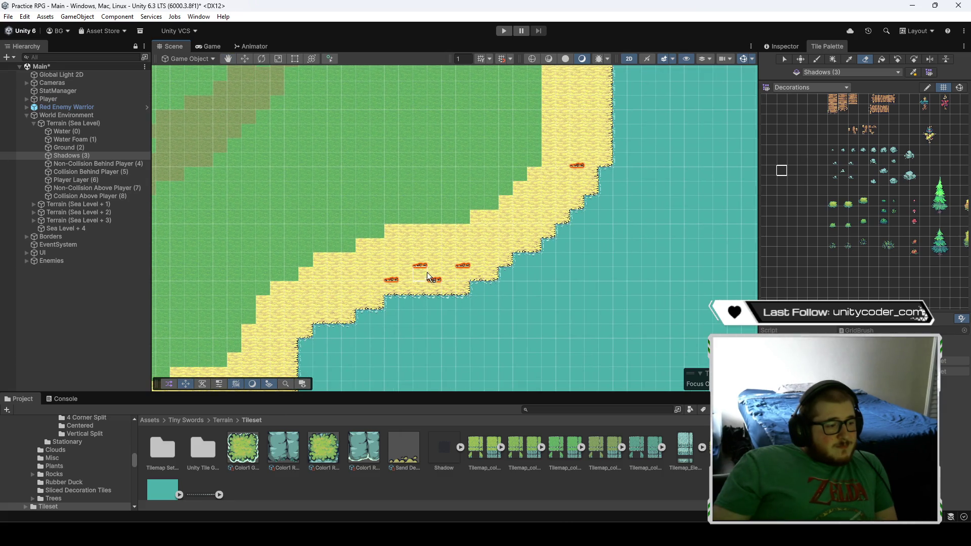
- Pan along the horizontal beach and western shore up to the cliffs
{"action": "key", "text": "Right"}
{"action": "key", "text": "Right"}
{"action": "key", "text": "Right"}
{"action": "key", "text": "Down"}
{"action": "key", "text": "Down"}
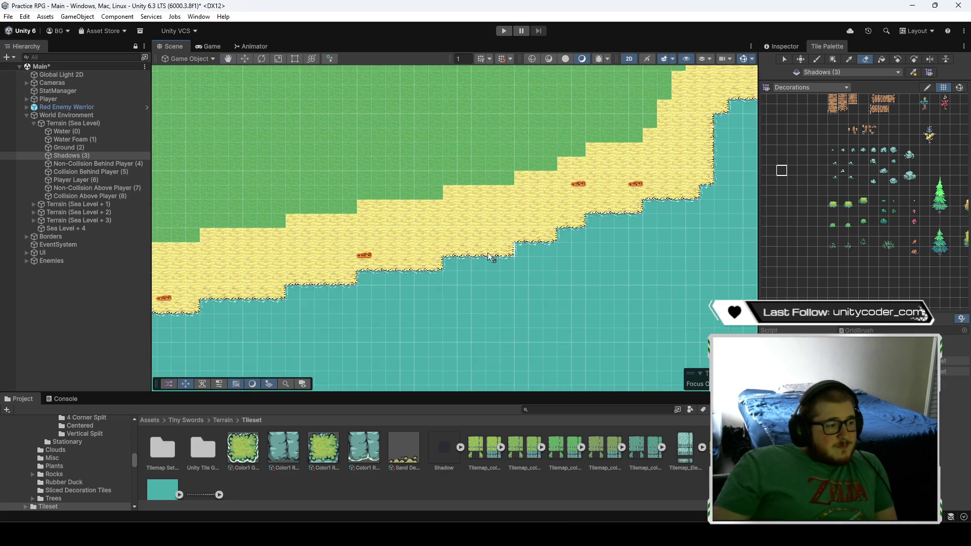
{"action": "key", "text": "Left"}
{"action": "key", "text": "Left"}
{"action": "key", "text": "Left"}
{"action": "key", "text": "Down"}
{"action": "key", "text": "Left"}
{"action": "key", "text": "Left"}
{"action": "key", "text": "Down"}
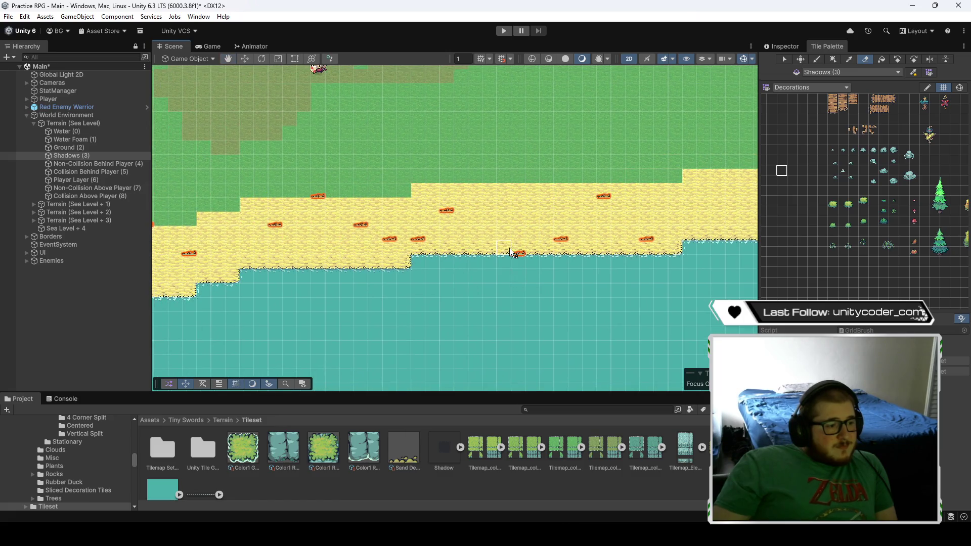
{"action": "key", "text": "Left"}
{"action": "key", "text": "Left"}
{"action": "key", "text": "Left"}
{"action": "key", "text": "Up"}
{"action": "key", "text": "Left"}
{"action": "key", "text": "Left"}
{"action": "key", "text": "Left"}
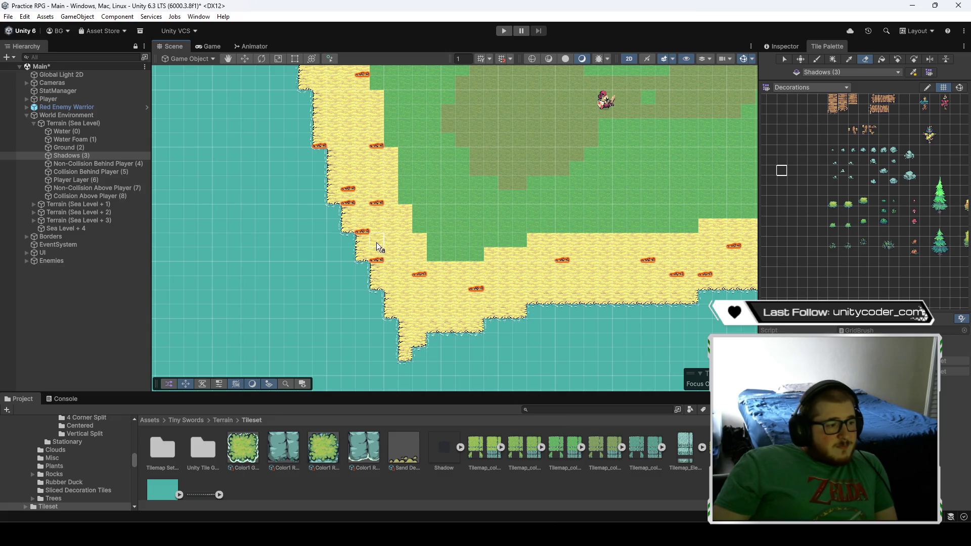
{"action": "key", "text": "Left"}
{"action": "key", "text": "Up"}
{"action": "key", "text": "Left"}
{"action": "key", "text": "Up"}
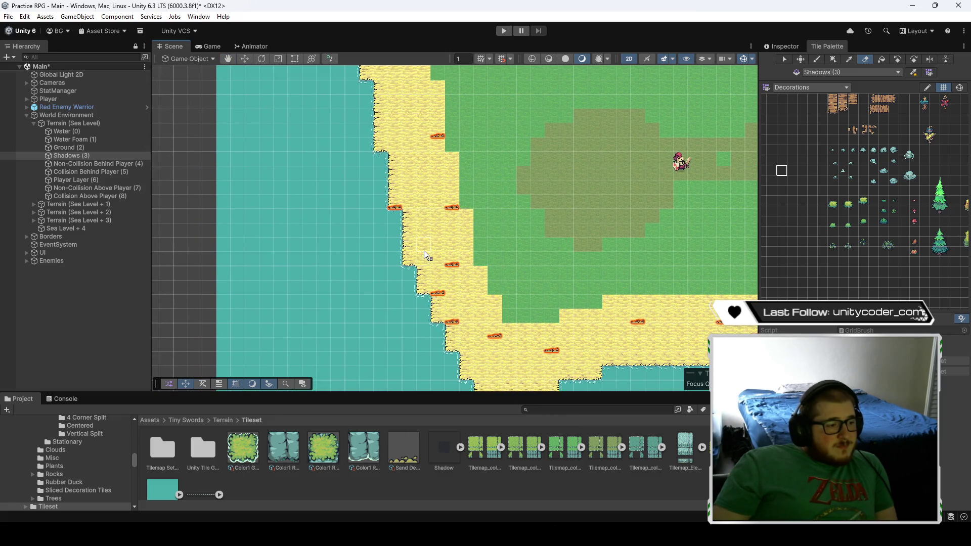
{"action": "key", "text": "Up"}
{"action": "key", "text": "Up"}
{"action": "key", "text": "Up"}
{"action": "key", "text": "Left"}
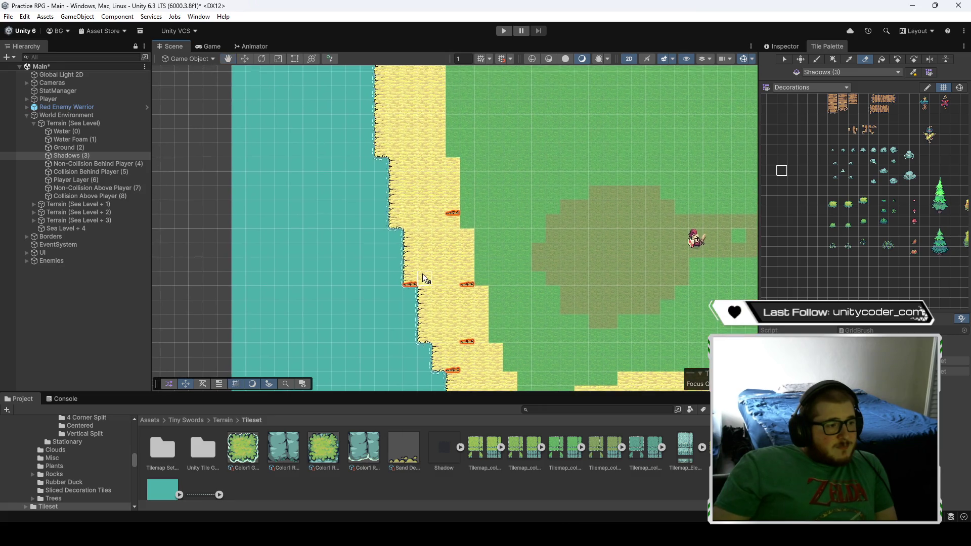
{"action": "key", "text": "Up"}
{"action": "key", "text": "Right"}
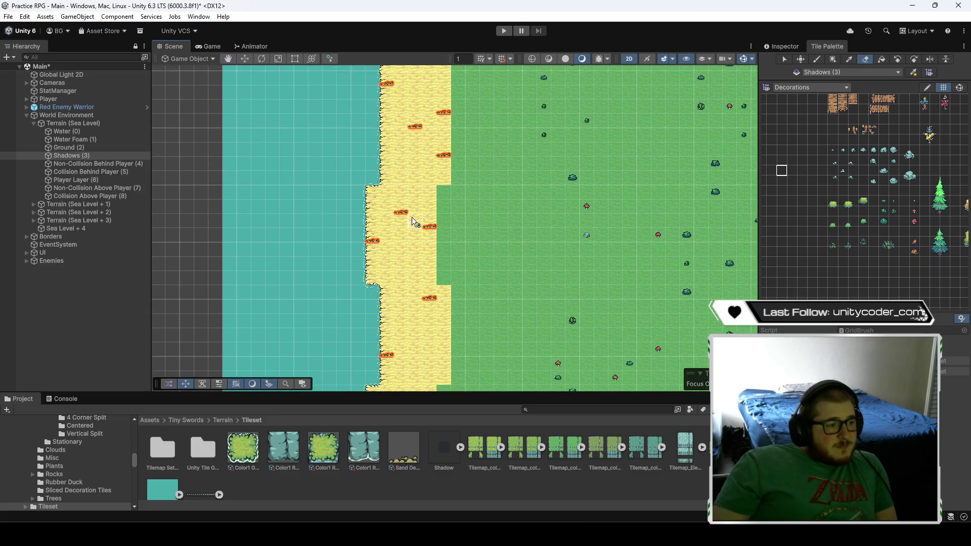
{"action": "key", "text": "Up"}
{"action": "key", "text": "Up"}
{"action": "key", "text": "Left"}
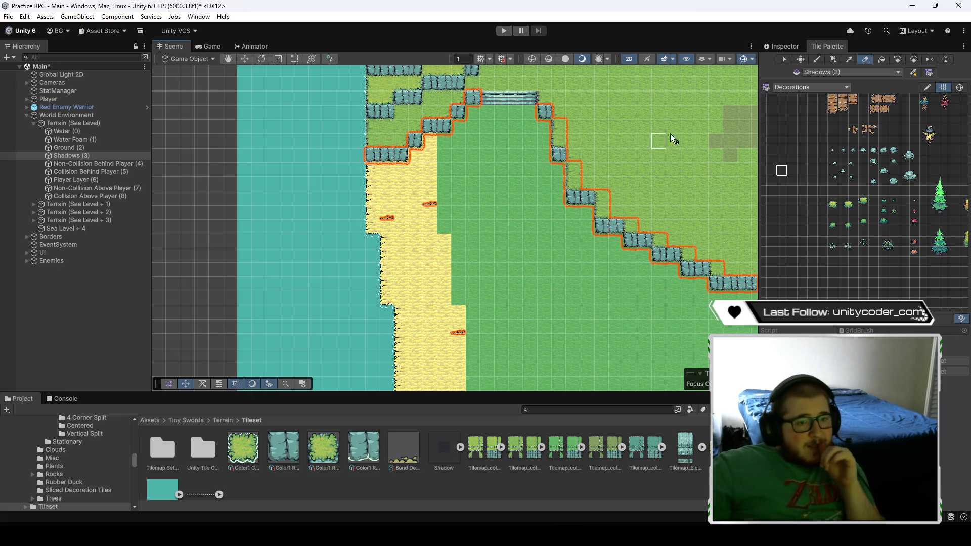
- Load the Ground tile palette and select its small sand decoration tile
{"action": "left_click_drag", "start_coordinate": [928, 152], "coordinate": [887, 161]}
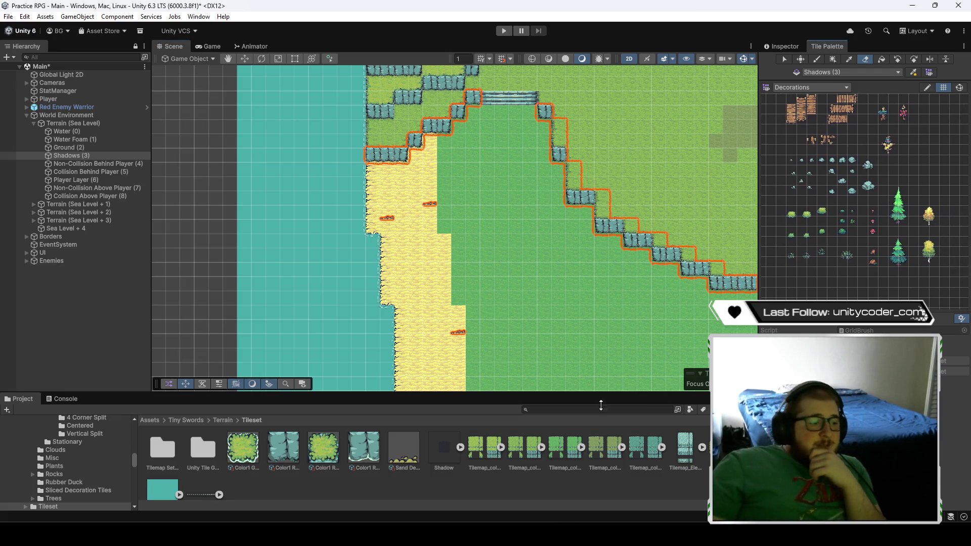
{"action": "left_click", "coordinate": [813, 114]}
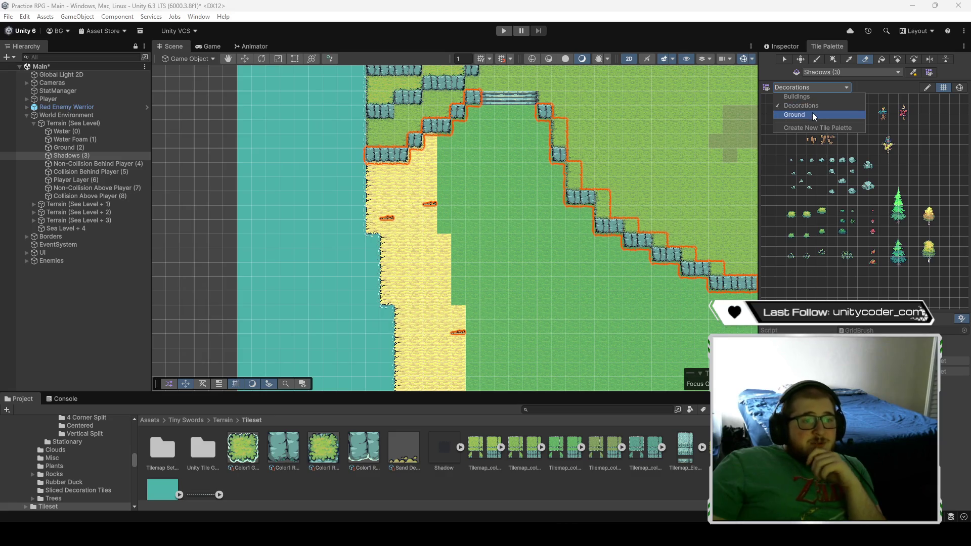
{"action": "scroll", "coordinate": [871, 233], "scroll_direction": "up", "scroll_amount": 3}
{"action": "scroll", "coordinate": [869, 230], "scroll_direction": "up", "scroll_amount": 2}
{"action": "left_click", "coordinate": [870, 191]}
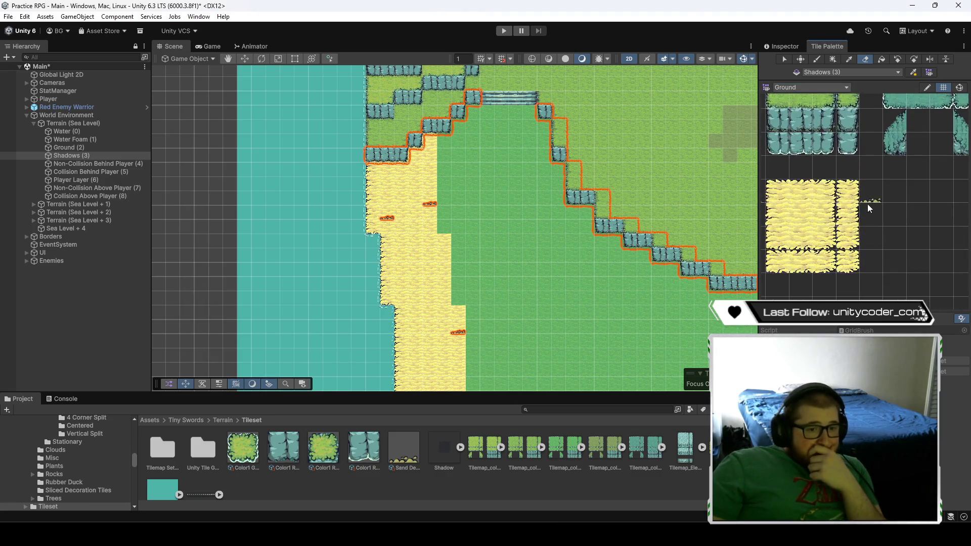
- Work across several beach stretches, then deselect the Shadows (3) tilemap
{"action": "scroll", "coordinate": [478, 243], "scroll_direction": "up", "scroll_amount": 2}
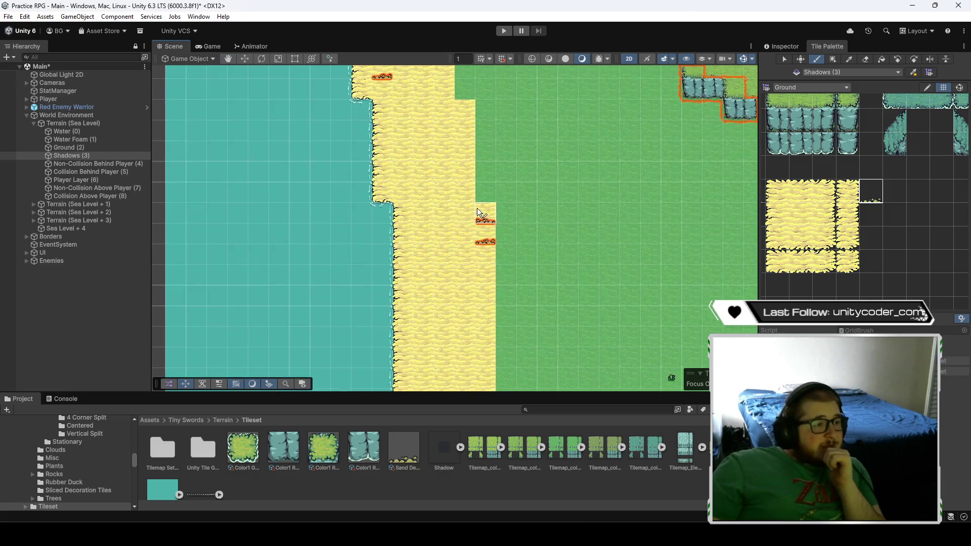
{"action": "scroll", "coordinate": [440, 229], "scroll_direction": "down", "scroll_amount": 2}
{"action": "scroll", "coordinate": [450, 199], "scroll_direction": "up", "scroll_amount": 2}
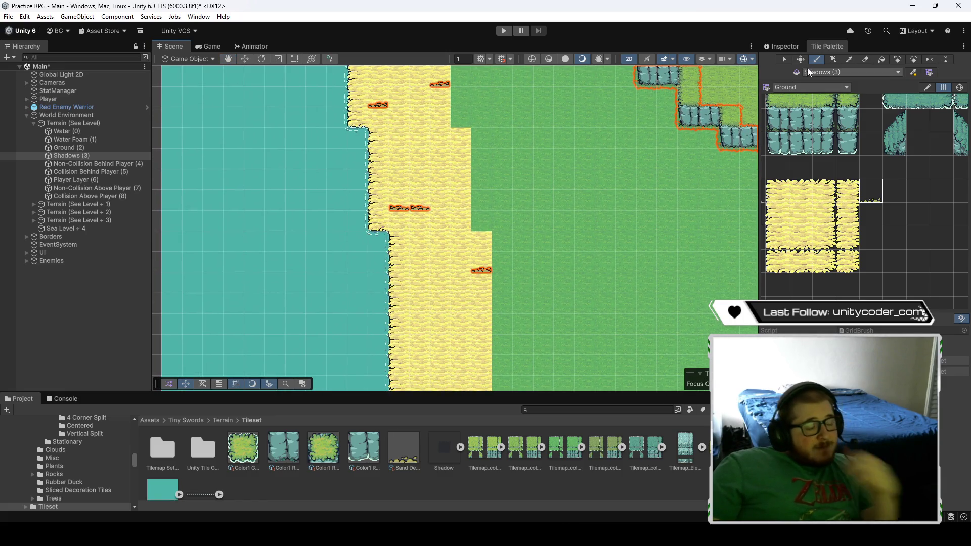
{"action": "left_click_drag", "start_coordinate": [471, 181], "coordinate": [465, 116]}
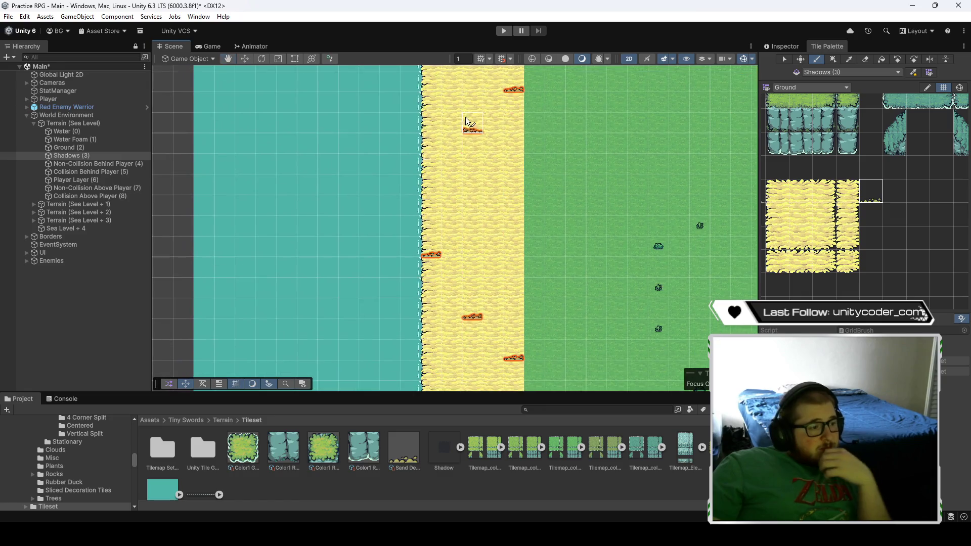
{"action": "mouse_move", "coordinate": [494, 317]}
{"action": "left_mouse_down"}
{"action": "mouse_move", "coordinate": [516, 249]}
{"action": "mouse_move", "coordinate": [502, 202]}
{"action": "mouse_move", "coordinate": [520, 255]}
{"action": "mouse_move", "coordinate": [508, 191]}
{"action": "mouse_move", "coordinate": [515, 283]}
{"action": "mouse_move", "coordinate": [511, 263]}
{"action": "left_mouse_up"}
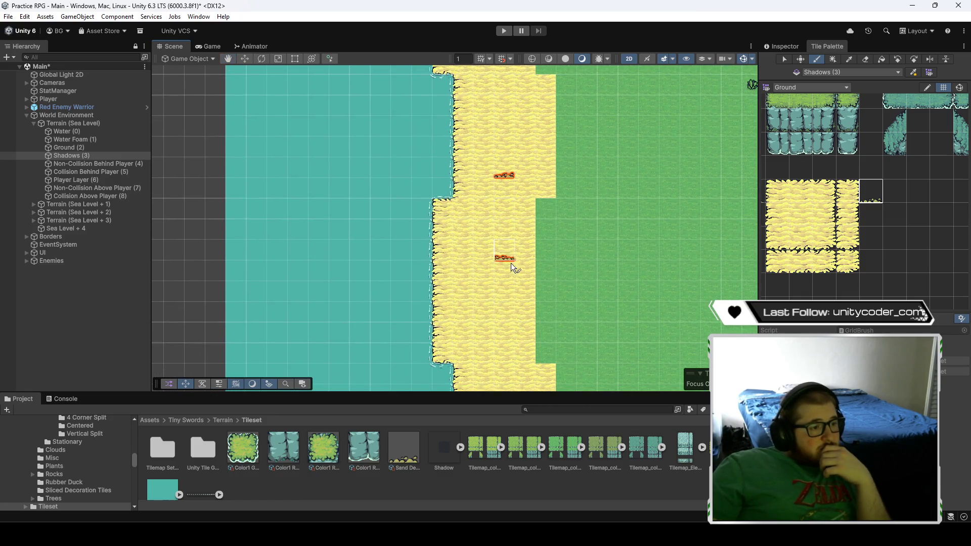
{"action": "mouse_move", "coordinate": [494, 324]}
{"action": "left_mouse_down"}
{"action": "mouse_move", "coordinate": [455, 239]}
{"action": "mouse_move", "coordinate": [481, 223]}
{"action": "mouse_move", "coordinate": [503, 243]}
{"action": "left_mouse_up"}
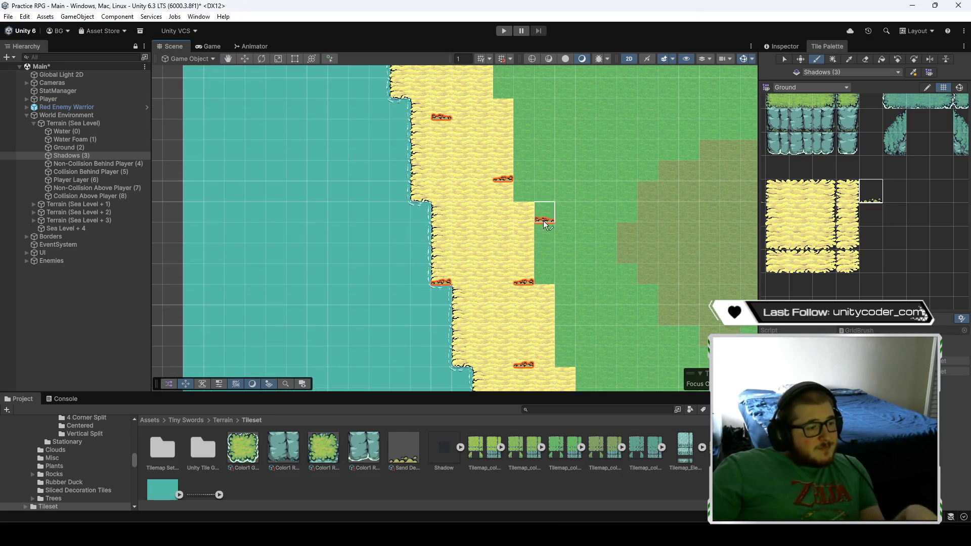
{"action": "mouse_move", "coordinate": [481, 238]}
{"action": "left_mouse_down"}
{"action": "mouse_move", "coordinate": [494, 234]}
{"action": "mouse_move", "coordinate": [456, 137]}
{"action": "mouse_move", "coordinate": [491, 213]}
{"action": "mouse_move", "coordinate": [517, 229]}
{"action": "left_mouse_up"}
{"action": "left_click_drag", "start_coordinate": [438, 217], "coordinate": [474, 219]}
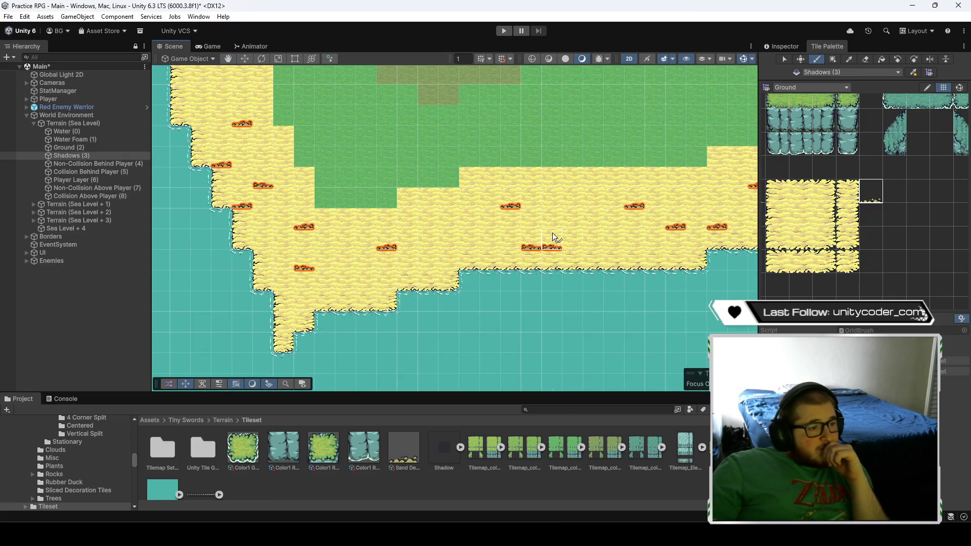
{"action": "left_click_drag", "start_coordinate": [553, 233], "coordinate": [515, 248]}
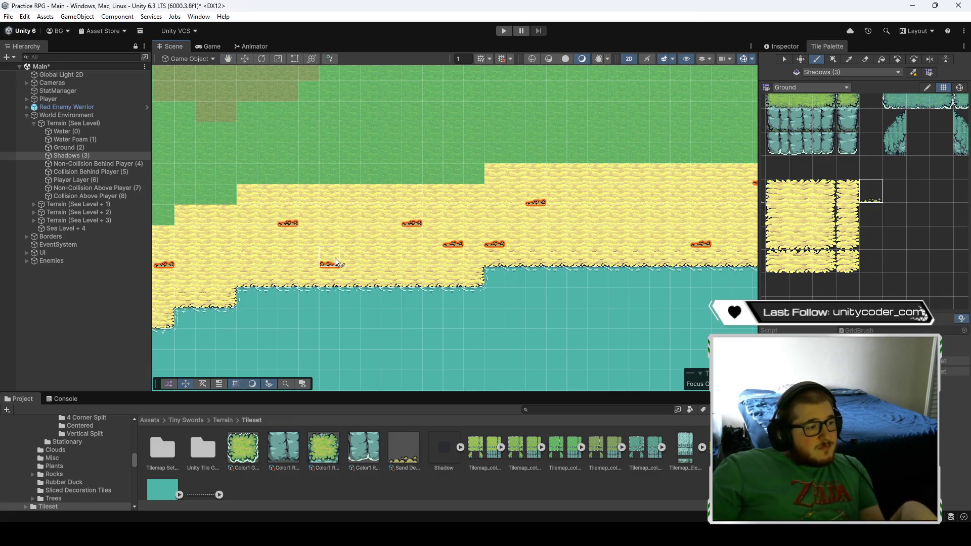
{"action": "mouse_move", "coordinate": [596, 219]}
{"action": "left_mouse_down"}
{"action": "mouse_move", "coordinate": [529, 323]}
{"action": "mouse_move", "coordinate": [505, 280]}
{"action": "mouse_move", "coordinate": [435, 300]}
{"action": "mouse_move", "coordinate": [531, 273]}
{"action": "mouse_move", "coordinate": [394, 261]}
{"action": "left_mouse_up"}
{"action": "left_click", "coordinate": [110, 321]}
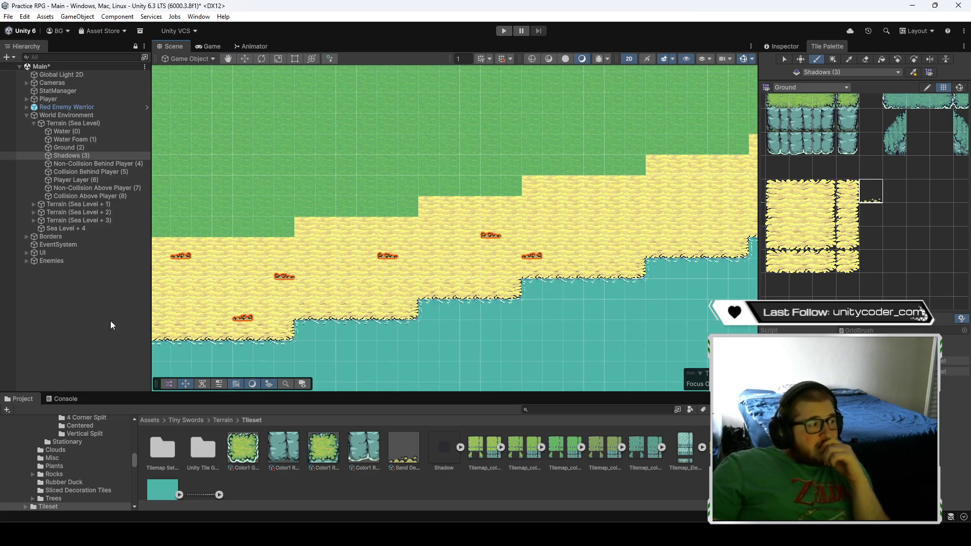
- Save the scene and reselect the Shadows (3) tilemap
{"action": "key", "text": "ctrl+s"}
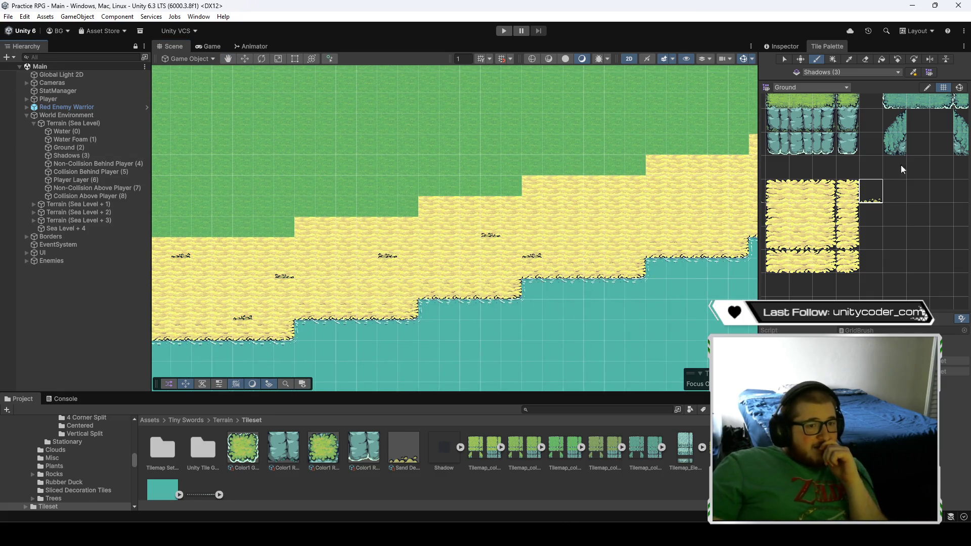
{"action": "mouse_move", "coordinate": [583, 229]}
{"action": "left_mouse_down"}
{"action": "mouse_move", "coordinate": [490, 262]}
{"action": "mouse_move", "coordinate": [303, 213]}
{"action": "left_mouse_up"}
{"action": "left_click", "coordinate": [76, 155]}
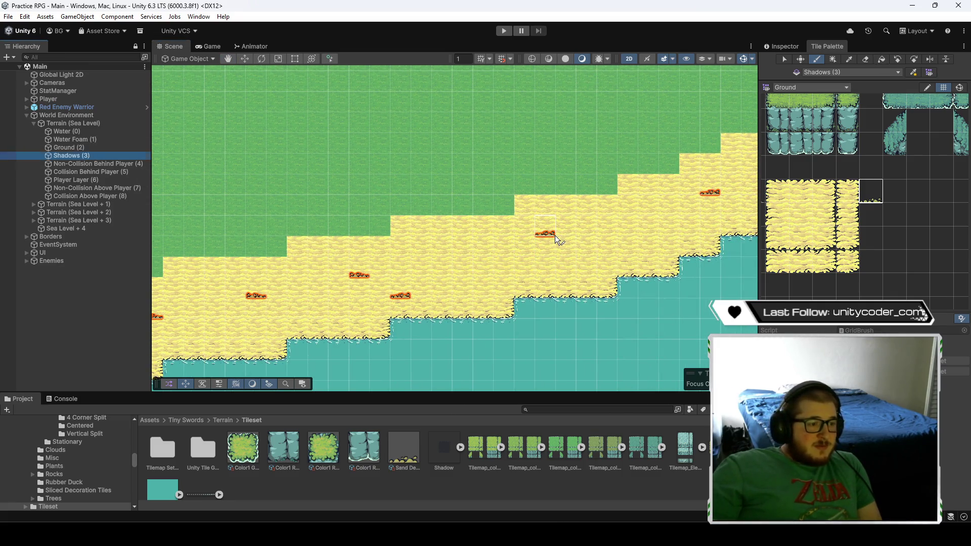
- Paint sand decorations onto several stretches of beach along the coast
{"action": "left_click_drag", "start_coordinate": [554, 235], "coordinate": [551, 268]}
{"action": "left_click", "coordinate": [390, 306]}
{"action": "left_click_drag", "start_coordinate": [390, 306], "coordinate": [372, 292]}
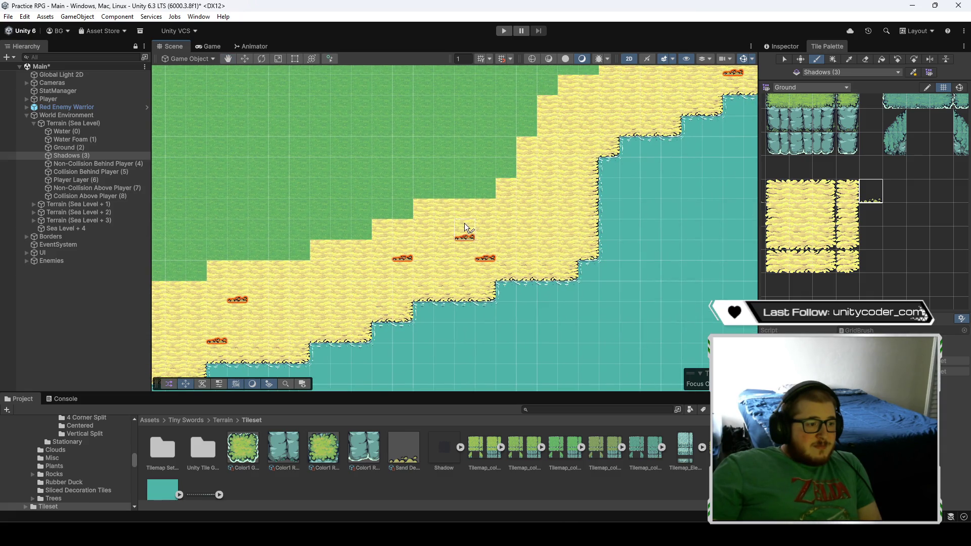
{"action": "left_click_drag", "start_coordinate": [583, 185], "coordinate": [469, 272]}
{"action": "left_click", "coordinate": [469, 272]}
{"action": "left_click_drag", "start_coordinate": [541, 200], "coordinate": [454, 307]}
{"action": "left_click", "coordinate": [455, 307]}
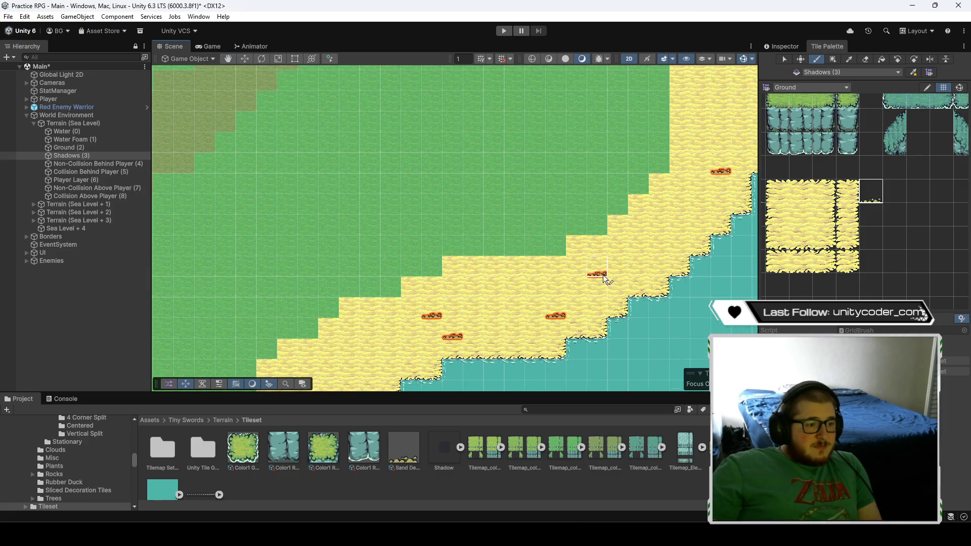
{"action": "left_click_drag", "start_coordinate": [603, 274], "coordinate": [517, 297]}
{"action": "left_click_drag", "start_coordinate": [617, 140], "coordinate": [608, 167]}
{"action": "left_click", "coordinate": [607, 167]}
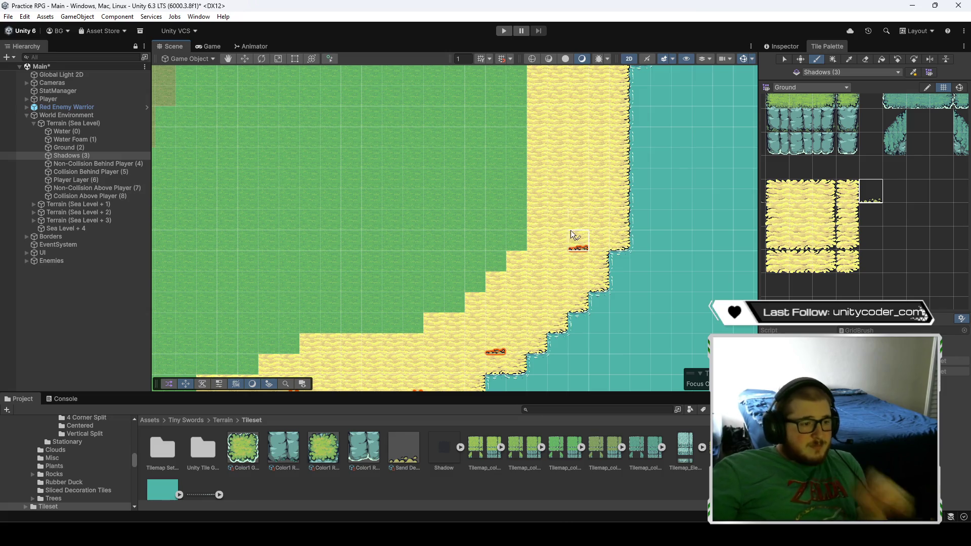
- Move along the coast to the beach with trees and place a log decoration on its sand
{"action": "left_click_drag", "start_coordinate": [554, 172], "coordinate": [565, 311]}
{"action": "left_click_drag", "start_coordinate": [559, 229], "coordinate": [555, 274]}
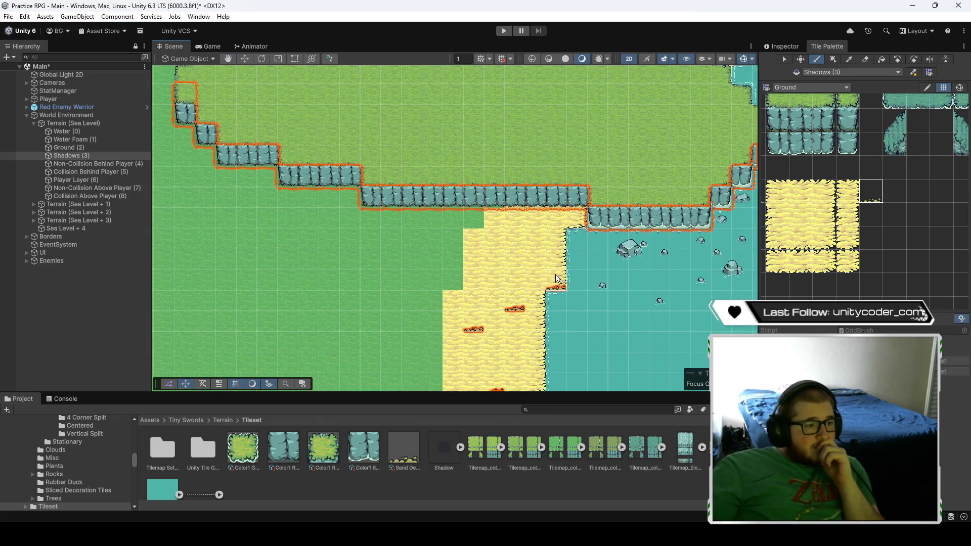
{"action": "mouse_move", "coordinate": [508, 218]}
{"action": "left_mouse_down"}
{"action": "mouse_move", "coordinate": [496, 297]}
{"action": "mouse_move", "coordinate": [529, 268]}
{"action": "left_mouse_up"}
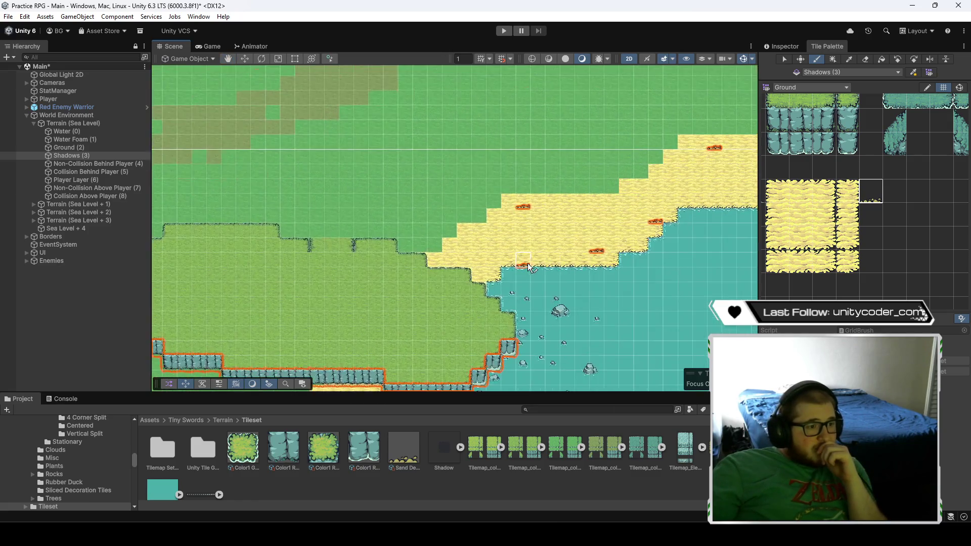
{"action": "left_click_drag", "start_coordinate": [623, 252], "coordinate": [480, 265]}
{"action": "mouse_move", "coordinate": [551, 245]}
{"action": "left_mouse_down"}
{"action": "mouse_move", "coordinate": [520, 226]}
{"action": "mouse_move", "coordinate": [502, 245]}
{"action": "mouse_move", "coordinate": [568, 255]}
{"action": "mouse_move", "coordinate": [437, 221]}
{"action": "left_mouse_up"}
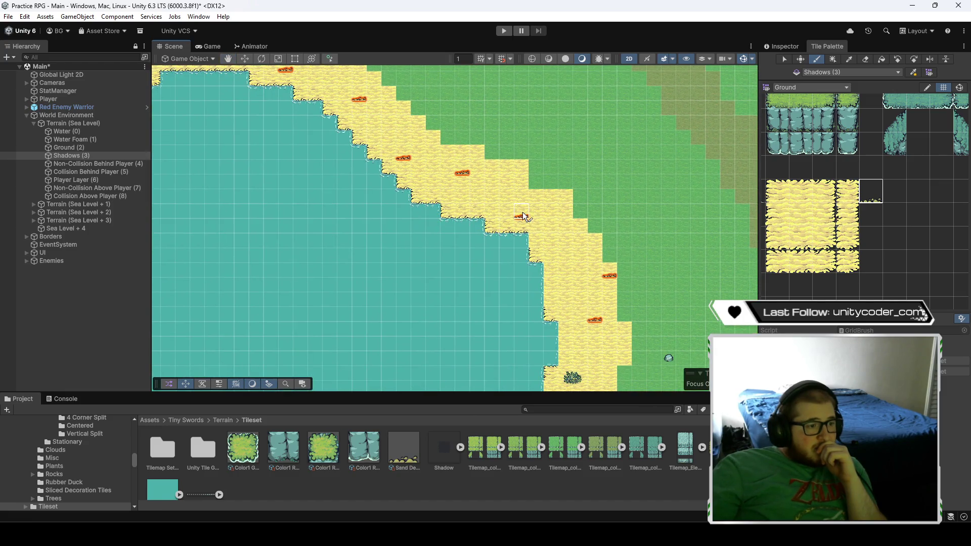
{"action": "left_click_drag", "start_coordinate": [576, 304], "coordinate": [532, 232]}
{"action": "mouse_move", "coordinate": [531, 299]}
{"action": "left_mouse_down"}
{"action": "mouse_move", "coordinate": [527, 217]}
{"action": "mouse_move", "coordinate": [460, 168]}
{"action": "left_mouse_up"}
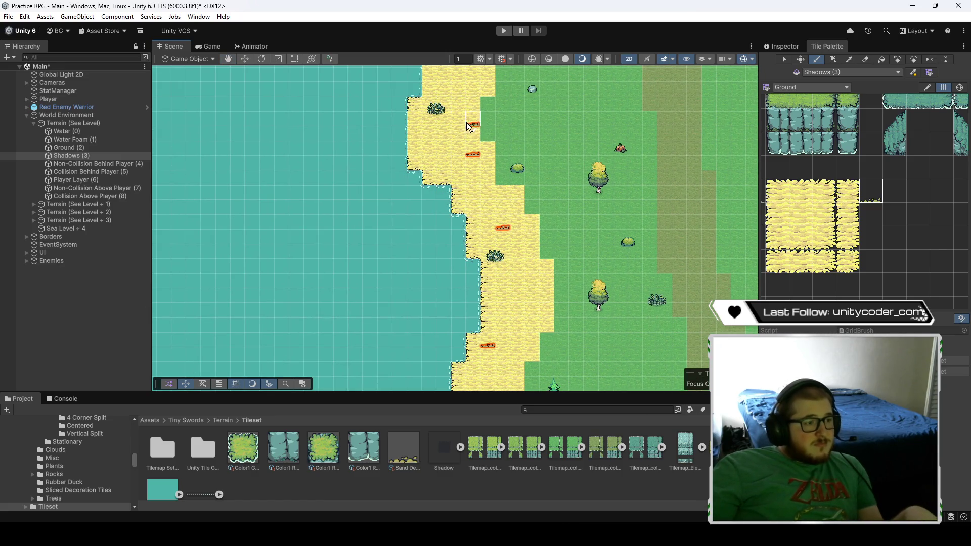
{"action": "left_click_drag", "start_coordinate": [538, 283], "coordinate": [502, 178]}
{"action": "left_click", "coordinate": [468, 269]}
- Move up the beach, adjust the zoom, and make the Shadows (3) tilemap layer active
{"action": "left_click_drag", "start_coordinate": [472, 324], "coordinate": [467, 222]}
{"action": "scroll", "coordinate": [475, 152], "scroll_direction": "up", "scroll_amount": 3}
{"action": "scroll", "coordinate": [497, 177], "scroll_direction": "up", "scroll_amount": 3}
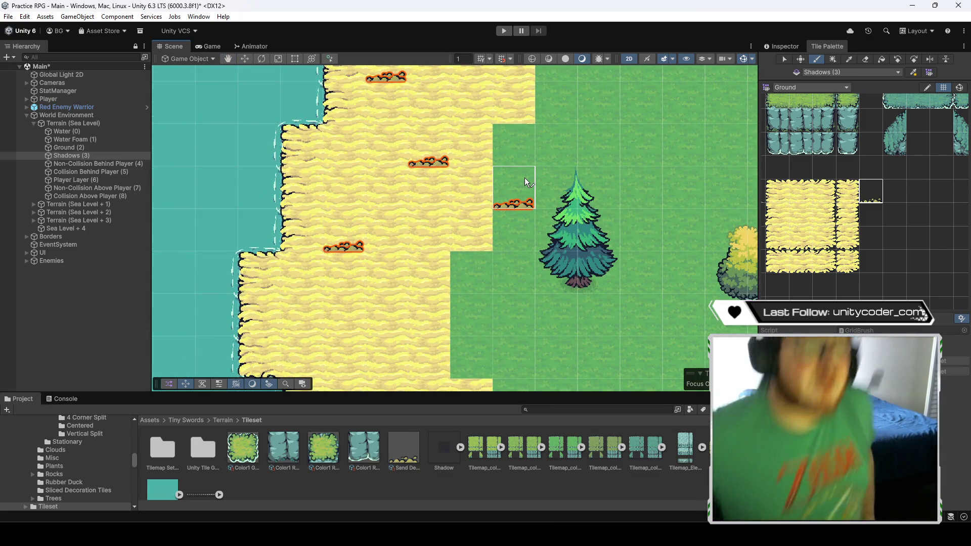
{"action": "scroll", "coordinate": [446, 205], "scroll_direction": "down", "scroll_amount": 2}
{"action": "scroll", "coordinate": [252, 173], "scroll_direction": "down", "scroll_amount": 3}
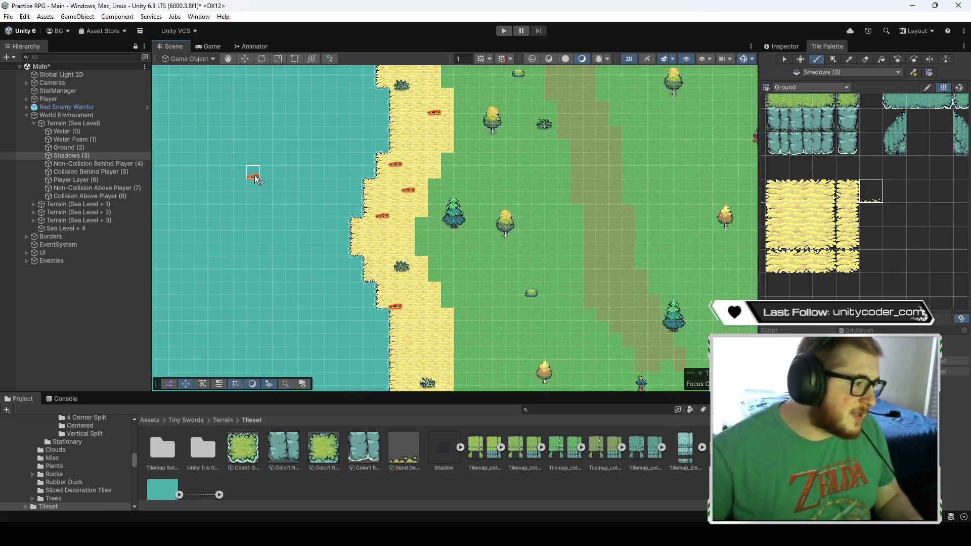
{"action": "scroll", "coordinate": [372, 245], "scroll_direction": "up", "scroll_amount": 3}
{"action": "scroll", "coordinate": [364, 247], "scroll_direction": "down", "scroll_amount": 2}
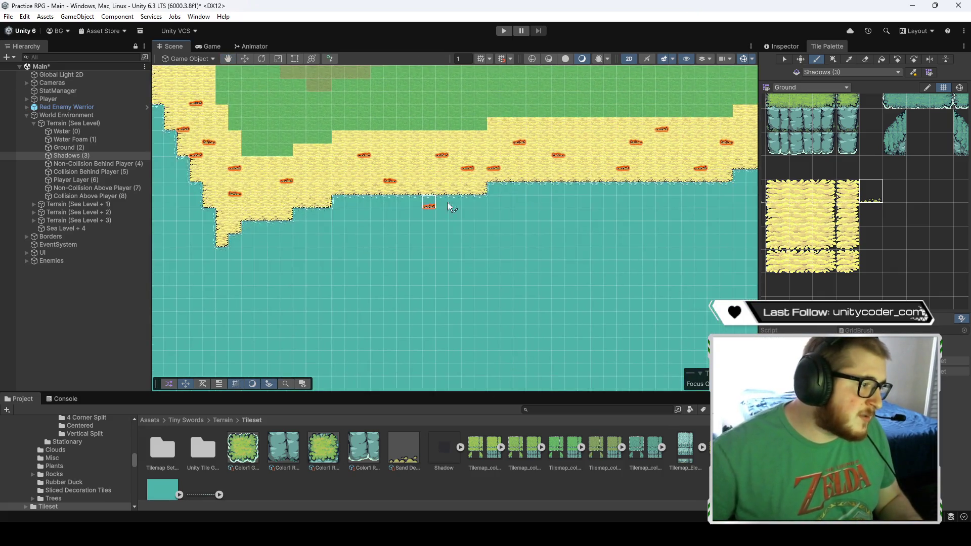
{"action": "scroll", "coordinate": [447, 202], "scroll_direction": "up", "scroll_amount": 5}
{"action": "scroll", "coordinate": [524, 271], "scroll_direction": "down", "scroll_amount": 2}
{"action": "scroll", "coordinate": [368, 288], "scroll_direction": "up", "scroll_amount": 2}
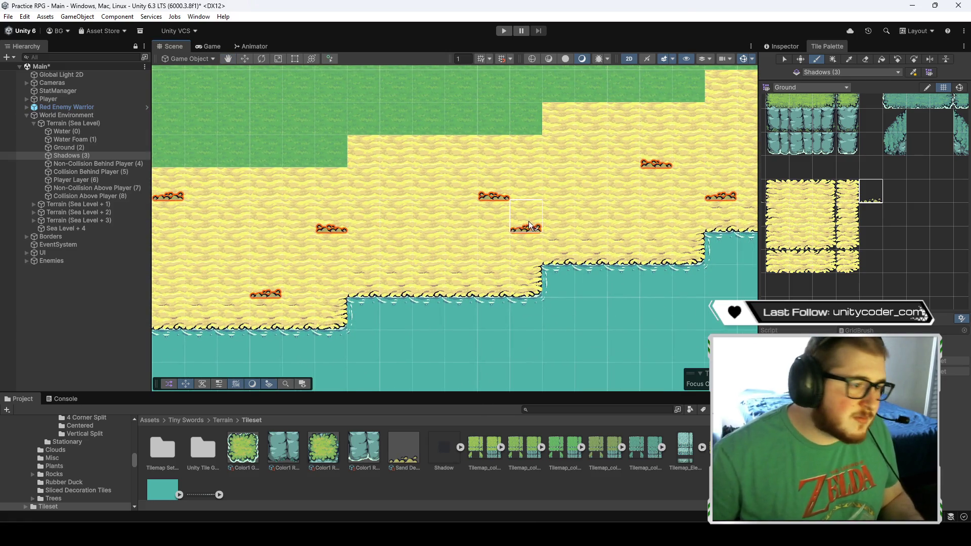
{"action": "scroll", "coordinate": [521, 239], "scroll_direction": "down", "scroll_amount": 2}
{"action": "scroll", "coordinate": [681, 233], "scroll_direction": "up", "scroll_amount": 2}
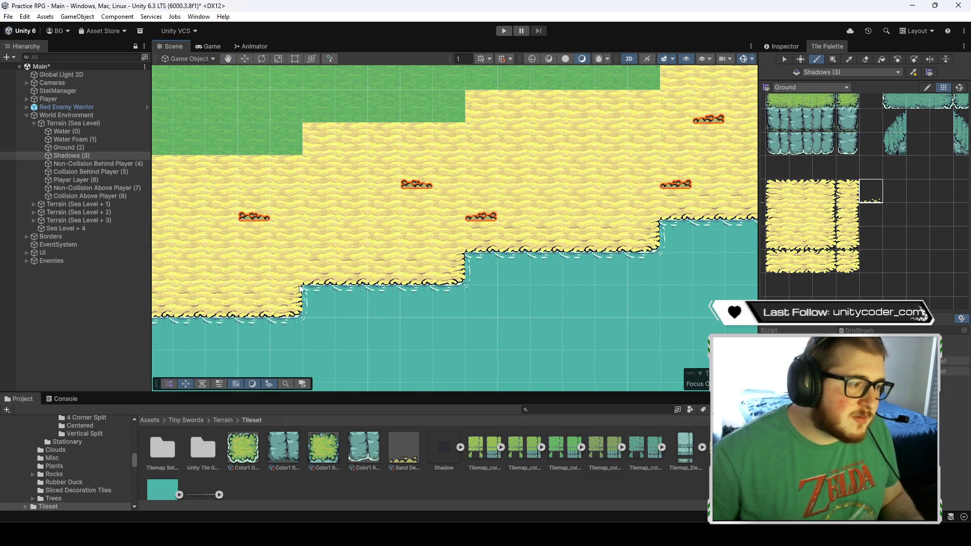
{"action": "left_click", "coordinate": [103, 157]}
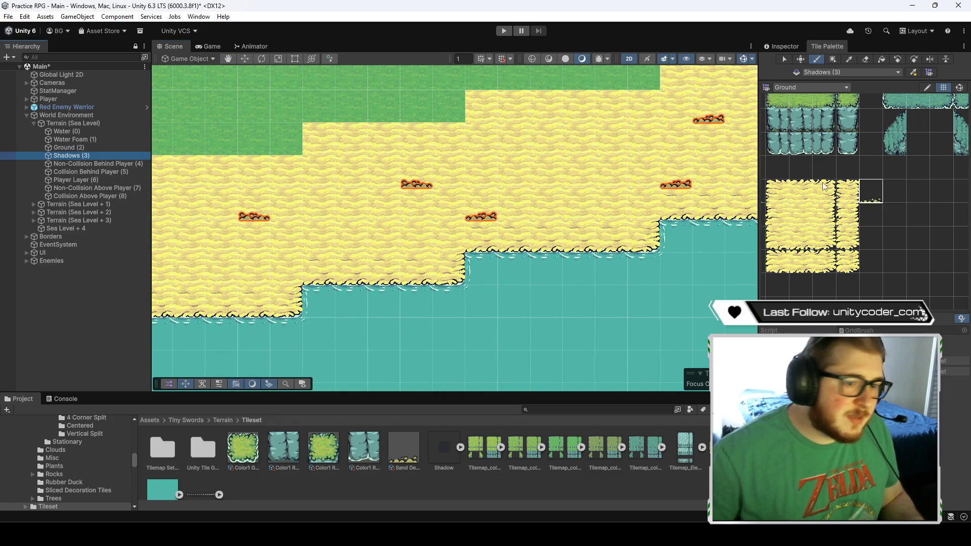
- Paint two log decorations on the sand along the diagonal stepped shoreline
{"action": "scroll", "coordinate": [399, 266], "scroll_direction": "down", "scroll_amount": 3}
{"action": "scroll", "coordinate": [413, 233], "scroll_direction": "down", "scroll_amount": 3}
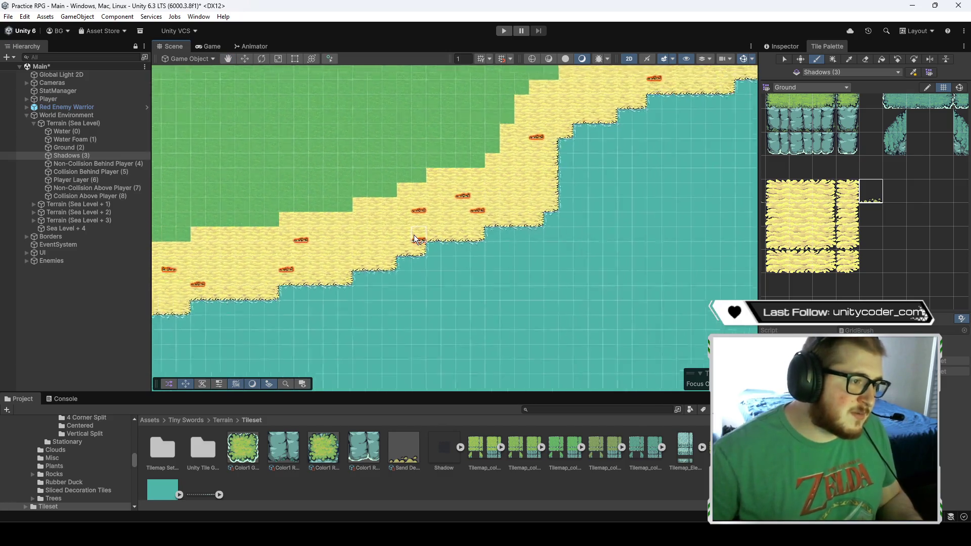
{"action": "scroll", "coordinate": [360, 251], "scroll_direction": "up", "scroll_amount": 3}
{"action": "left_click_drag", "start_coordinate": [363, 258], "coordinate": [473, 194]}
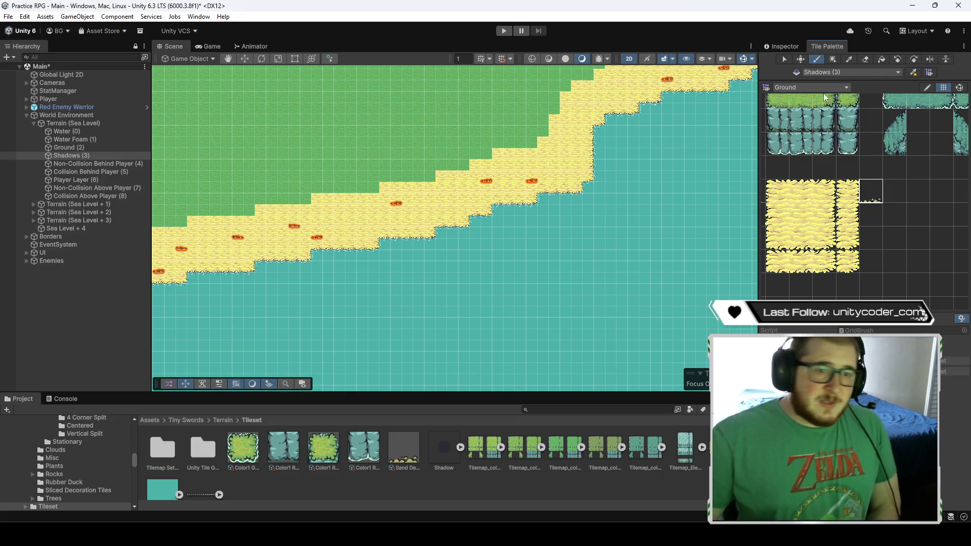
{"action": "scroll", "coordinate": [400, 217], "scroll_direction": "up", "scroll_amount": 3}
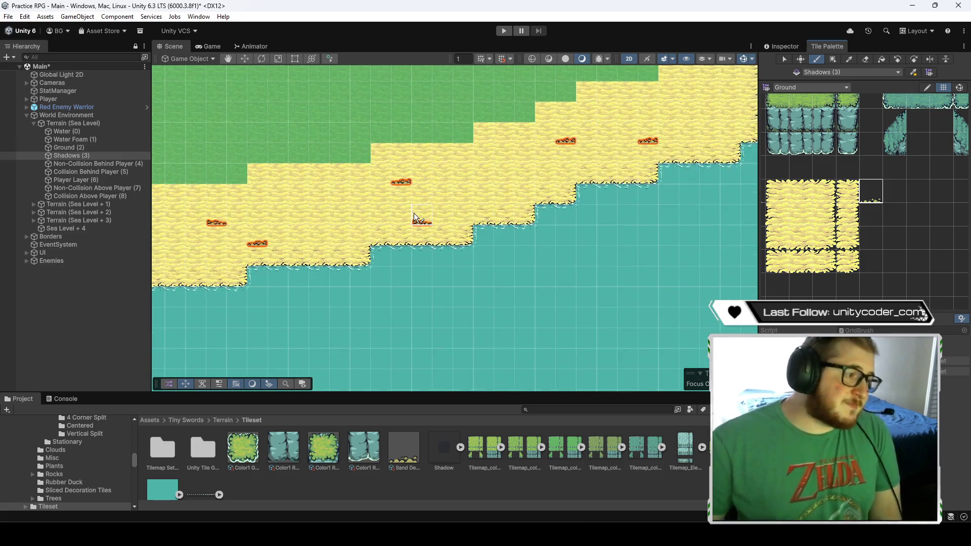
{"action": "left_click", "coordinate": [521, 157]}
{"action": "left_click", "coordinate": [619, 183]}
{"action": "left_click_drag", "start_coordinate": [619, 183], "coordinate": [402, 290]}
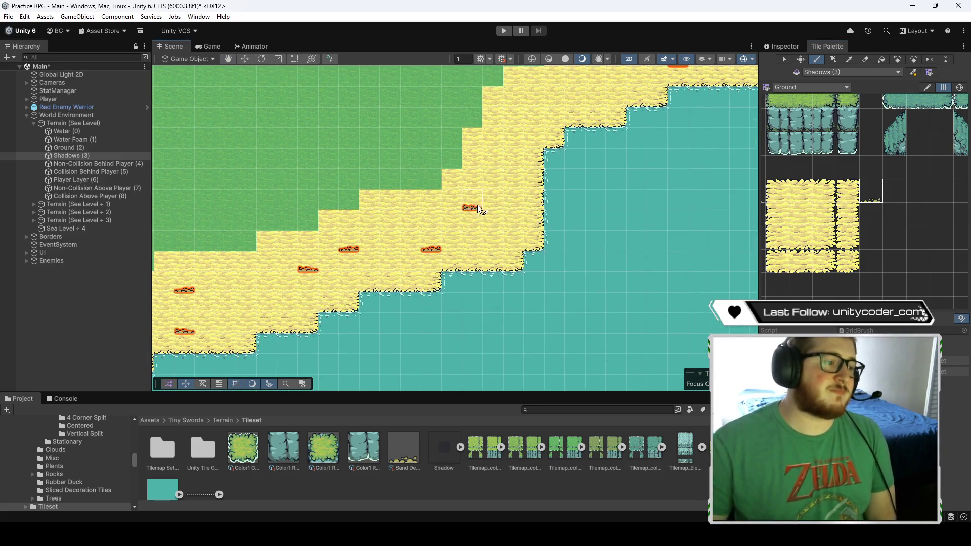
- Travel past the docks to the long diagonal coastline and place two decoration tiles on its sand
{"action": "key", "text": "Up"}
{"action": "key", "text": "Left"}
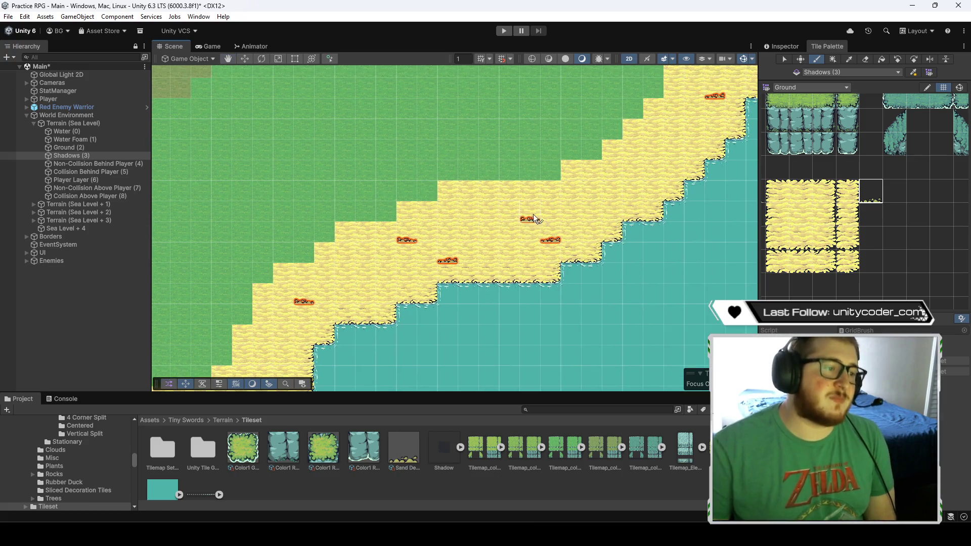
{"action": "left_click_drag", "start_coordinate": [620, 201], "coordinate": [468, 273]}
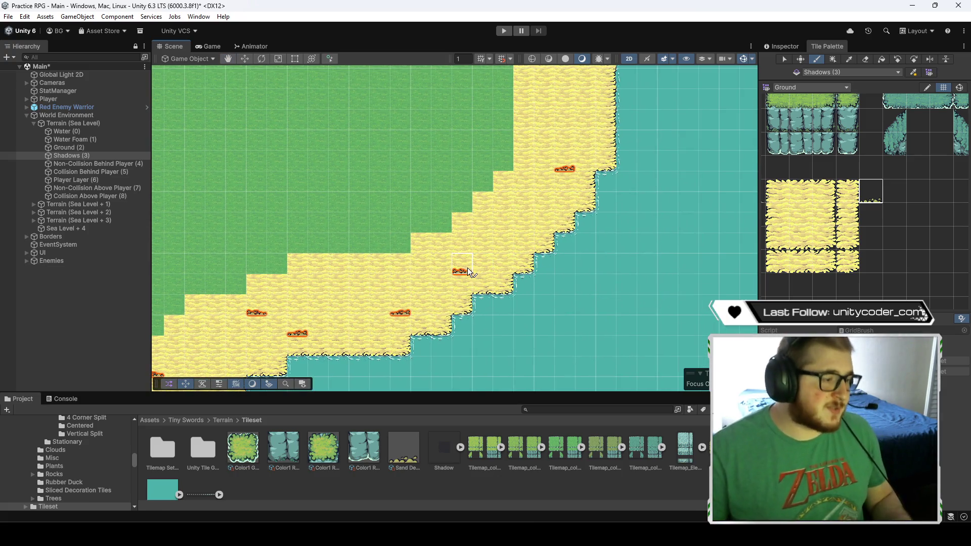
{"action": "key", "text": "Up"}
{"action": "key", "text": "Up"}
{"action": "key", "text": "Up"}
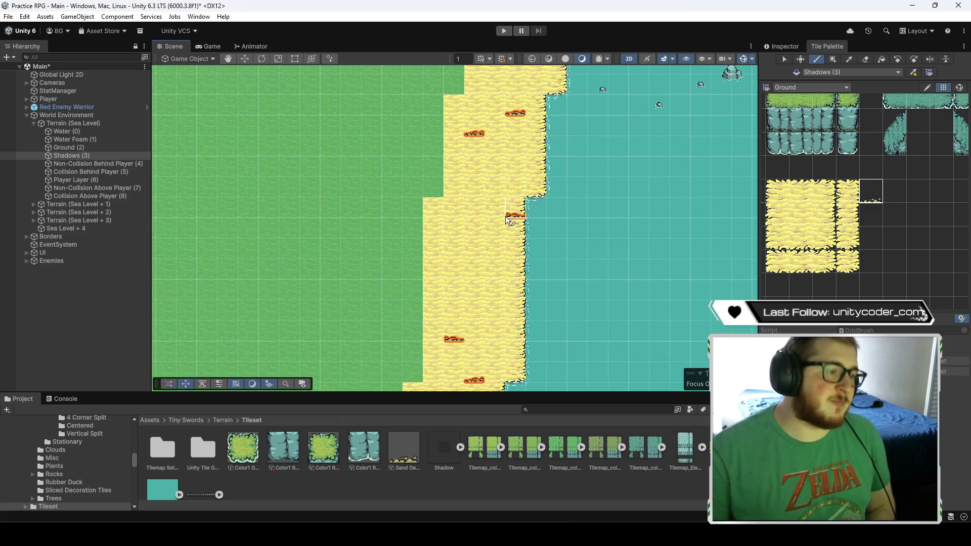
{"action": "key", "text": "Up"}
{"action": "key", "text": "Up"}
{"action": "key", "text": "Up"}
{"action": "key", "text": "Up"}
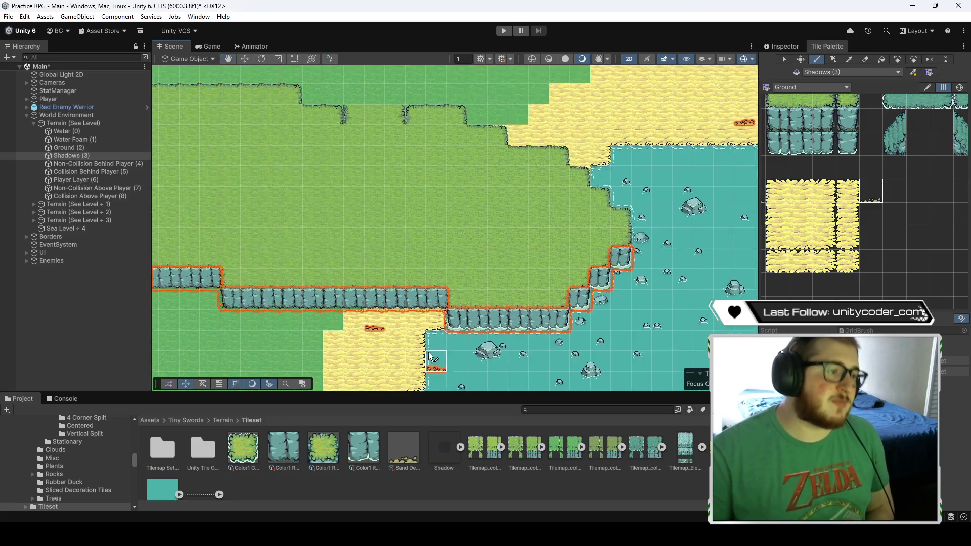
{"action": "key", "text": "Right"}
{"action": "key", "text": "Right"}
{"action": "key", "text": "Right"}
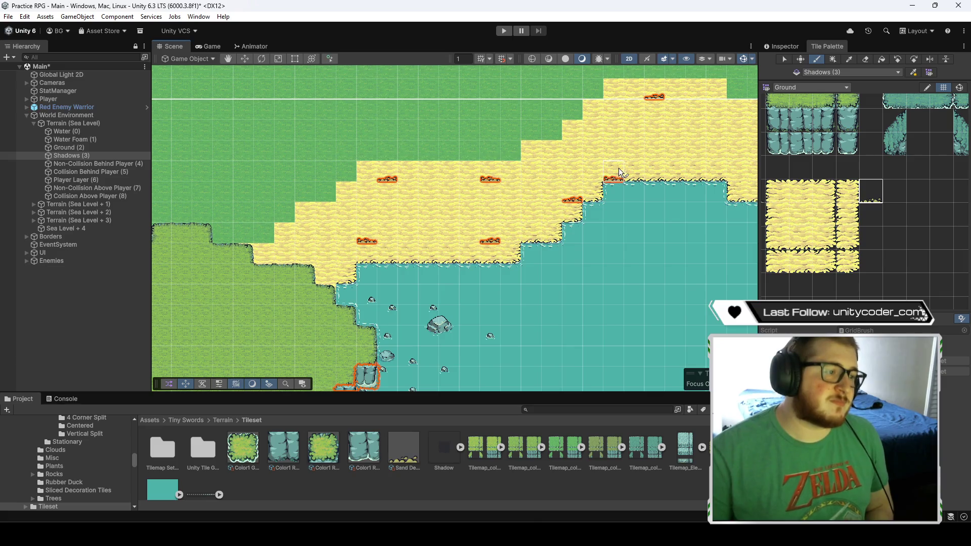
{"action": "key", "text": "Right"}
{"action": "key", "text": "Right"}
{"action": "key", "text": "Right"}
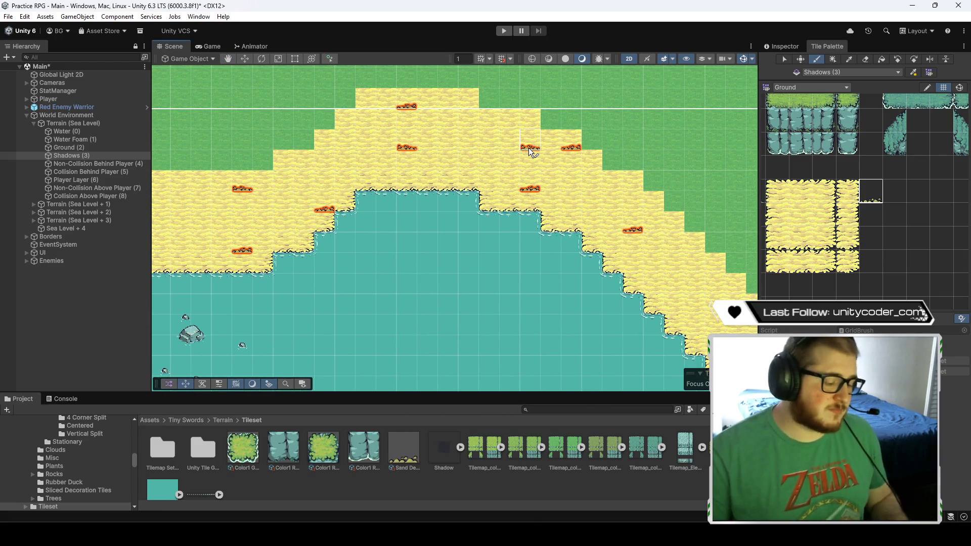
{"action": "key", "text": "Right"}
{"action": "key", "text": "Right"}
{"action": "key", "text": "Down"}
{"action": "key", "text": "Down"}
{"action": "key", "text": "Down"}
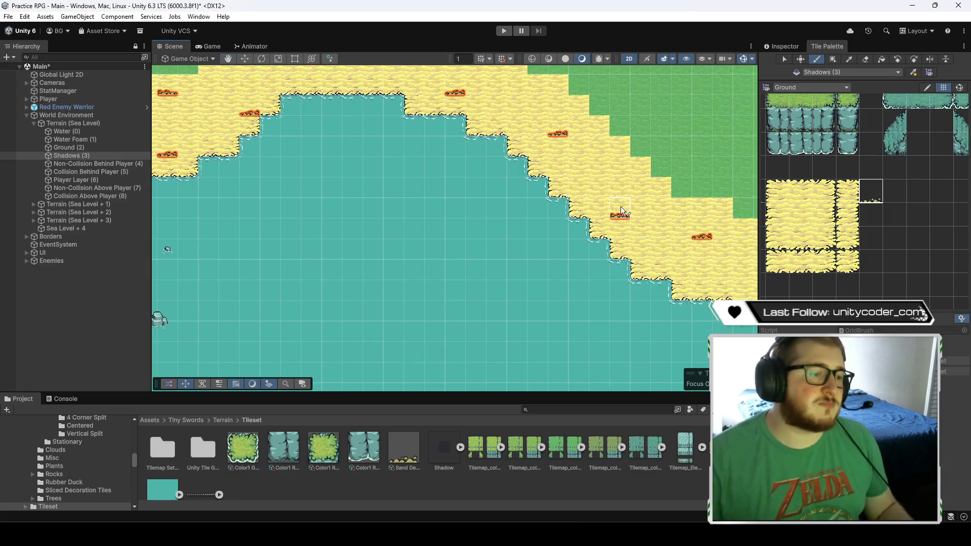
{"action": "key", "text": "Right"}
{"action": "key", "text": "Right"}
{"action": "key", "text": "Right"}
{"action": "key", "text": "Down"}
{"action": "key", "text": "Down"}
{"action": "key", "text": "Down"}
{"action": "key", "text": "Right"}
{"action": "key", "text": "Right"}
{"action": "key", "text": "Right"}
{"action": "key", "text": "Down"}
{"action": "key", "text": "Down"}
{"action": "key", "text": "Down"}
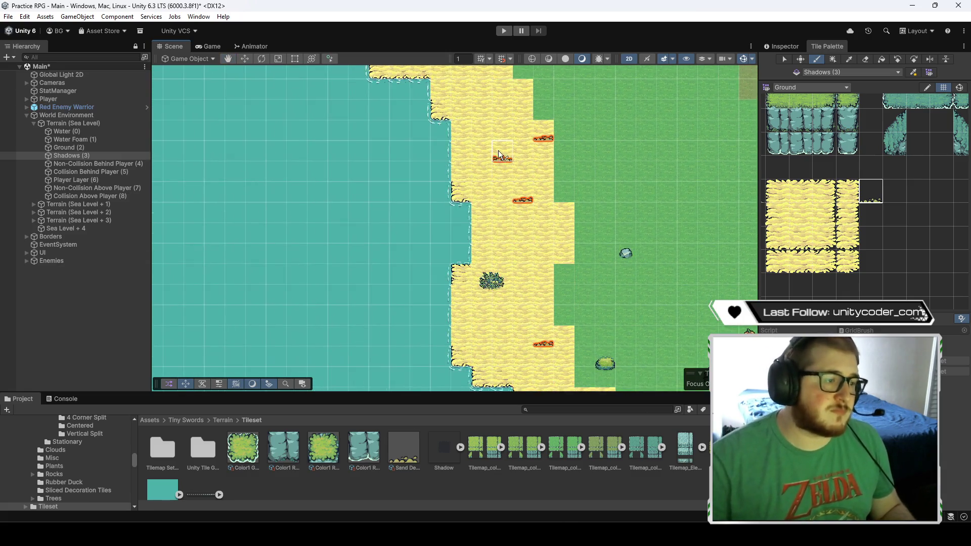
{"action": "key", "text": "Down"}
{"action": "key", "text": "Down"}
{"action": "key", "text": "Down"}
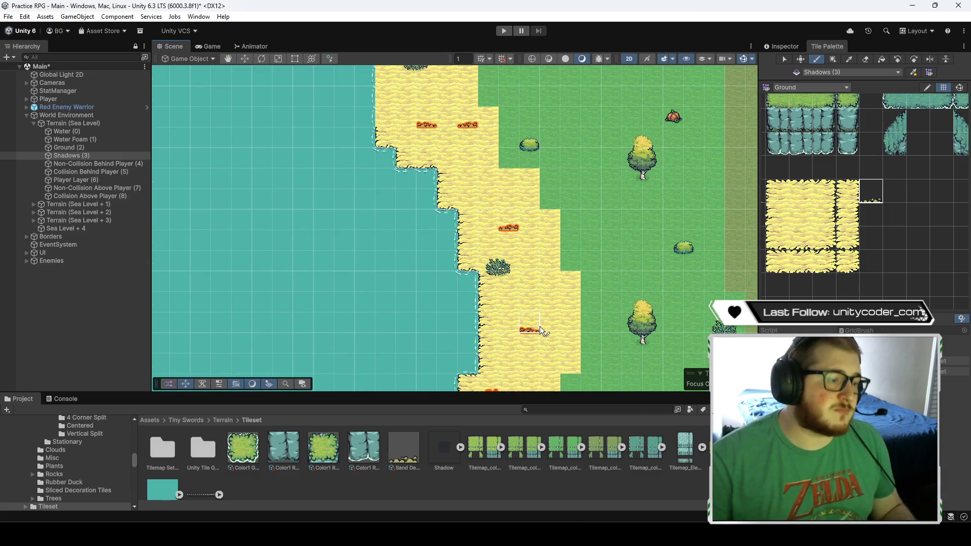
{"action": "key", "text": "Down"}
{"action": "key", "text": "Down"}
{"action": "key", "text": "Down"}
{"action": "key", "text": "Down"}
{"action": "key", "text": "Down"}
{"action": "key", "text": "Down"}
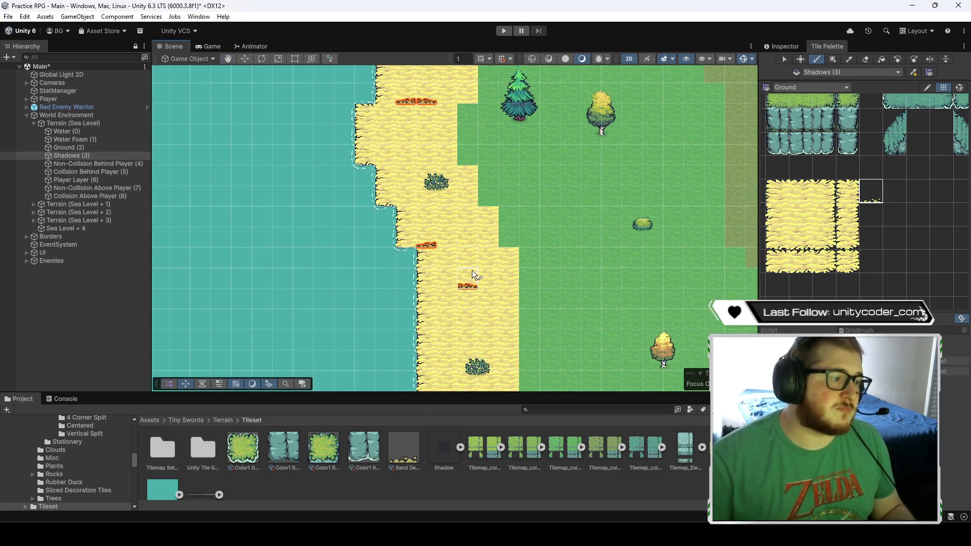
{"action": "key", "text": "Down"}
{"action": "key", "text": "Down"}
{"action": "key", "text": "Down"}
{"action": "key", "text": "Down"}
{"action": "key", "text": "Down"}
{"action": "key", "text": "Down"}
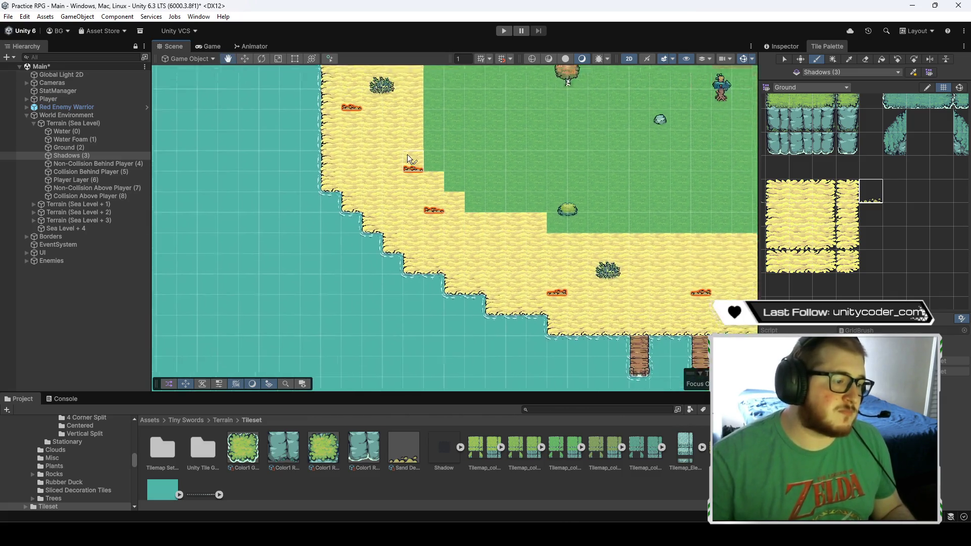
{"action": "key", "text": "Down"}
{"action": "key", "text": "Down"}
{"action": "key", "text": "Down"}
{"action": "key", "text": "Right"}
{"action": "key", "text": "Right"}
{"action": "key", "text": "Right"}
{"action": "key", "text": "Down"}
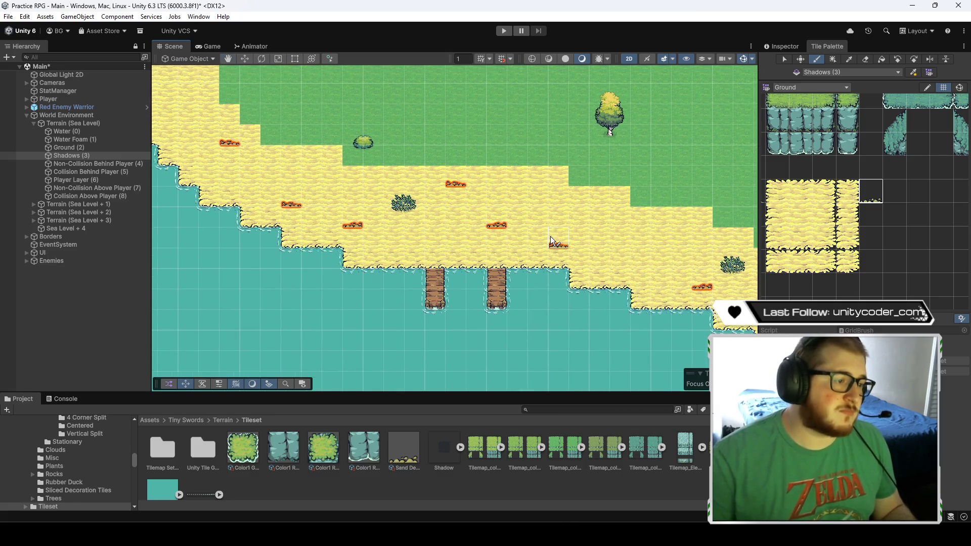
{"action": "key", "text": "Right"}
{"action": "key", "text": "Right"}
{"action": "key", "text": "Right"}
{"action": "key", "text": "Down"}
{"action": "key", "text": "Right"}
{"action": "key", "text": "Right"}
{"action": "key", "text": "Right"}
{"action": "key", "text": "Down"}
{"action": "key", "text": "Down"}
{"action": "key", "text": "Down"}
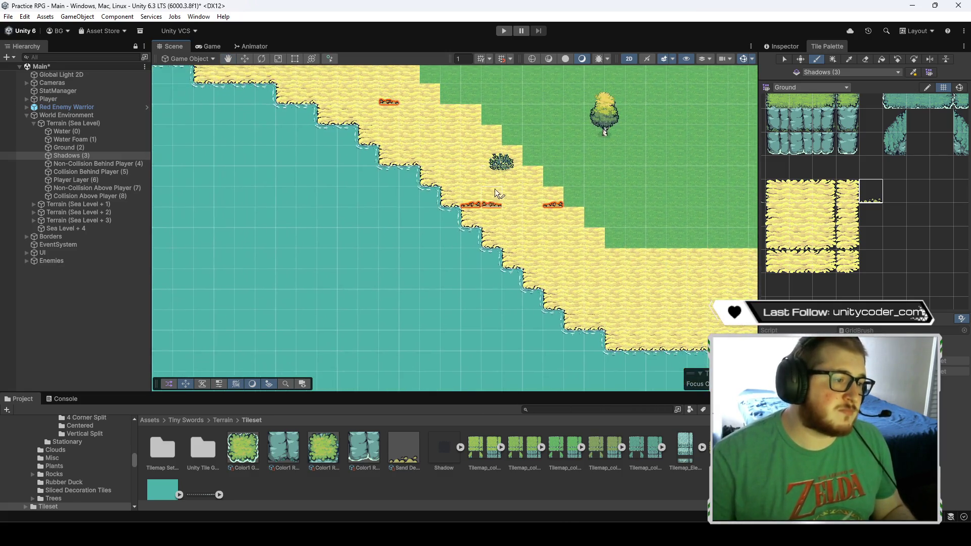
{"action": "key", "text": "Down"}
{"action": "key", "text": "Down"}
{"action": "key", "text": "Left"}
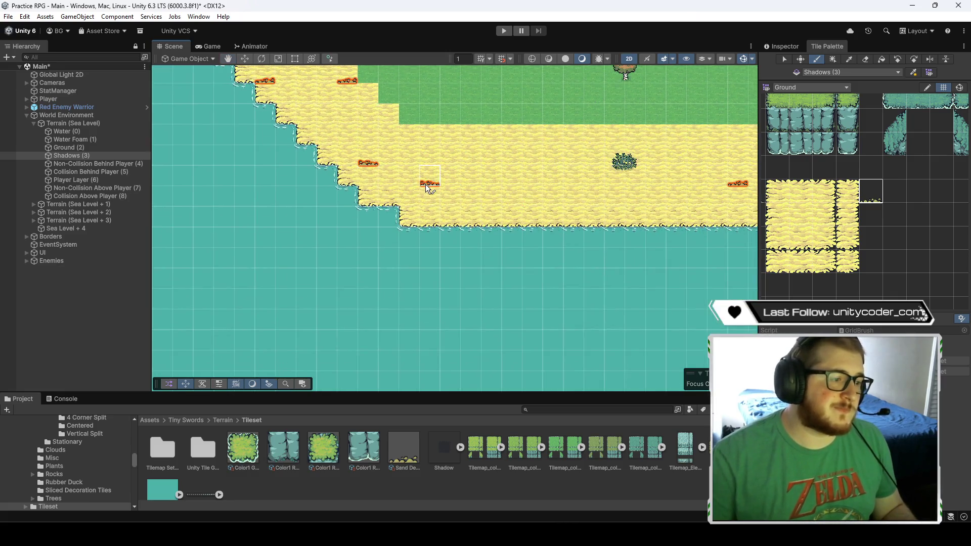
{"action": "right_click", "coordinate": [559, 134]}
{"action": "left_click", "coordinate": [582, 139]}
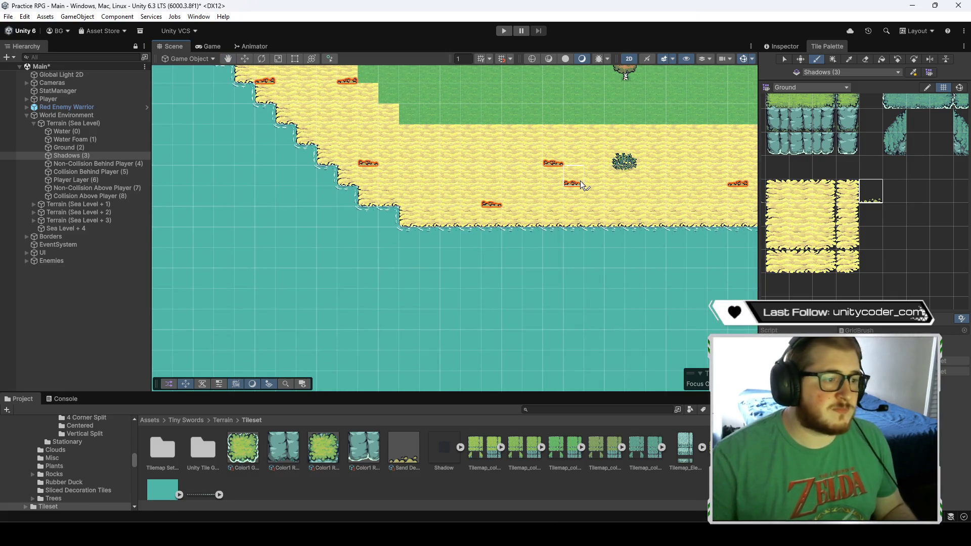
{"action": "left_click", "coordinate": [596, 215]}
- Pan along the southern and eastern shores, up past the houses, to the sand beside the rocks
{"action": "key", "text": "Right"}
{"action": "key", "text": "Right"}
{"action": "key", "text": "Down"}
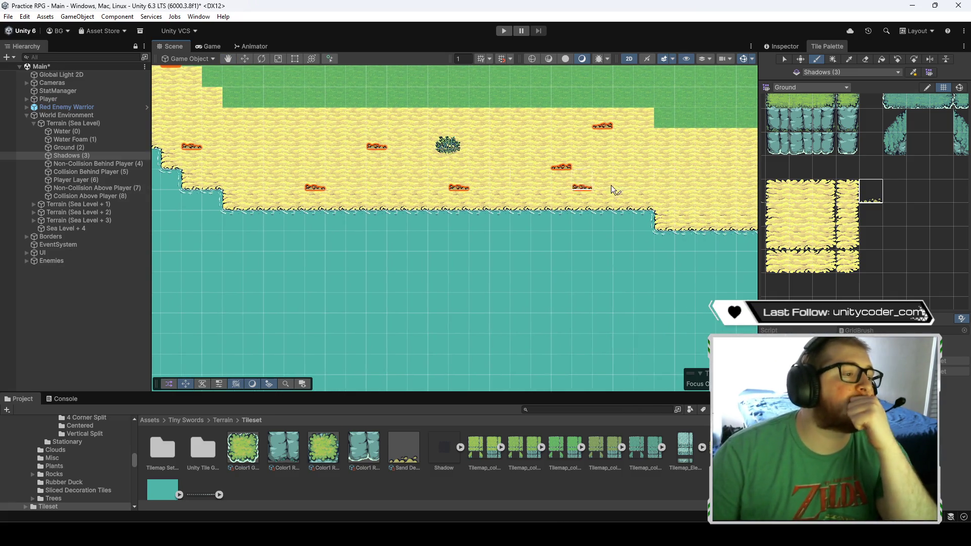
{"action": "key", "text": "Right"}
{"action": "key", "text": "Right"}
{"action": "key", "text": "Down"}
{"action": "key", "text": "Right"}
{"action": "key", "text": "Right"}
{"action": "key", "text": "Down"}
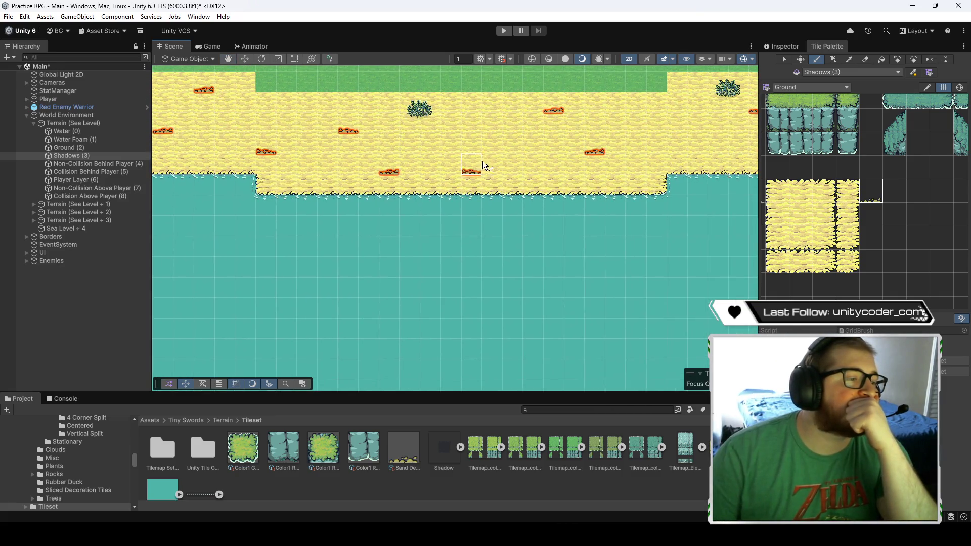
{"action": "key", "text": "Right"}
{"action": "key", "text": "Right"}
{"action": "key", "text": "Up"}
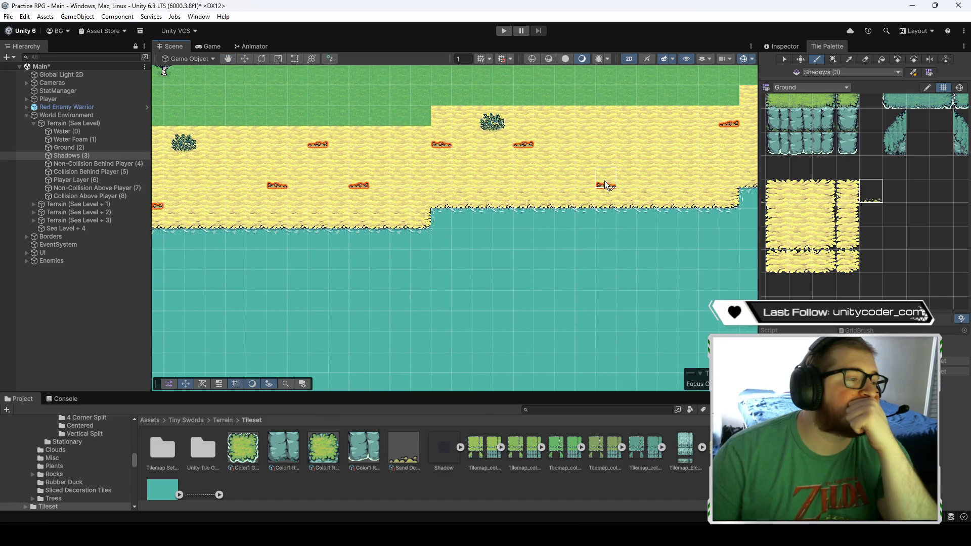
{"action": "key", "text": "Up"}
{"action": "key", "text": "Left"}
{"action": "key", "text": "Right"}
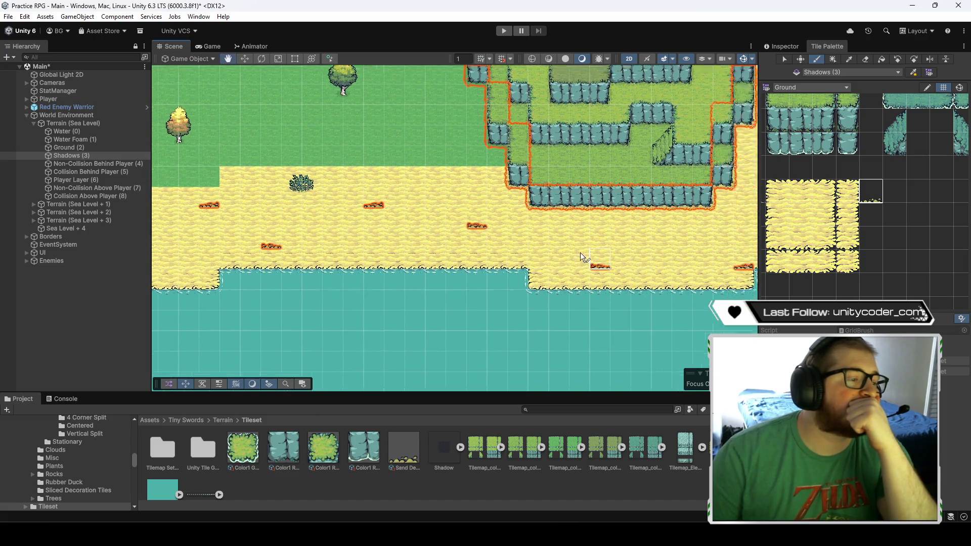
{"action": "key", "text": "Right"}
{"action": "key", "text": "Down"}
{"action": "key", "text": "Up"}
{"action": "key", "text": "Right"}
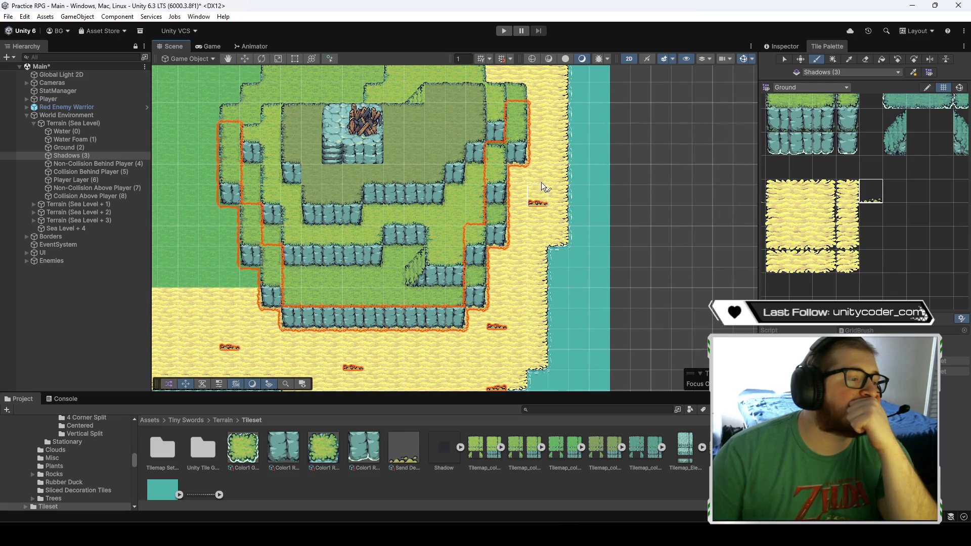
{"action": "key", "text": "Up"}
{"action": "key", "text": "Up"}
{"action": "key", "text": "Left"}
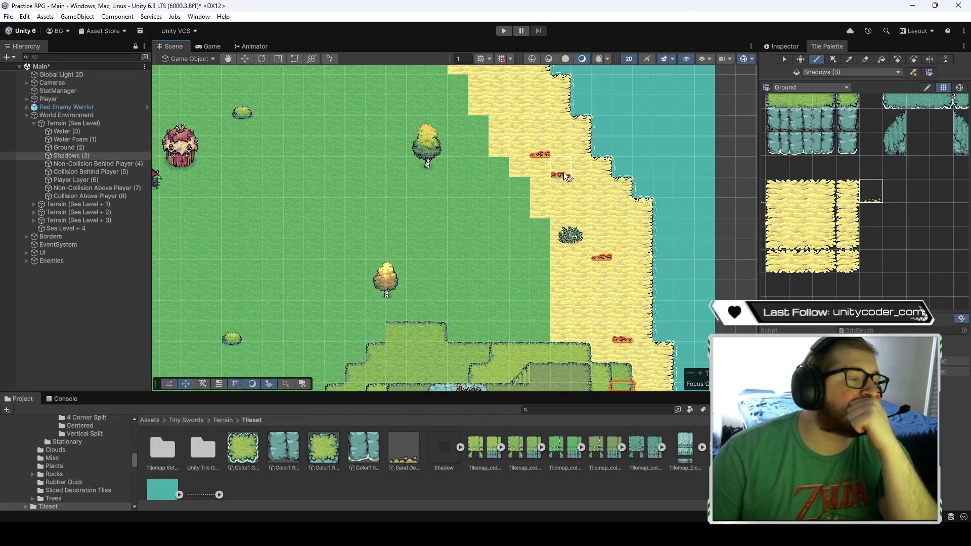
{"action": "key", "text": "Up"}
{"action": "key", "text": "Left"}
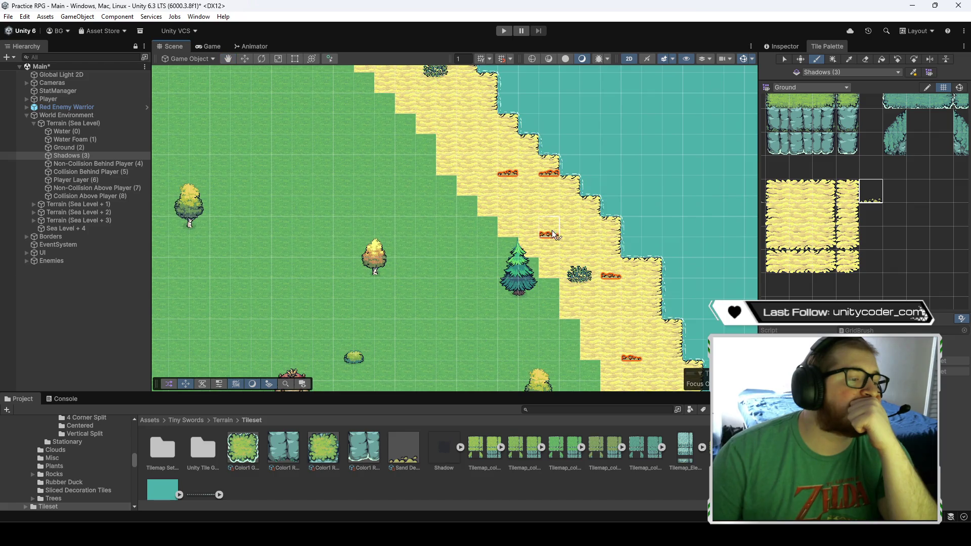
{"action": "key", "text": "Up"}
{"action": "key", "text": "Left"}
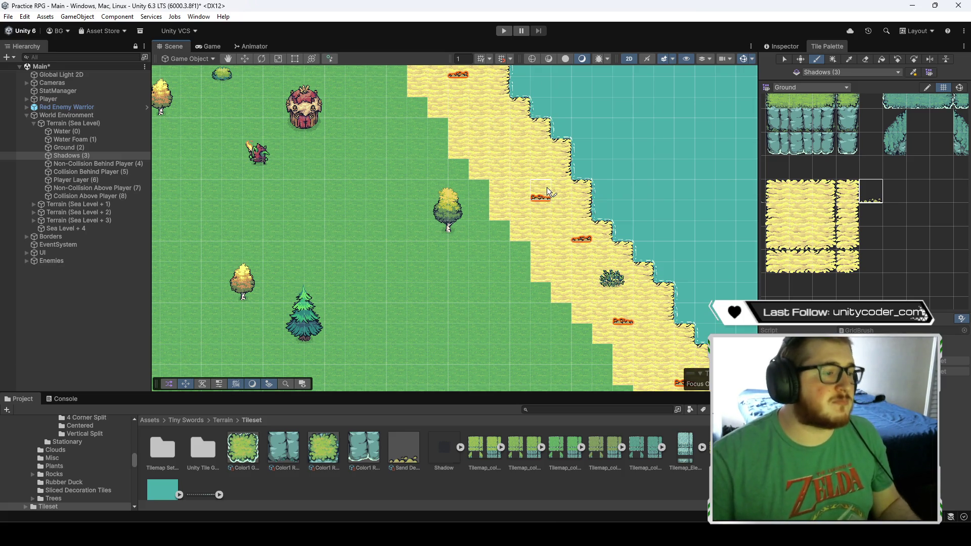
{"action": "key", "text": "Up"}
{"action": "key", "text": "Right"}
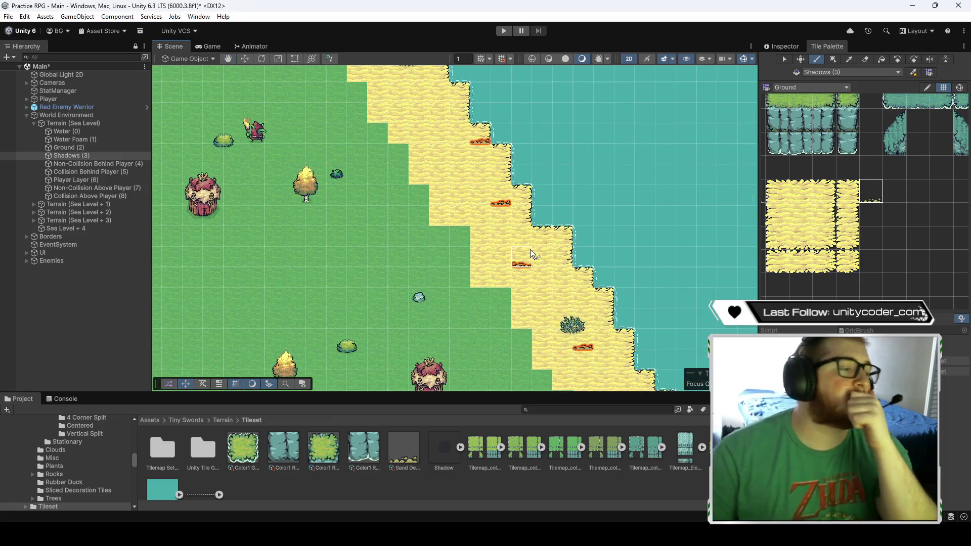
{"action": "key", "text": "Up"}
{"action": "key", "text": "Left"}
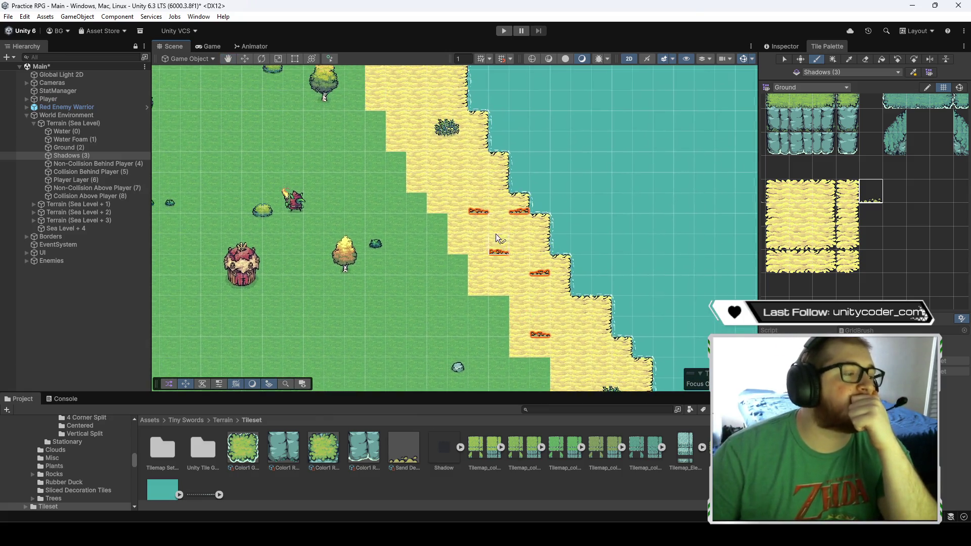
{"action": "key", "text": "Up"}
{"action": "key", "text": "Left"}
{"action": "key", "text": "Up"}
{"action": "key", "text": "Left"}
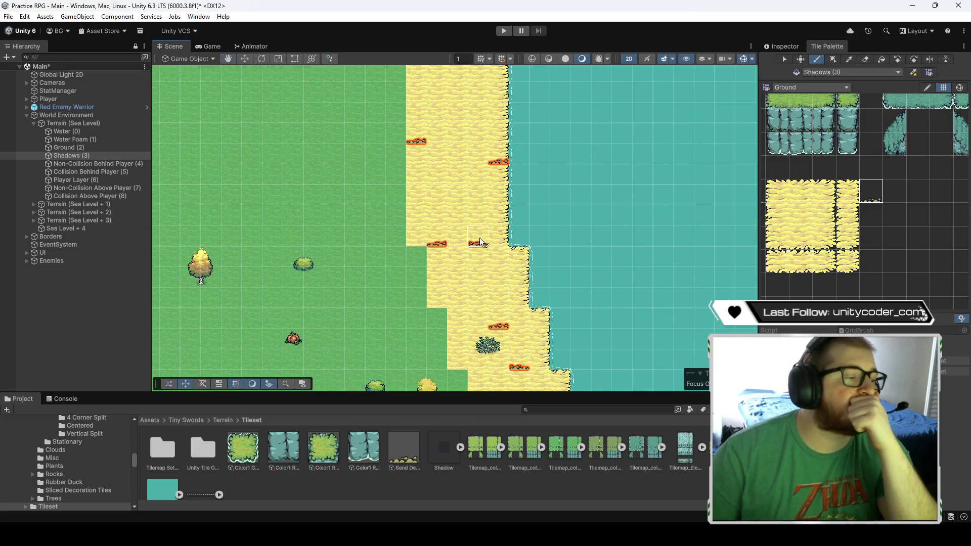
{"action": "key", "text": "Up"}
{"action": "key", "text": "Left"}
{"action": "key", "text": "Up"}
{"action": "key", "text": "Left"}
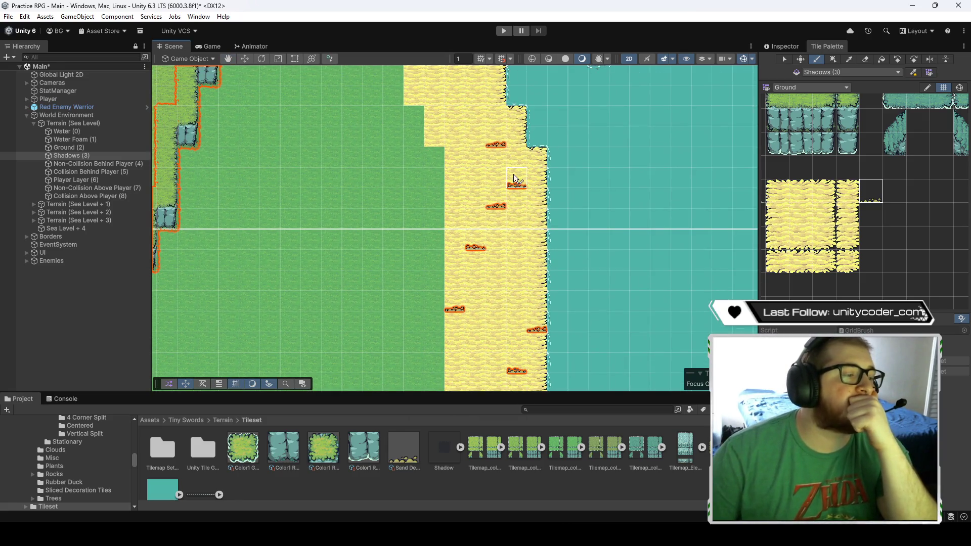
{"action": "key", "text": "Up"}
{"action": "key", "text": "Left"}
{"action": "key", "text": "Up"}
{"action": "key", "text": "Left"}
{"action": "key", "text": "Up"}
{"action": "key", "text": "Up"}
{"action": "key", "text": "Left"}
{"action": "key", "text": "Up"}
{"action": "key", "text": "Up"}
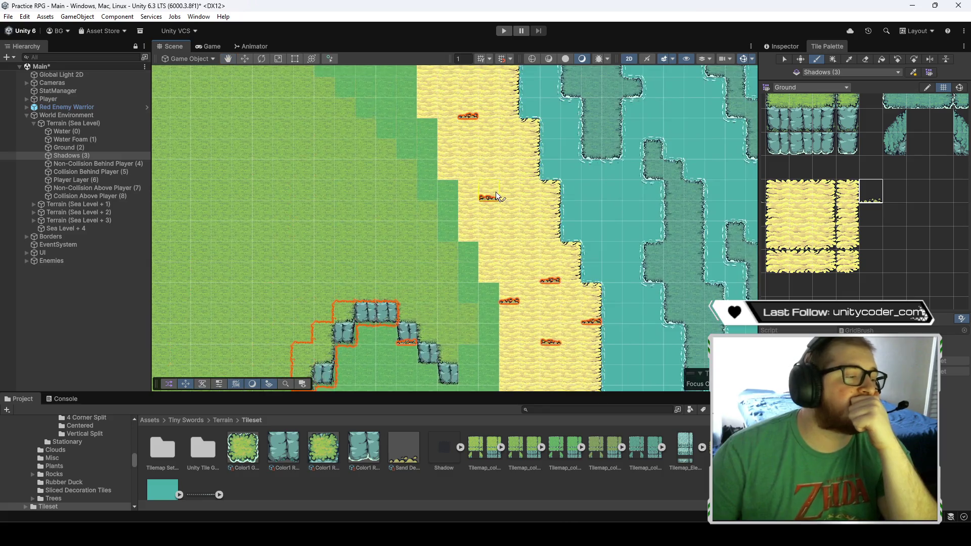
{"action": "key", "text": "Right"}
{"action": "key", "text": "Down"}
{"action": "key", "text": "Up"}
{"action": "key", "text": "Up"}
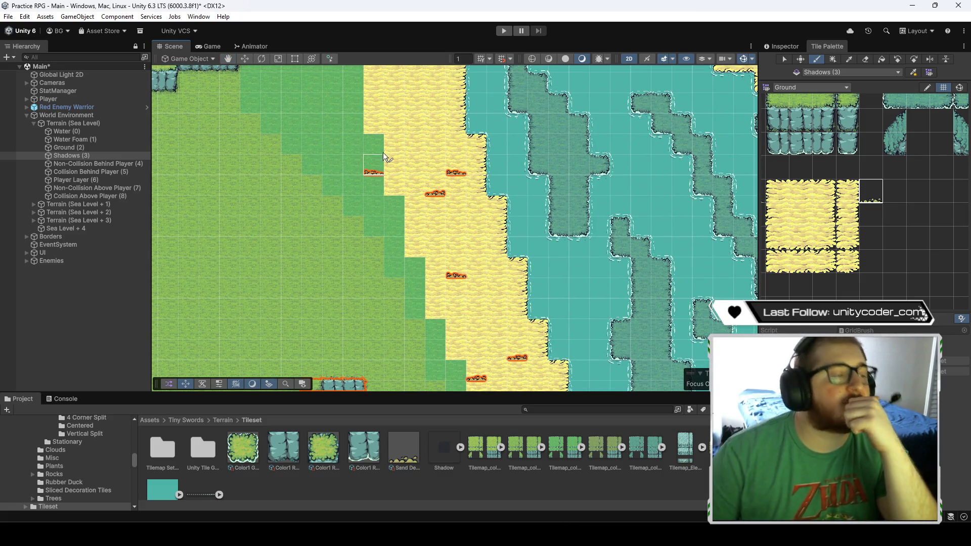
{"action": "key", "text": "Up"}
{"action": "key", "text": "Up"}
{"action": "key", "text": "Up"}
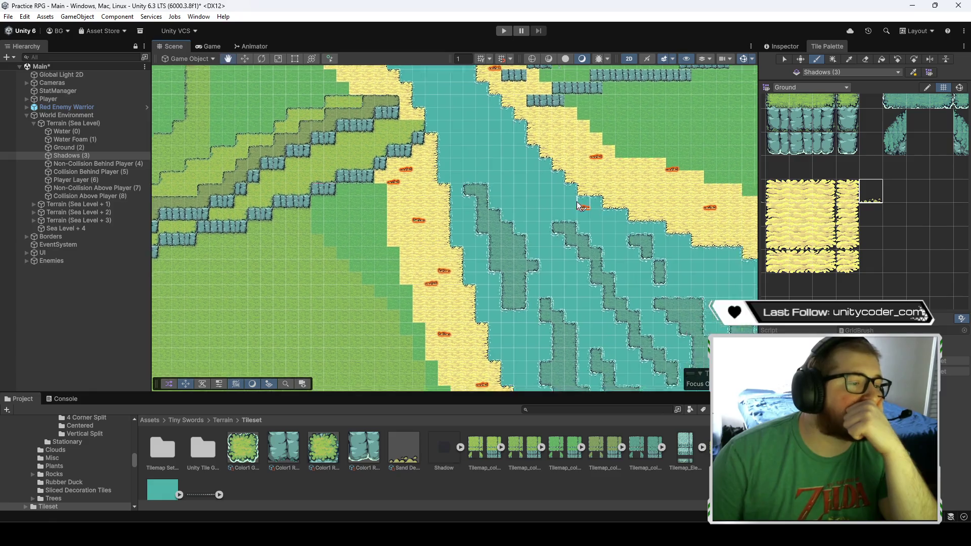
- Paint seven decoration tiles on the lower river's sand banks
{"action": "key", "text": "Right"}
{"action": "key", "text": "Down"}
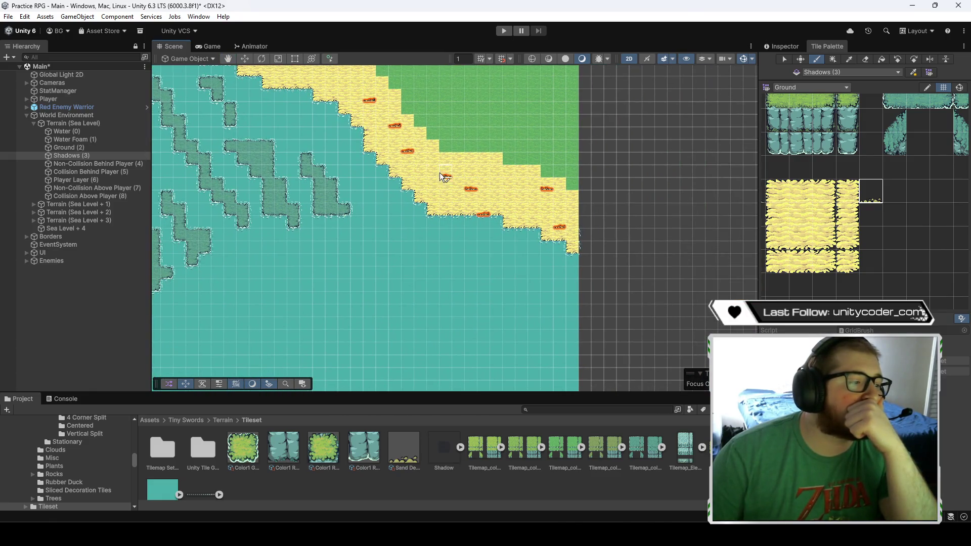
{"action": "key", "text": "Left"}
{"action": "key", "text": "Up"}
{"action": "key", "text": "Left"}
{"action": "key", "text": "Up"}
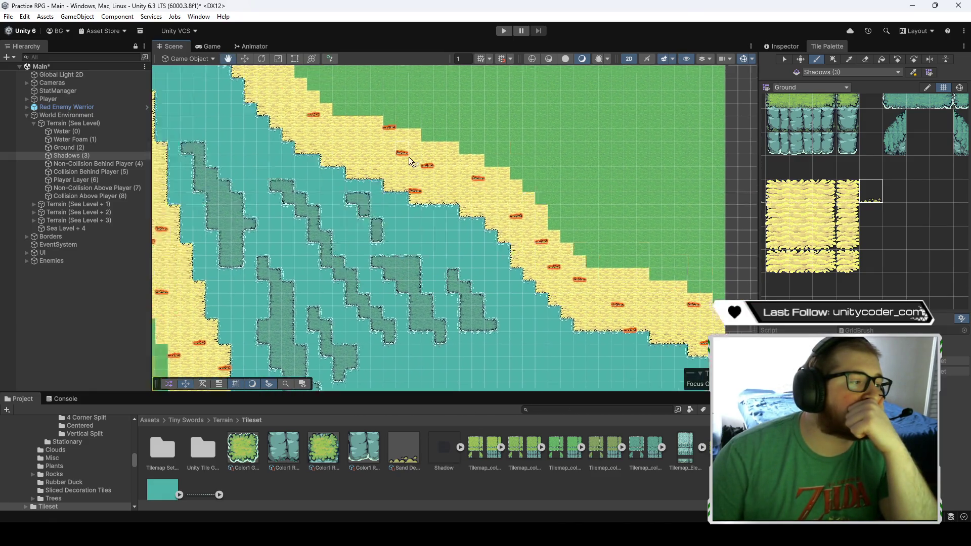
{"action": "key", "text": "Left"}
{"action": "key", "text": "Up"}
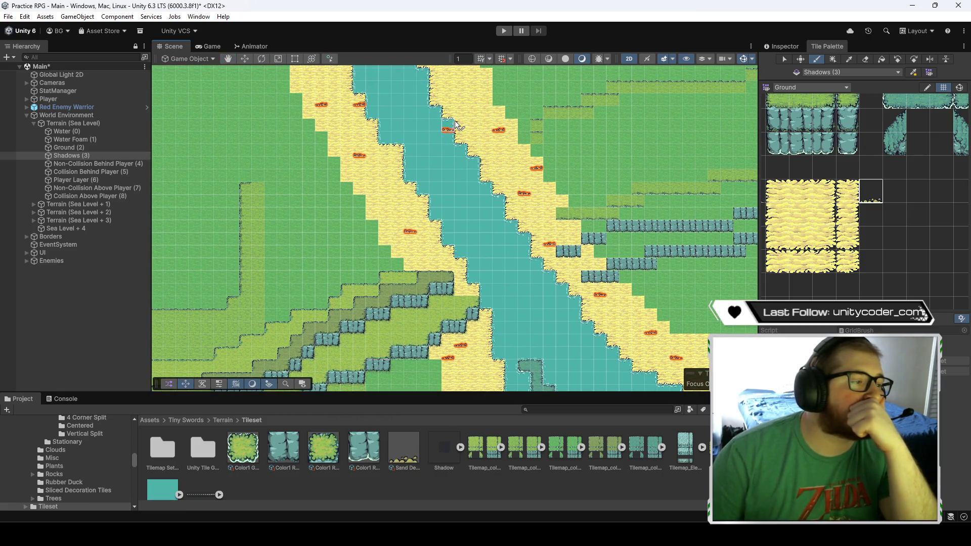
{"action": "key", "text": "Left"}
{"action": "key", "text": "Up"}
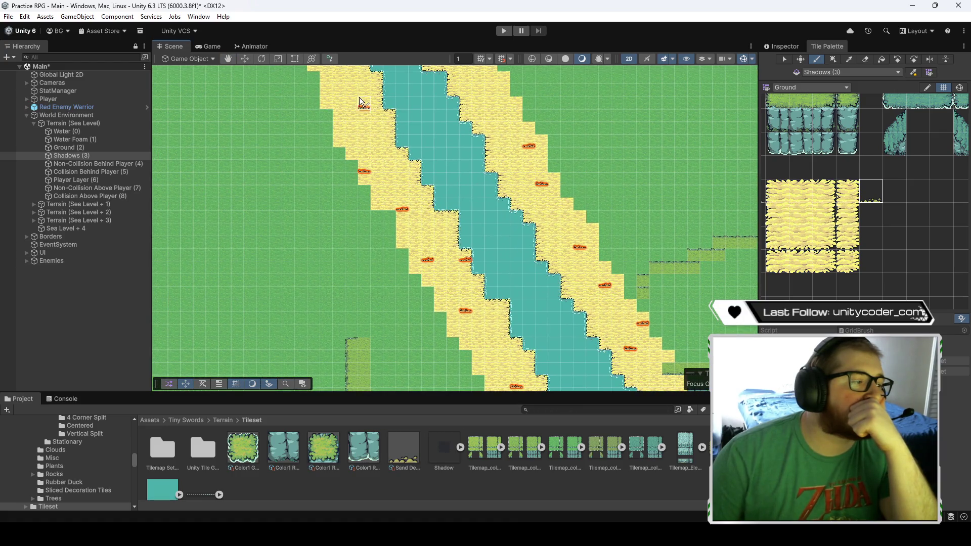
{"action": "key", "text": "Left"}
{"action": "key", "text": "Up"}
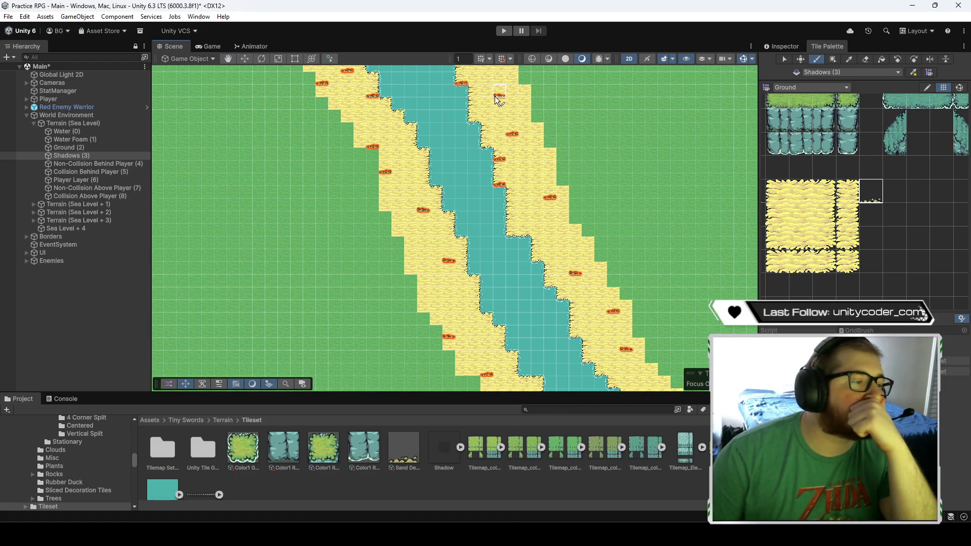
{"action": "key", "text": "Left"}
{"action": "key", "text": "Up"}
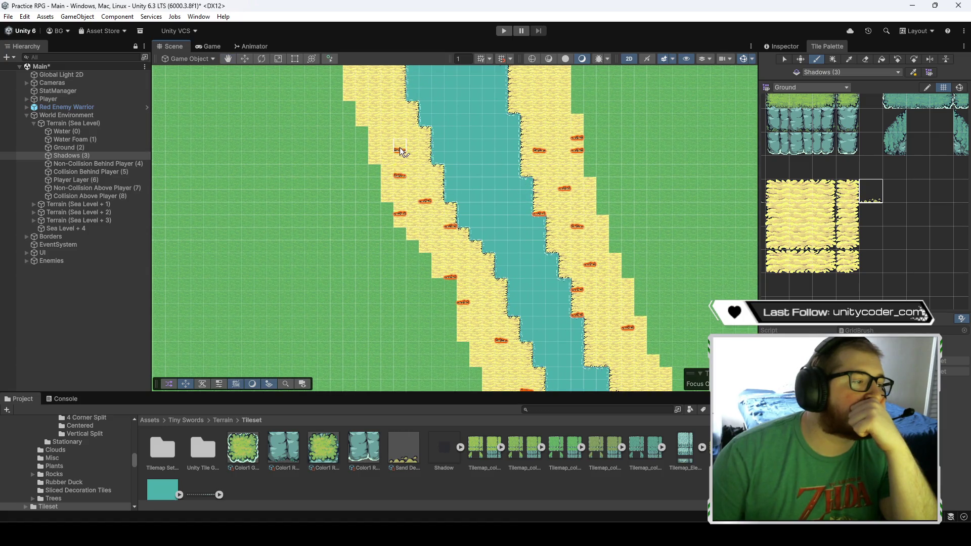
{"action": "key", "text": "Left"}
{"action": "key", "text": "Up"}
{"action": "key", "text": "Up"}
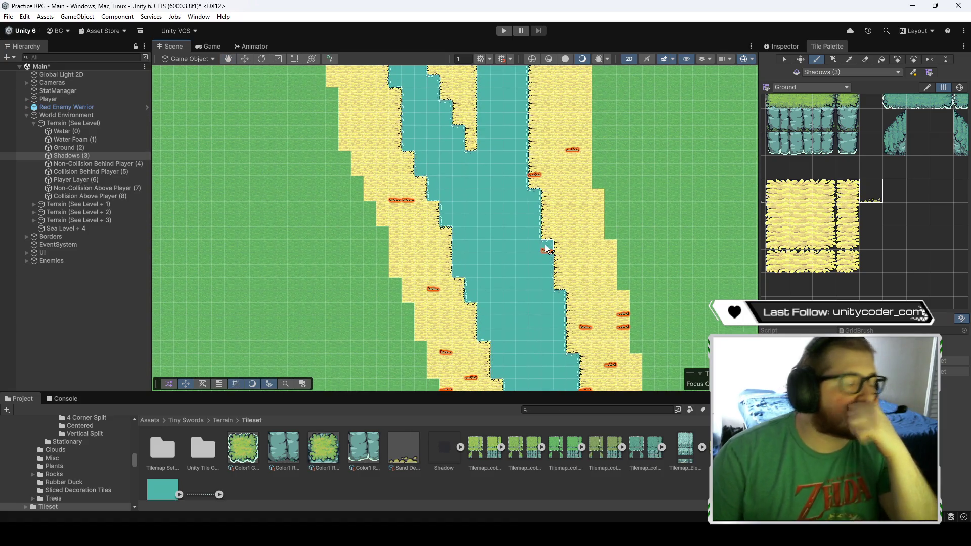
{"action": "key", "text": "Left"}
{"action": "key", "text": "Up"}
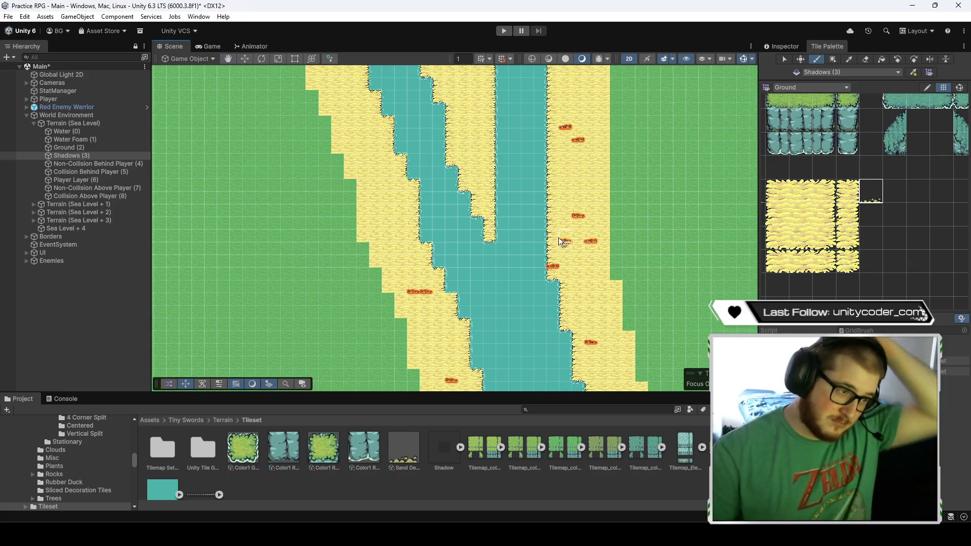
{"action": "key", "text": "Left"}
- Add five more decoration tiles along the next stretch of sand banks
{"action": "key", "text": "Up"}
{"action": "left_click", "coordinate": [363, 172]}
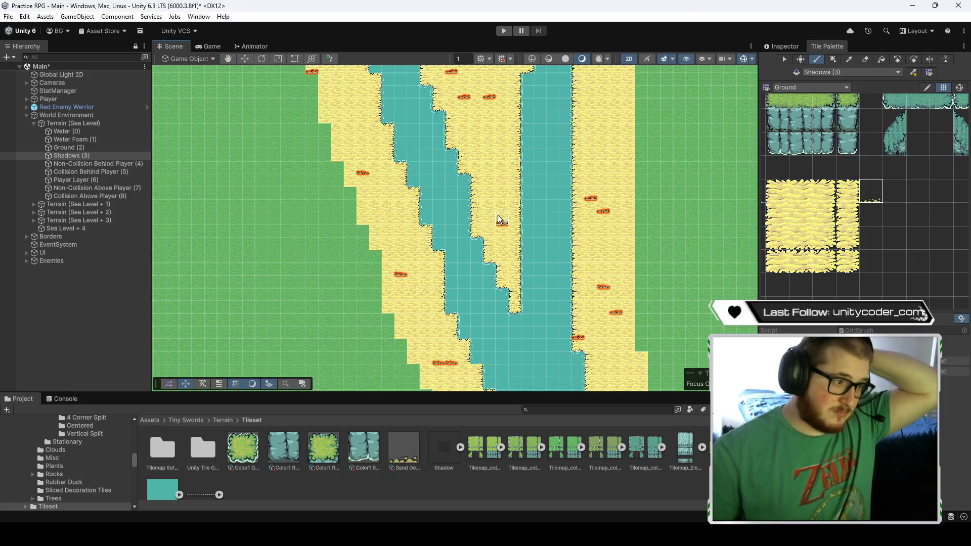
{"action": "left_click", "coordinate": [502, 223]}
{"action": "left_click", "coordinate": [502, 210]}
{"action": "left_click", "coordinate": [477, 135]}
{"action": "left_click", "coordinate": [489, 96]}
{"action": "left_click", "coordinate": [464, 96]}
{"action": "left_click", "coordinate": [451, 71]}
{"action": "key", "text": "Left"}
- Scatter seven decoration tiles on the sand banks near the river fork
{"action": "key", "text": "Up"}
{"action": "left_click", "coordinate": [632, 243]}
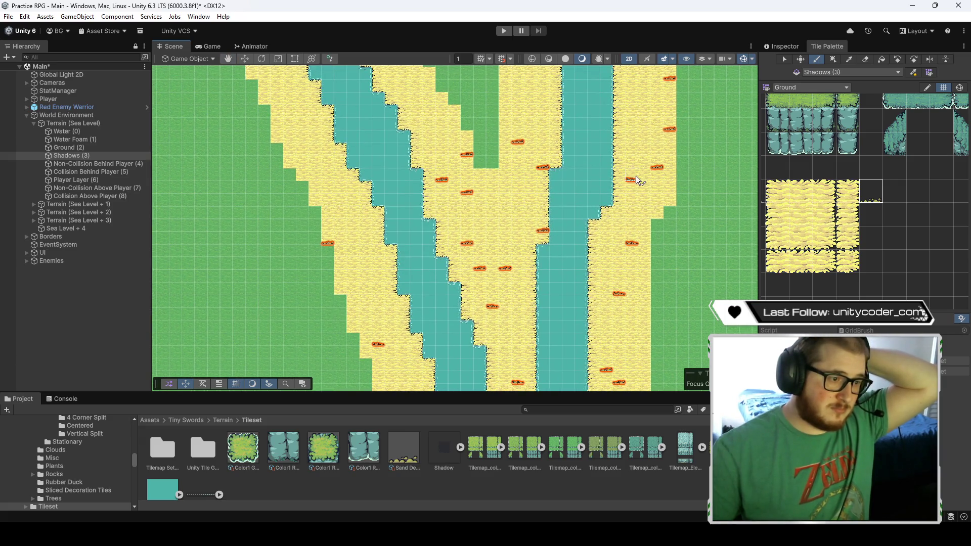
{"action": "left_click", "coordinate": [645, 129]}
{"action": "left_click", "coordinate": [517, 192]}
{"action": "left_click", "coordinate": [429, 142]}
{"action": "left_click", "coordinate": [492, 256]}
{"action": "key", "text": "Left"}
{"action": "key", "text": "Up"}
{"action": "left_click", "coordinate": [550, 194]}
{"action": "left_click", "coordinate": [649, 195]}
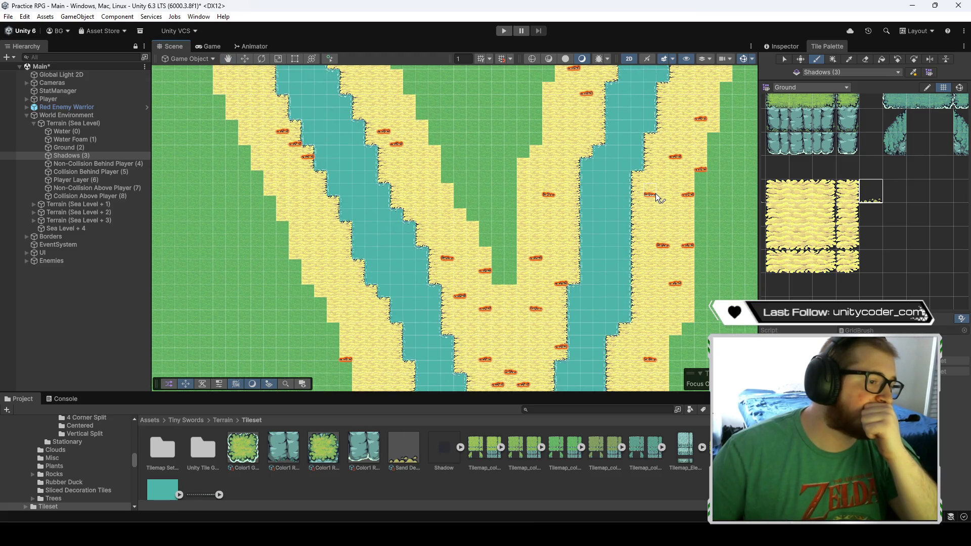
{"action": "left_click", "coordinate": [700, 82]}
{"action": "left_click", "coordinate": [574, 117]}
{"action": "left_click", "coordinate": [409, 167]}
{"action": "left_click", "coordinate": [295, 193]}
{"action": "left_click", "coordinate": [372, 319]}
{"action": "key", "text": "Left"}
{"action": "key", "text": "Up"}
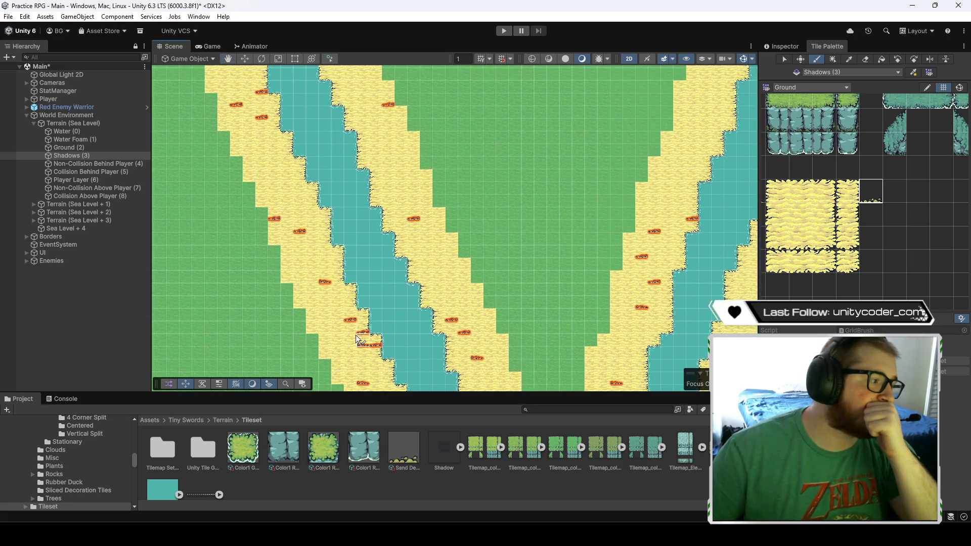
- Pan up-left along the river to the map's top edge, then back down the shores
{"action": "key", "text": "Left"}
{"action": "key", "text": "Up"}
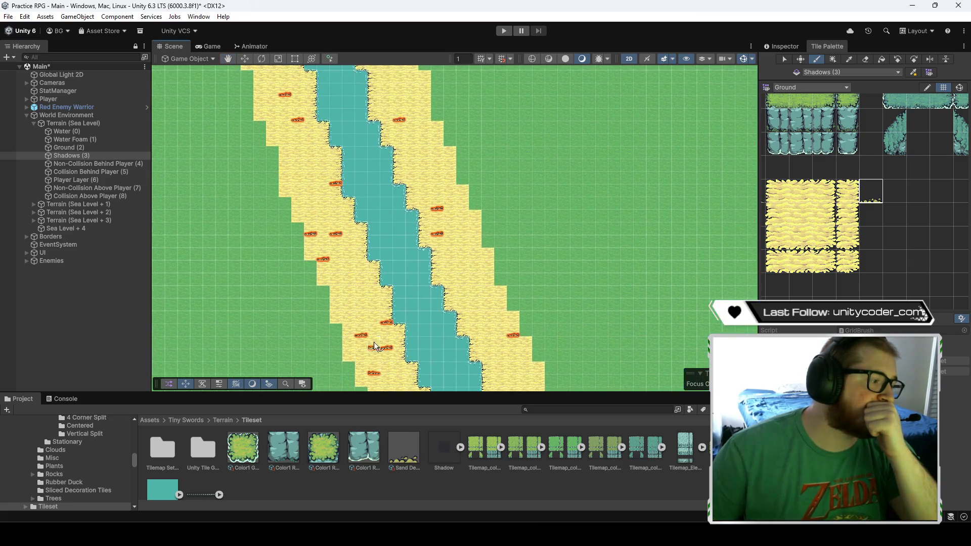
{"action": "key", "text": "Left"}
{"action": "key", "text": "Up"}
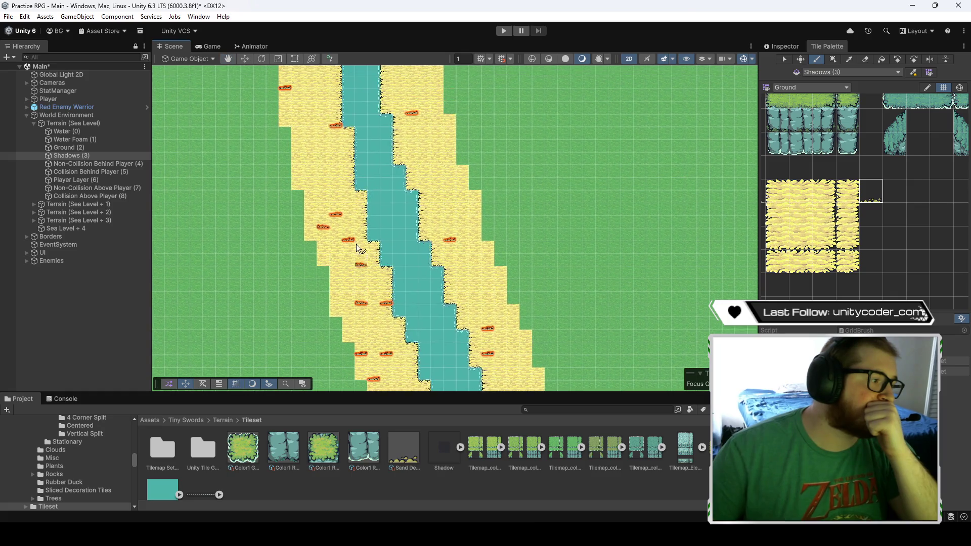
{"action": "key", "text": "Left"}
{"action": "key", "text": "Up"}
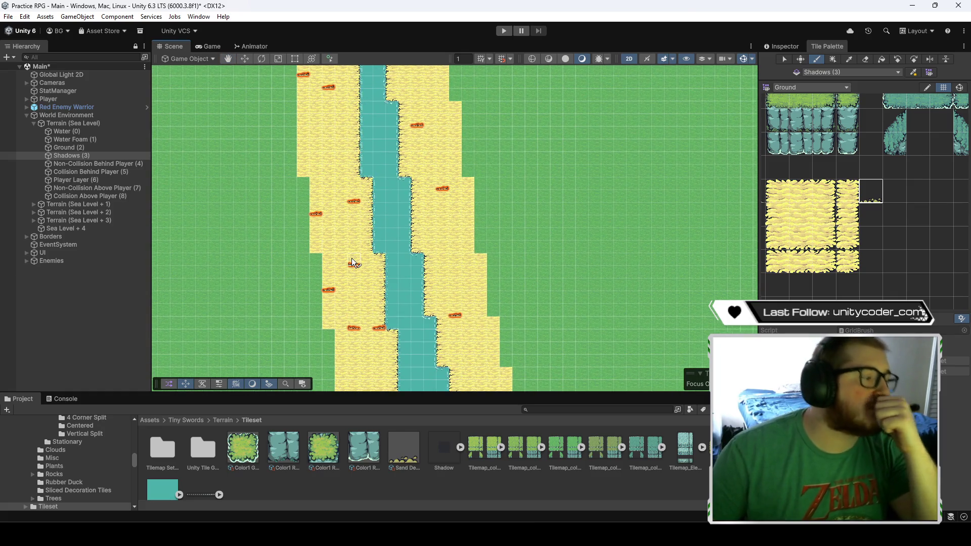
{"action": "key", "text": "Left"}
{"action": "key", "text": "Up"}
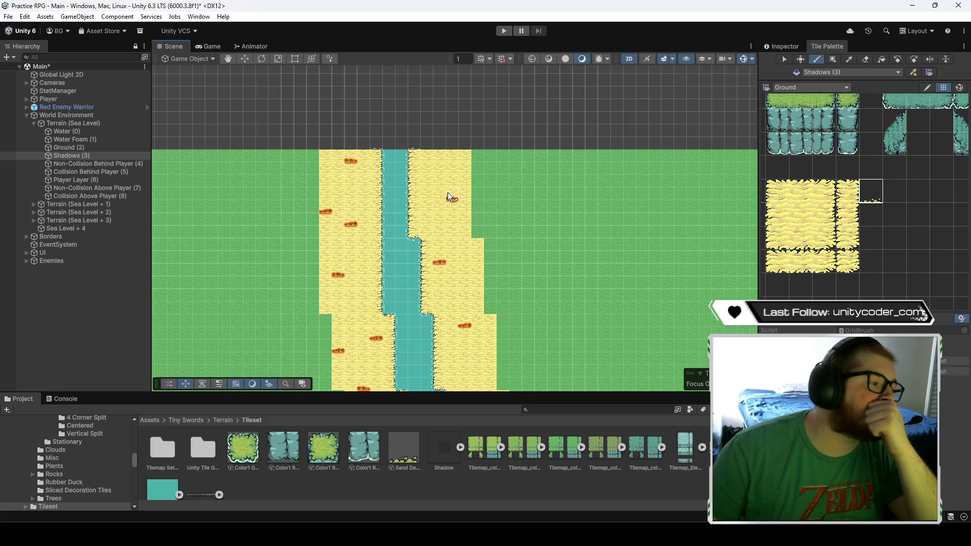
{"action": "key", "text": "Down"}
{"action": "key", "text": "Right"}
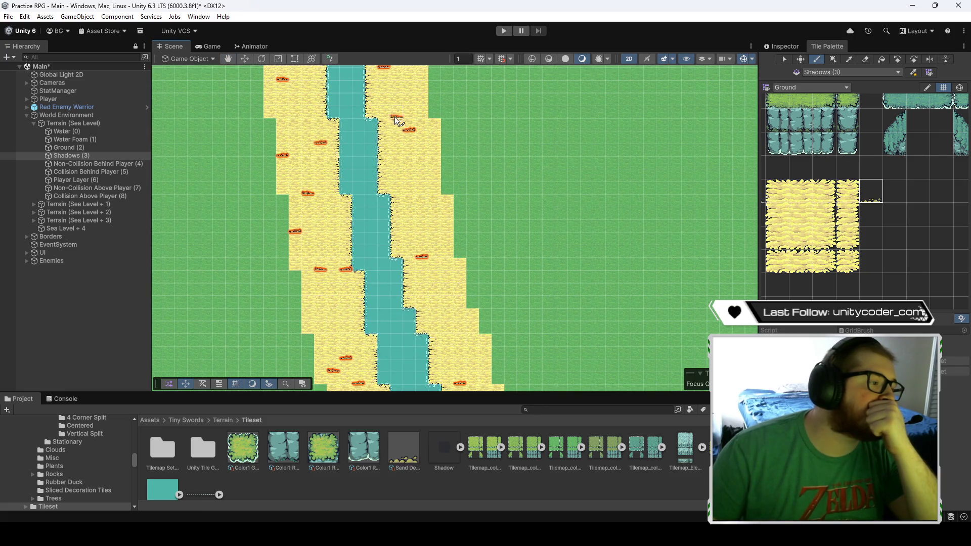
{"action": "key", "text": "Down"}
{"action": "key", "text": "Right"}
- Pan along both river arms and the grass wedge to inspect the sand decorations
{"action": "scroll", "coordinate": [411, 191], "scroll_direction": "up", "scroll_amount": 2}
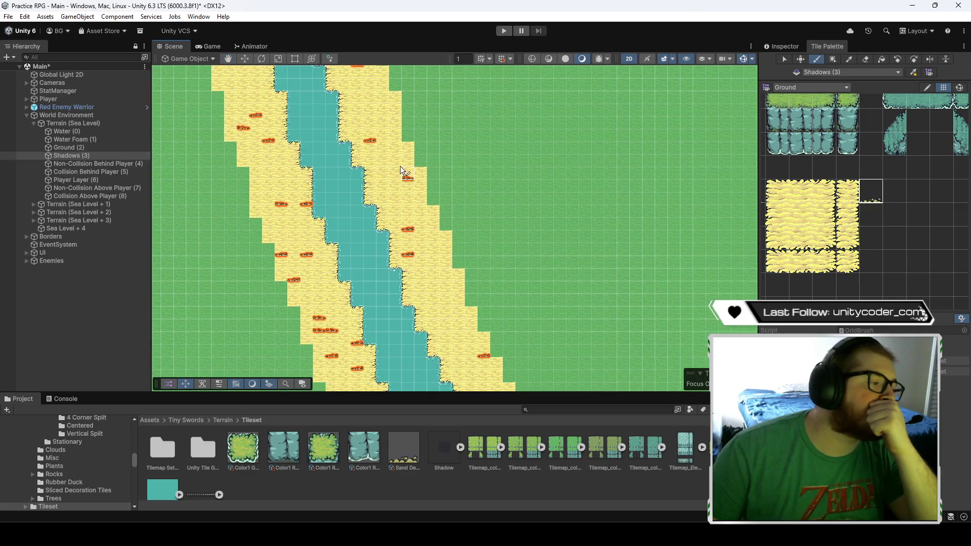
{"action": "left_click_drag", "start_coordinate": [452, 318], "coordinate": [395, 185]}
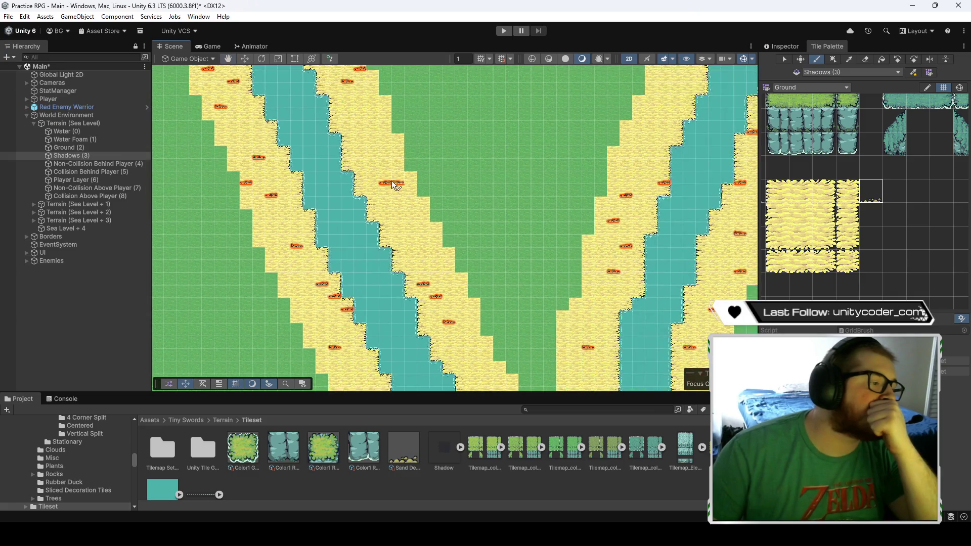
{"action": "left_click_drag", "start_coordinate": [457, 275], "coordinate": [416, 198]}
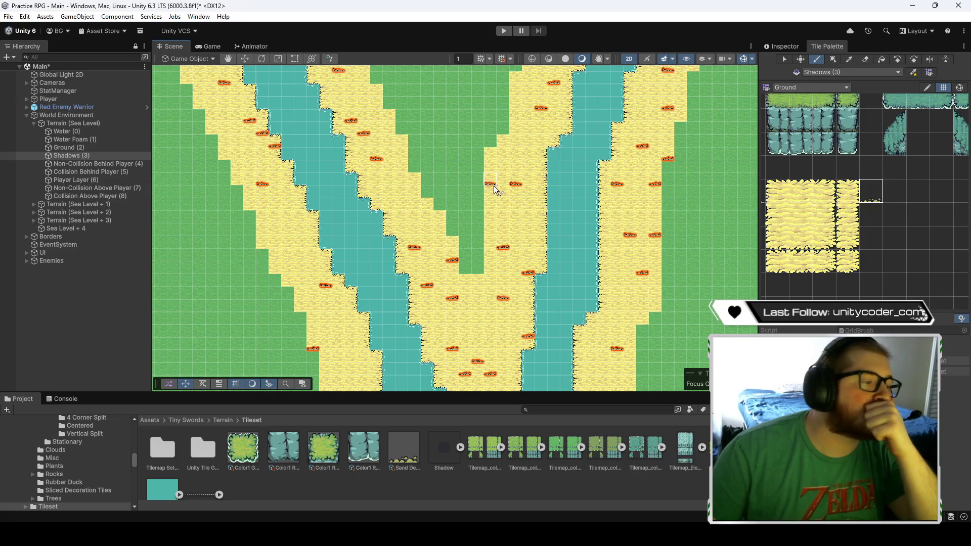
{"action": "left_click_drag", "start_coordinate": [529, 201], "coordinate": [504, 256]}
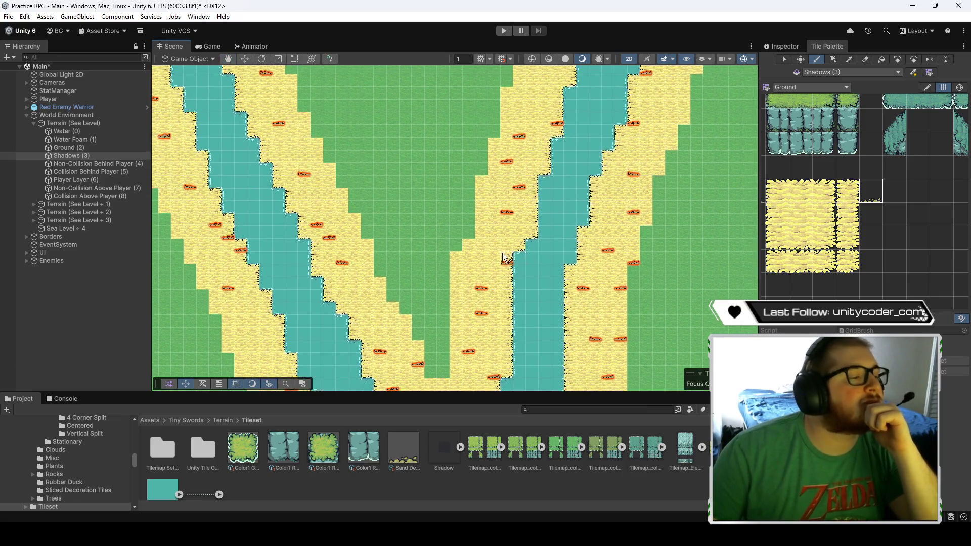
{"action": "left_click_drag", "start_coordinate": [530, 137], "coordinate": [516, 178]}
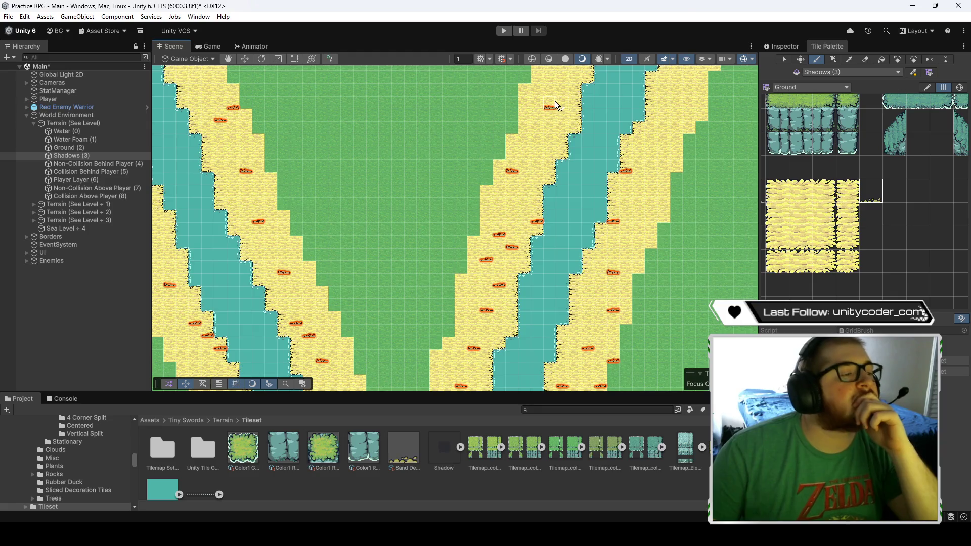
{"action": "left_click_drag", "start_coordinate": [554, 102], "coordinate": [533, 199]}
{"action": "left_click_drag", "start_coordinate": [576, 130], "coordinate": [556, 177]}
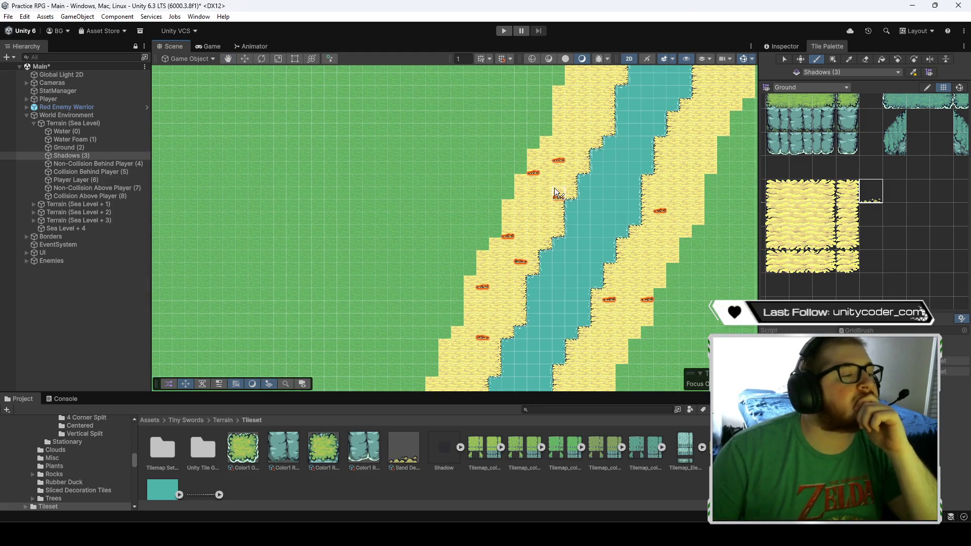
{"action": "left_click_drag", "start_coordinate": [582, 129], "coordinate": [529, 258]}
{"action": "left_click_drag", "start_coordinate": [556, 189], "coordinate": [531, 238]}
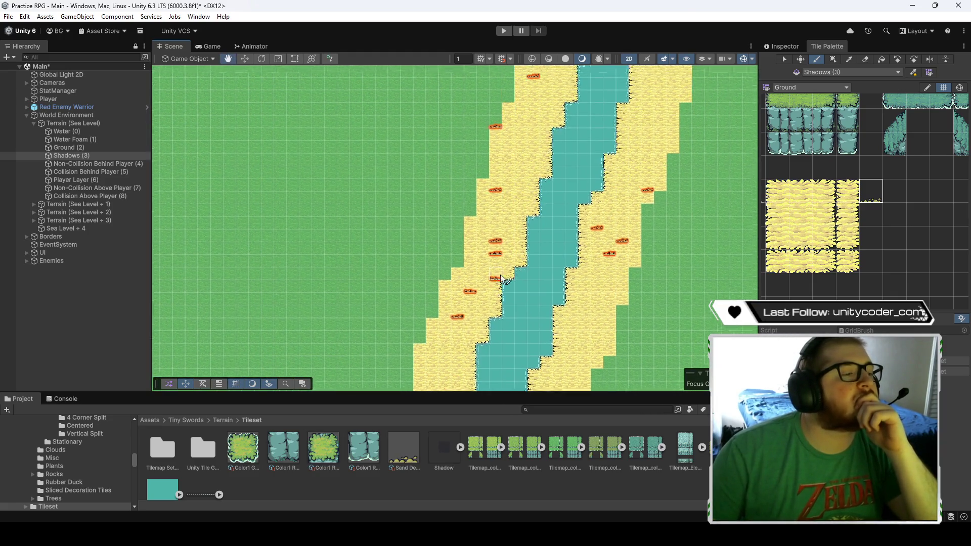
{"action": "left_click_drag", "start_coordinate": [536, 109], "coordinate": [636, 204]}
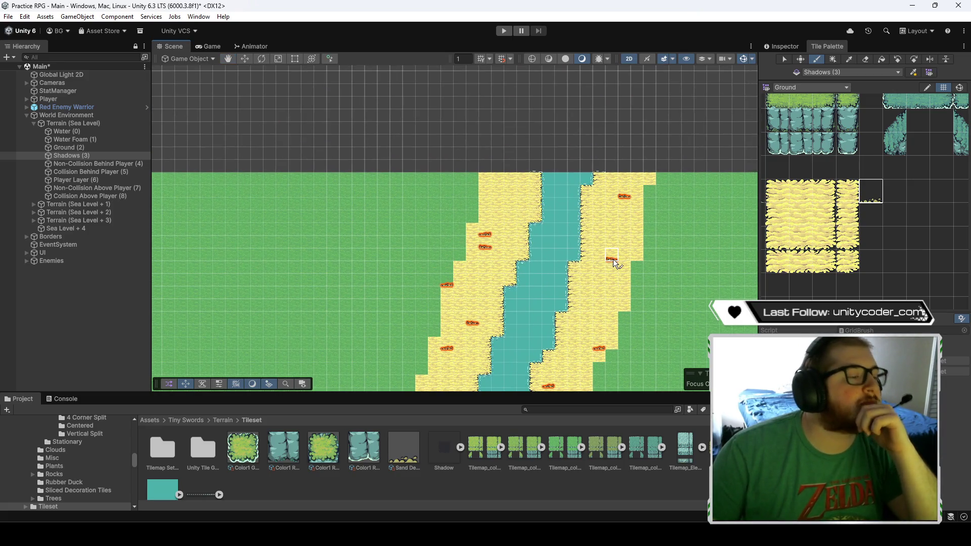
{"action": "left_click_drag", "start_coordinate": [582, 326], "coordinate": [620, 125]}
{"action": "left_click_drag", "start_coordinate": [575, 253], "coordinate": [600, 148]}
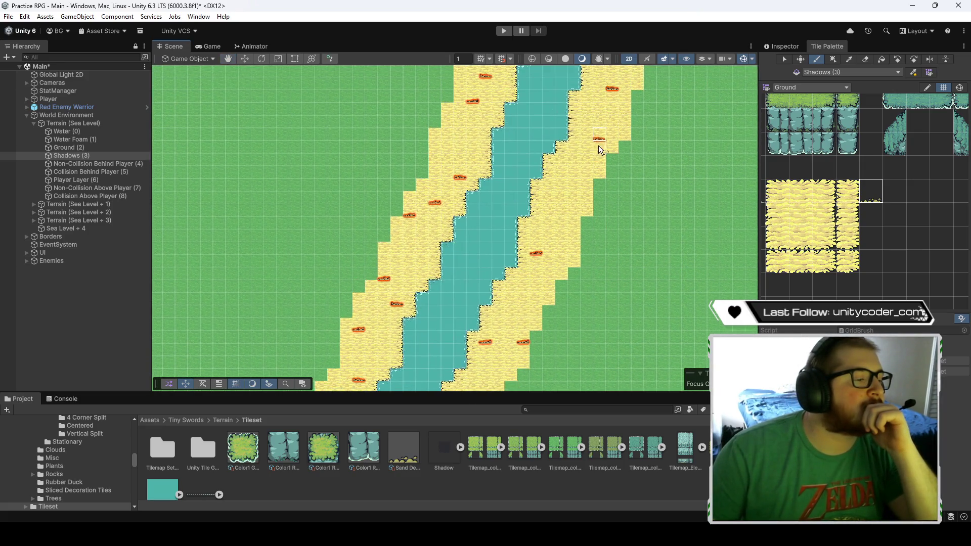
{"action": "mouse_move", "coordinate": [564, 208]}
{"action": "left_mouse_down"}
{"action": "mouse_move", "coordinate": [565, 141]}
{"action": "mouse_move", "coordinate": [505, 152]}
{"action": "left_mouse_up"}
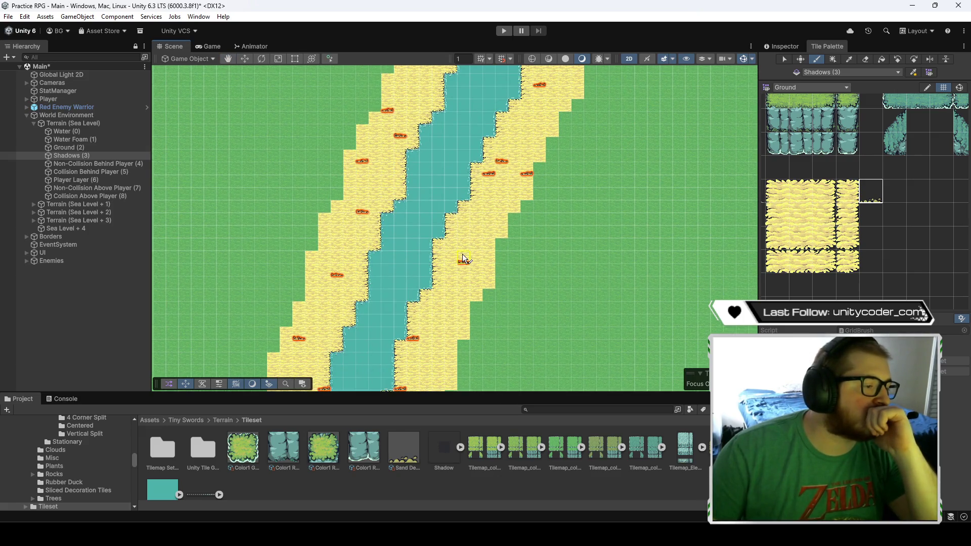
{"action": "left_click_drag", "start_coordinate": [438, 323], "coordinate": [467, 193]}
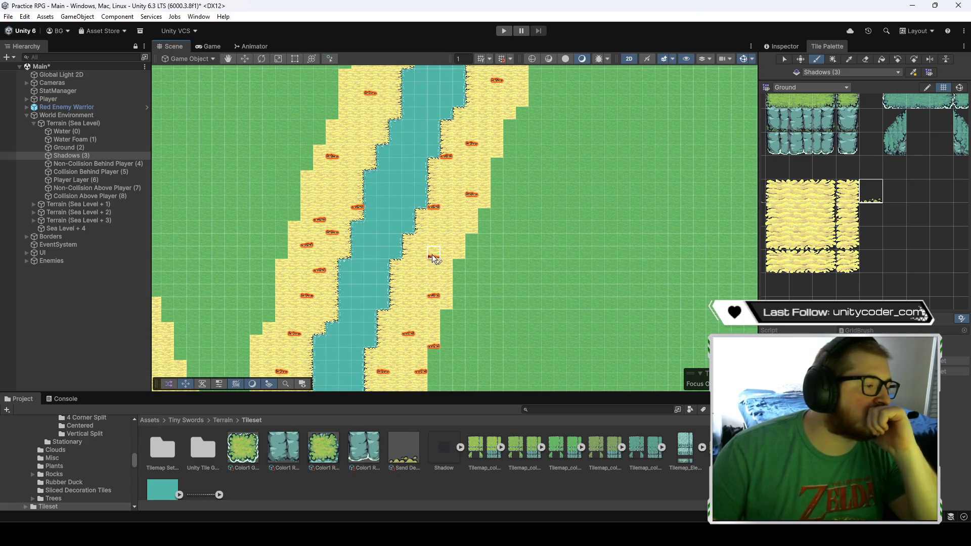
{"action": "left_click_drag", "start_coordinate": [401, 311], "coordinate": [491, 242]}
{"action": "mouse_move", "coordinate": [471, 279]}
{"action": "left_mouse_down"}
{"action": "mouse_move", "coordinate": [477, 215]}
{"action": "mouse_move", "coordinate": [497, 226]}
{"action": "mouse_move", "coordinate": [497, 110]}
{"action": "left_mouse_up"}
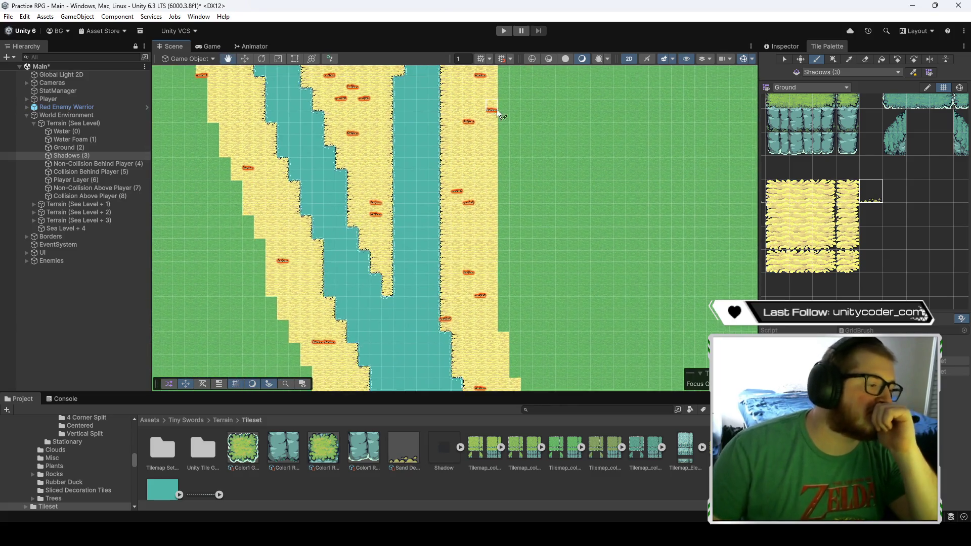
- Zoom in and out repeatedly to check decoration coverage along the river banks
{"action": "scroll", "coordinate": [497, 221], "scroll_direction": "down", "scroll_amount": 10}
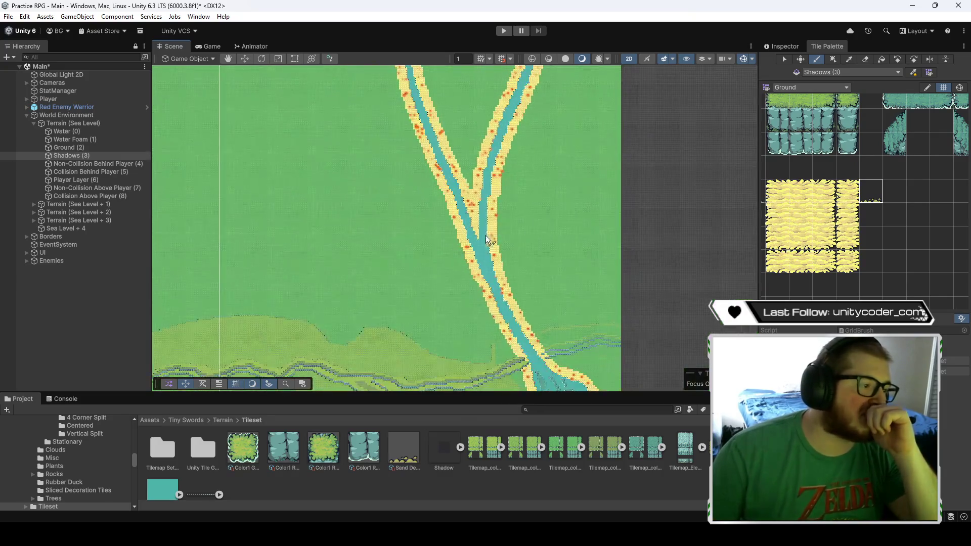
{"action": "scroll", "coordinate": [430, 230], "scroll_direction": "down", "scroll_amount": 2}
{"action": "scroll", "coordinate": [427, 211], "scroll_direction": "up", "scroll_amount": 10}
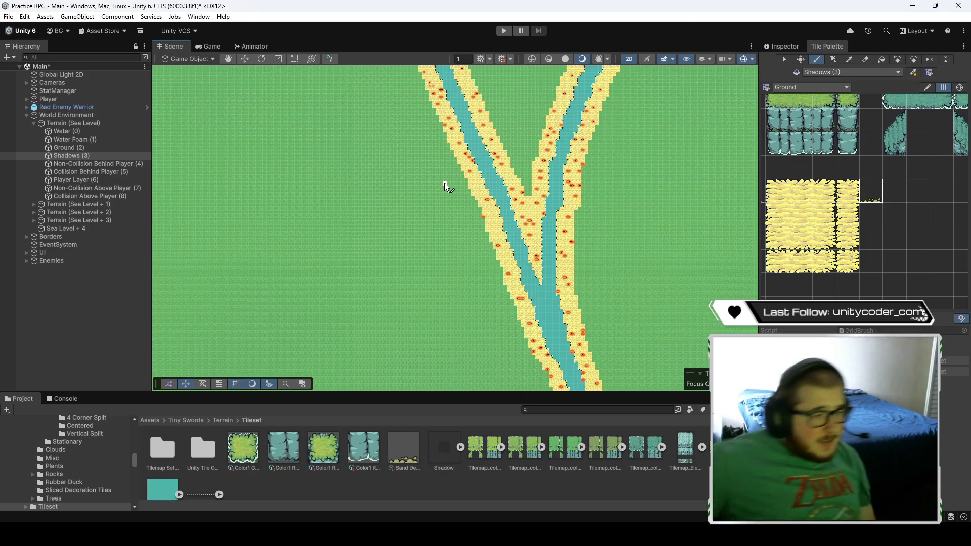
{"action": "scroll", "coordinate": [455, 211], "scroll_direction": "down", "scroll_amount": 3}
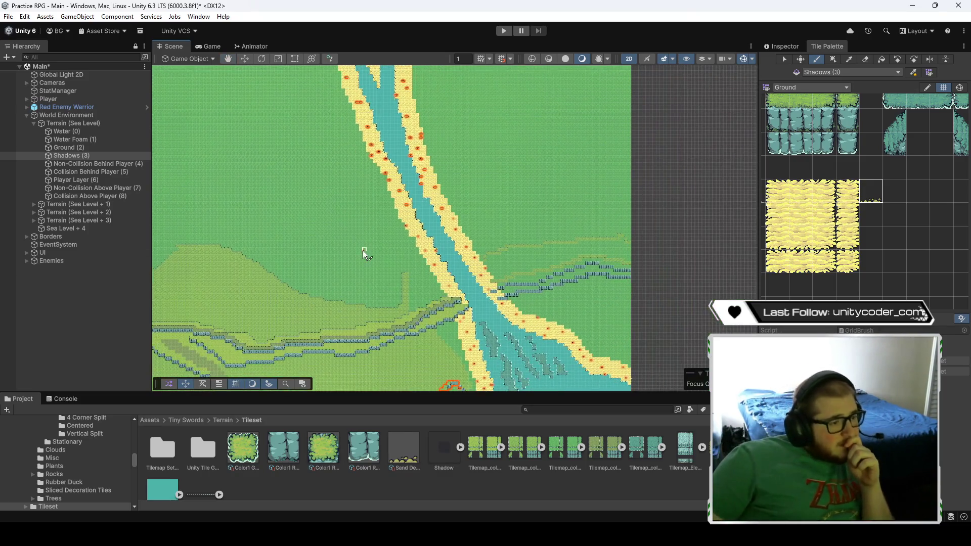
{"action": "scroll", "coordinate": [364, 251], "scroll_direction": "up", "scroll_amount": 3}
{"action": "scroll", "coordinate": [394, 238], "scroll_direction": "up", "scroll_amount": 3}
{"action": "scroll", "coordinate": [466, 305], "scroll_direction": "down", "scroll_amount": 5}
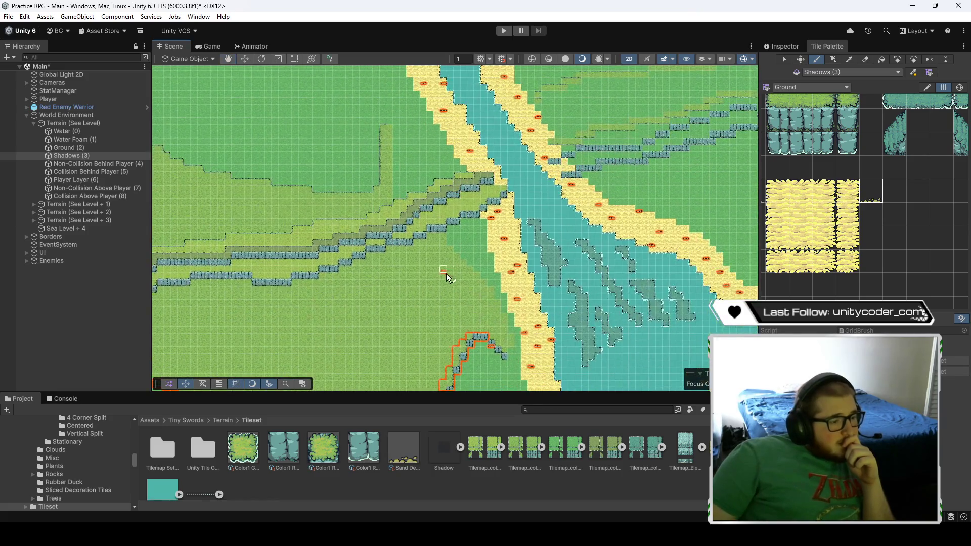
{"action": "scroll", "coordinate": [514, 287], "scroll_direction": "up", "scroll_amount": 3}
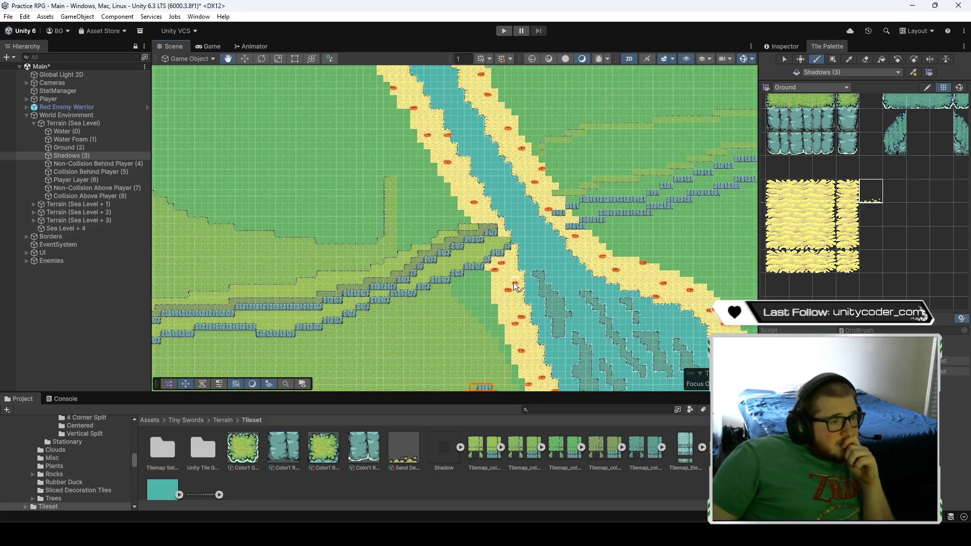
{"action": "scroll", "coordinate": [466, 186], "scroll_direction": "up", "scroll_amount": 4}
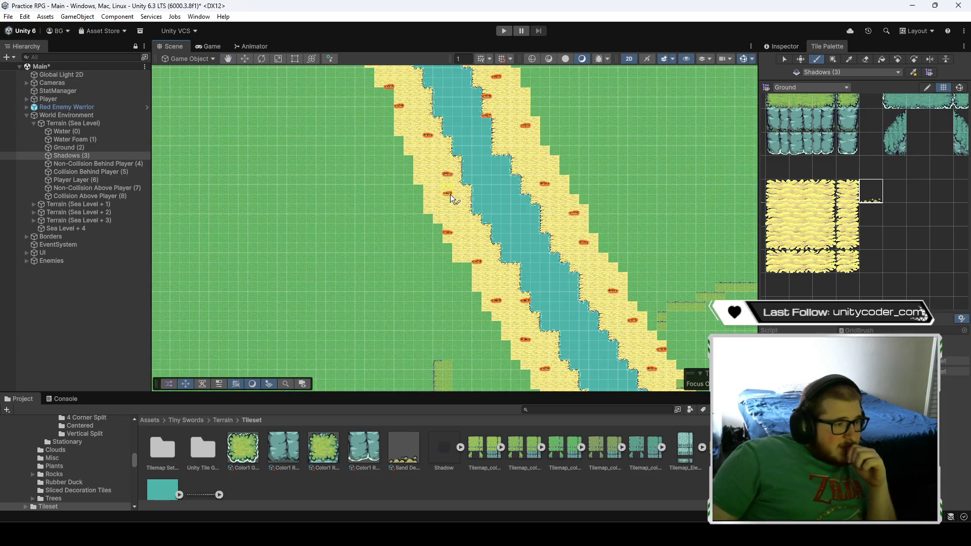
{"action": "scroll", "coordinate": [448, 219], "scroll_direction": "down", "scroll_amount": 3}
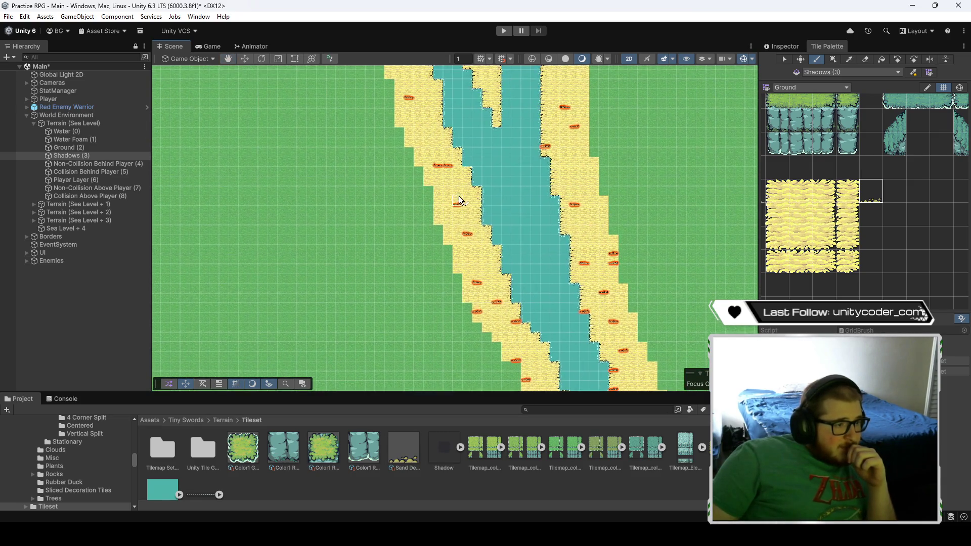
{"action": "scroll", "coordinate": [477, 212], "scroll_direction": "up", "scroll_amount": 3}
{"action": "scroll", "coordinate": [446, 128], "scroll_direction": "down", "scroll_amount": 3}
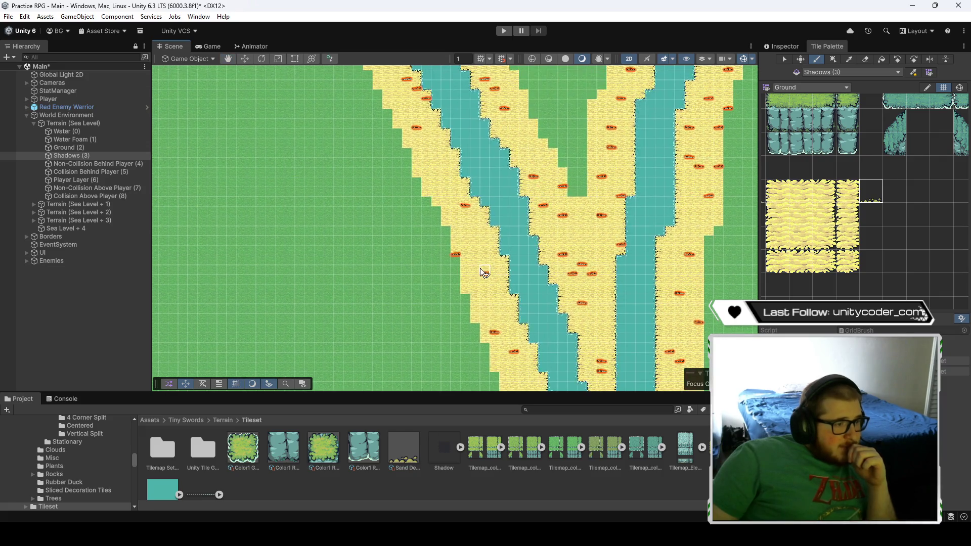
{"action": "scroll", "coordinate": [473, 295], "scroll_direction": "up", "scroll_amount": 3}
{"action": "scroll", "coordinate": [414, 209], "scroll_direction": "down", "scroll_amount": 3}
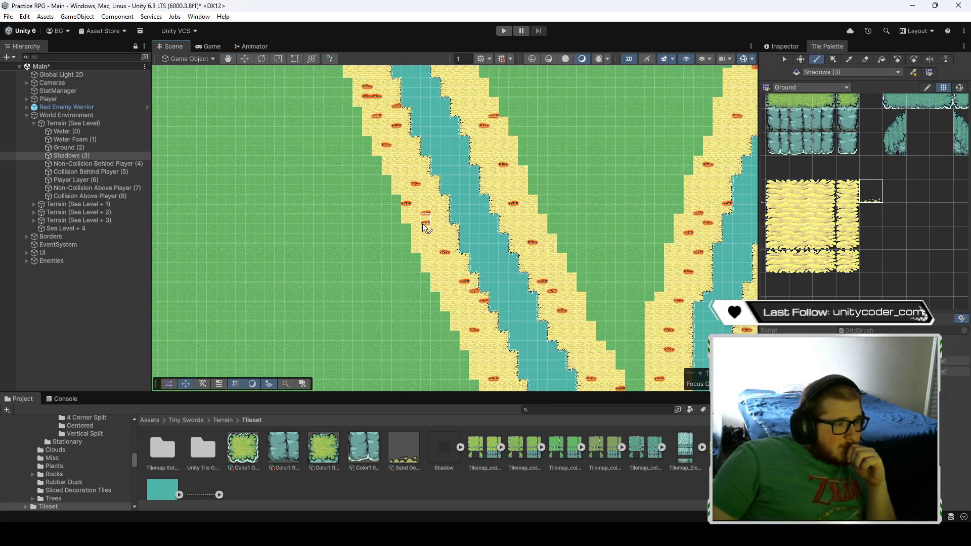
{"action": "scroll", "coordinate": [470, 320], "scroll_direction": "up", "scroll_amount": 3}
{"action": "scroll", "coordinate": [415, 198], "scroll_direction": "down", "scroll_amount": 3}
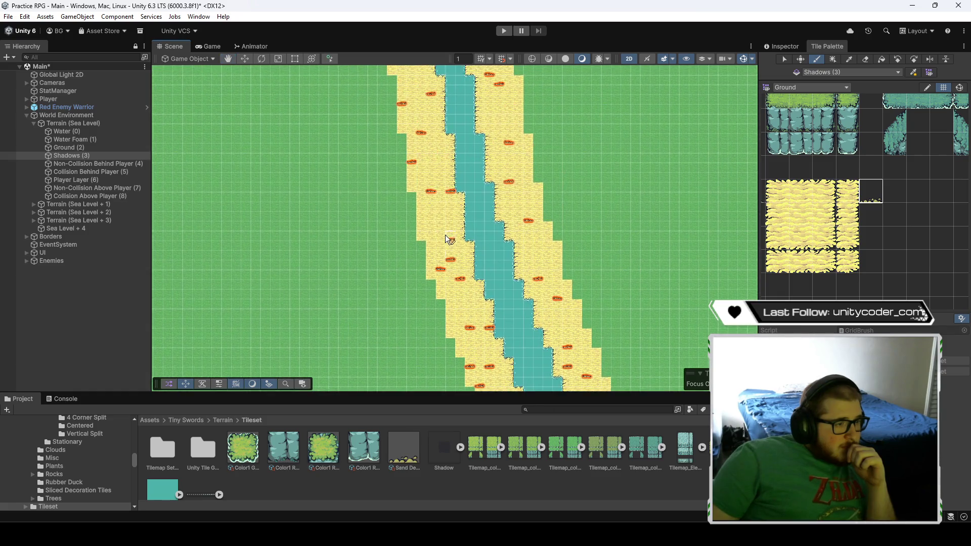
{"action": "scroll", "coordinate": [461, 211], "scroll_direction": "up", "scroll_amount": 3}
{"action": "scroll", "coordinate": [456, 152], "scroll_direction": "down", "scroll_amount": 3}
{"action": "scroll", "coordinate": [471, 132], "scroll_direction": "up", "scroll_amount": 3}
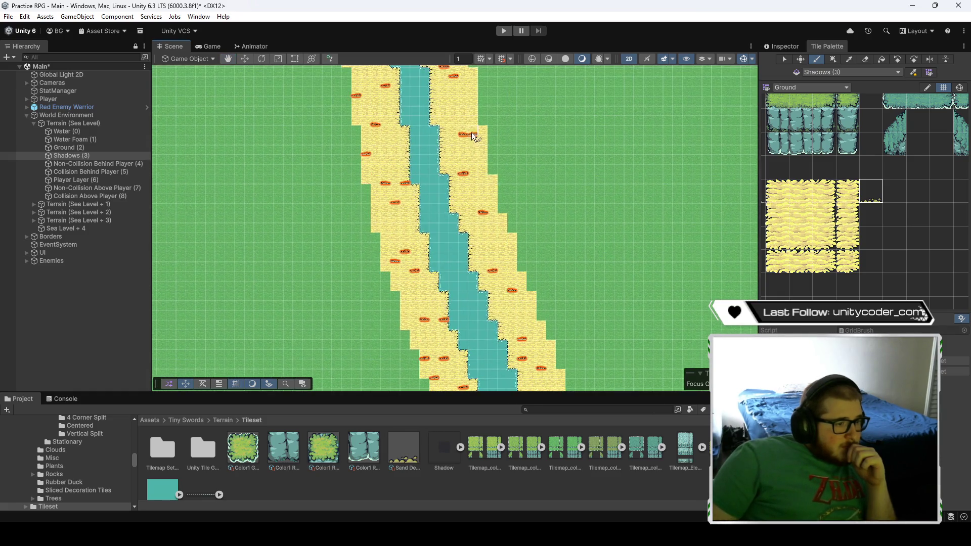
{"action": "scroll", "coordinate": [520, 281], "scroll_direction": "down", "scroll_amount": 3}
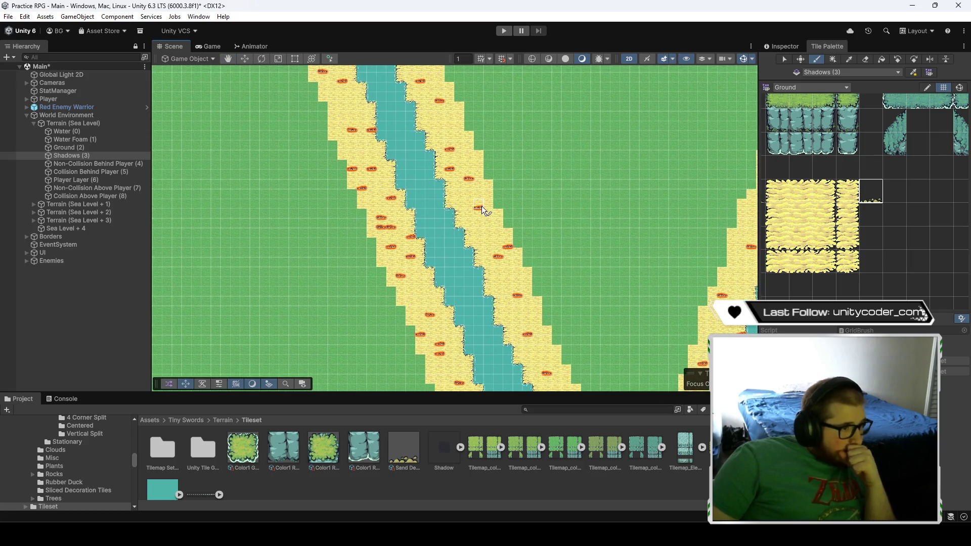
{"action": "scroll", "coordinate": [480, 194], "scroll_direction": "up", "scroll_amount": 3}
{"action": "scroll", "coordinate": [480, 194], "scroll_direction": "down", "scroll_amount": 3}
{"action": "scroll", "coordinate": [495, 217], "scroll_direction": "up", "scroll_amount": 3}
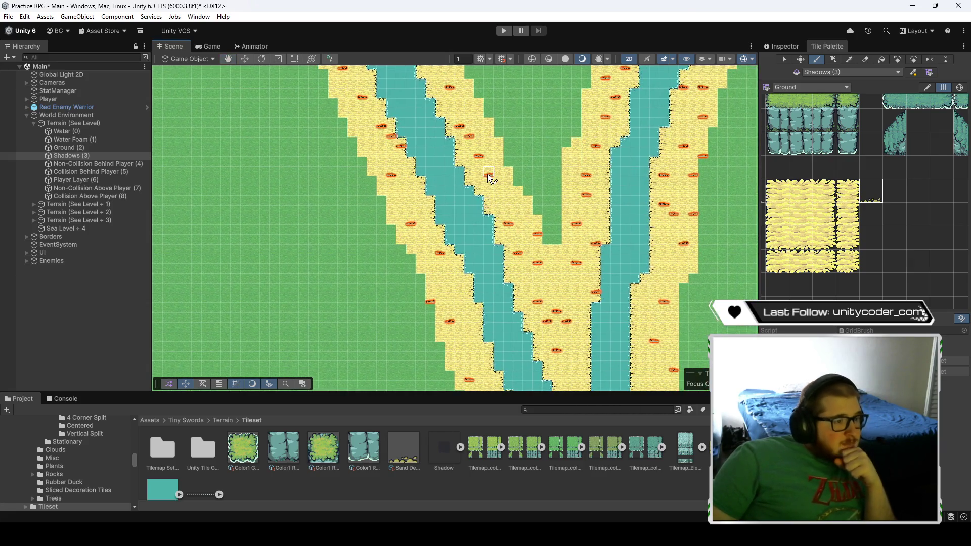
{"action": "scroll", "coordinate": [516, 253], "scroll_direction": "down", "scroll_amount": 3}
{"action": "scroll", "coordinate": [532, 273], "scroll_direction": "up", "scroll_amount": 3}
{"action": "scroll", "coordinate": [532, 273], "scroll_direction": "down", "scroll_amount": 3}
{"action": "scroll", "coordinate": [469, 147], "scroll_direction": "up", "scroll_amount": 3}
{"action": "scroll", "coordinate": [465, 150], "scroll_direction": "down", "scroll_amount": 3}
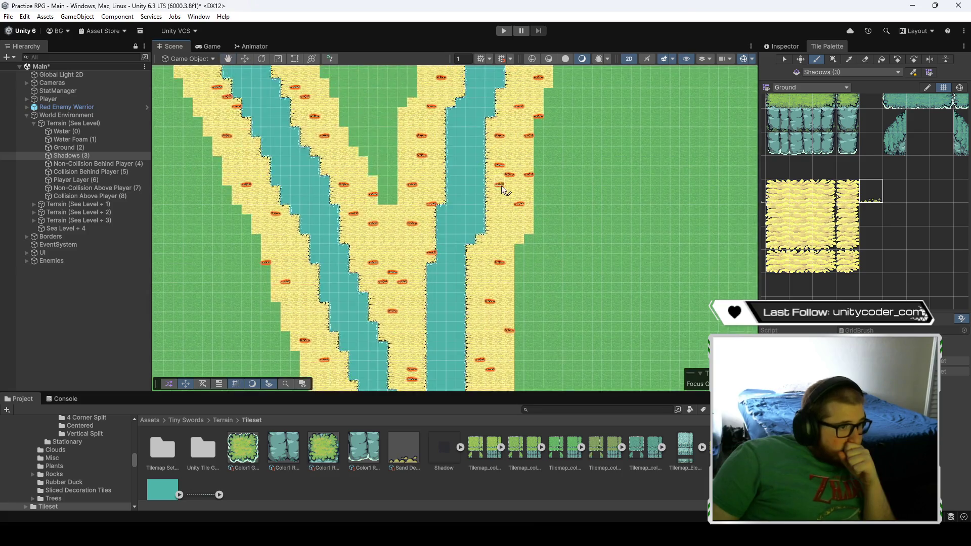
{"action": "scroll", "coordinate": [501, 186], "scroll_direction": "up", "scroll_amount": 3}
{"action": "scroll", "coordinate": [466, 307], "scroll_direction": "down", "scroll_amount": 2}
{"action": "scroll", "coordinate": [472, 253], "scroll_direction": "up", "scroll_amount": 2}
{"action": "scroll", "coordinate": [526, 177], "scroll_direction": "down", "scroll_amount": 3}
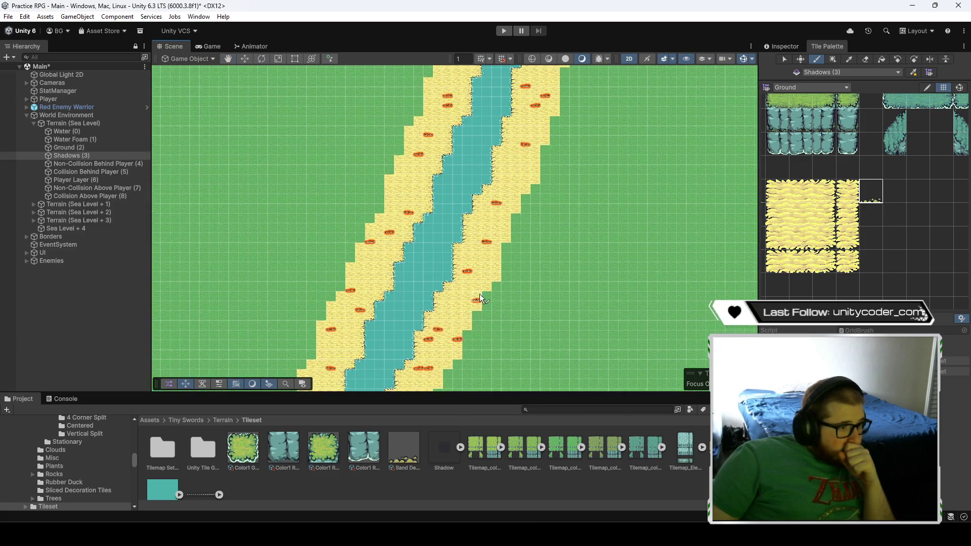
{"action": "scroll", "coordinate": [440, 349], "scroll_direction": "up", "scroll_amount": 3}
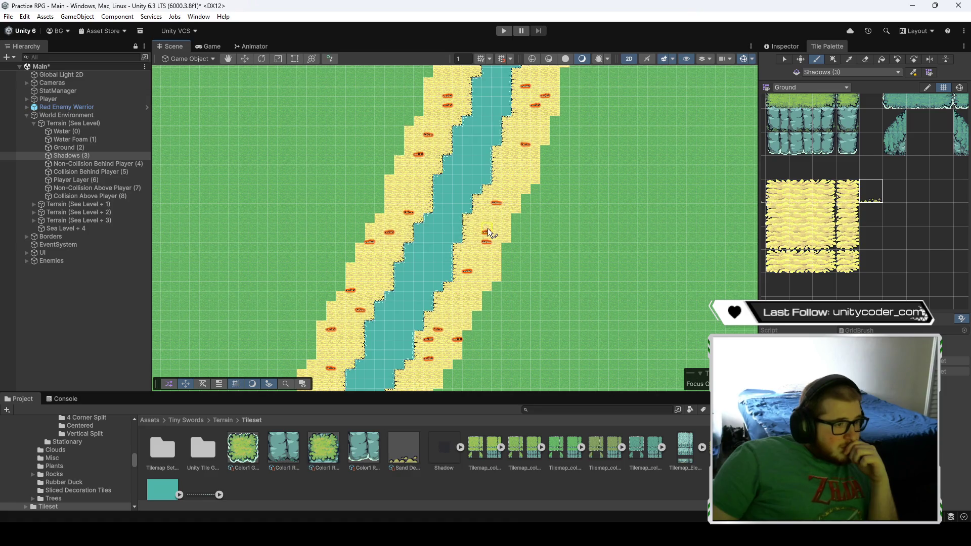
{"action": "scroll", "coordinate": [487, 231], "scroll_direction": "down", "scroll_amount": 3}
{"action": "scroll", "coordinate": [467, 327], "scroll_direction": "up", "scroll_amount": 3}
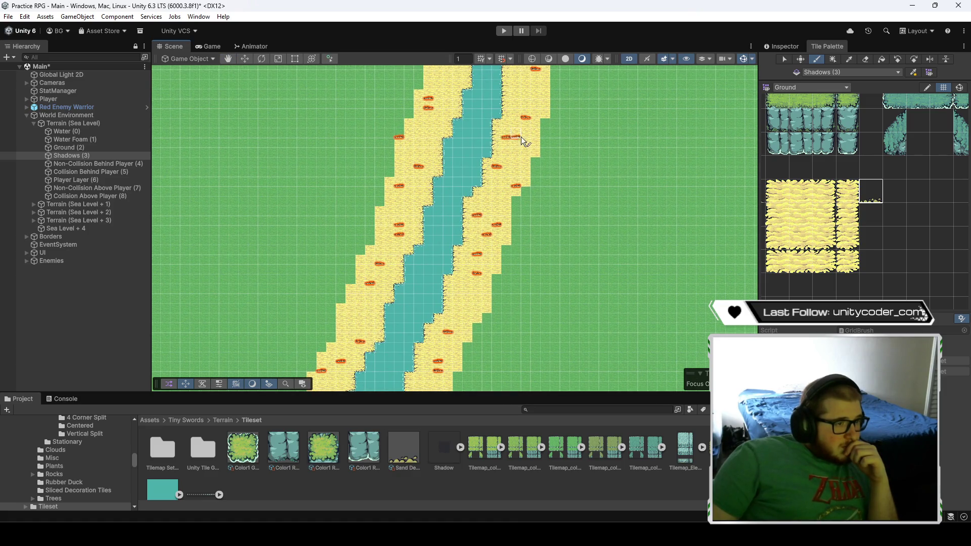
{"action": "scroll", "coordinate": [521, 136], "scroll_direction": "down", "scroll_amount": 3}
{"action": "scroll", "coordinate": [508, 211], "scroll_direction": "up", "scroll_amount": 3}
{"action": "scroll", "coordinate": [506, 320], "scroll_direction": "down", "scroll_amount": 3}
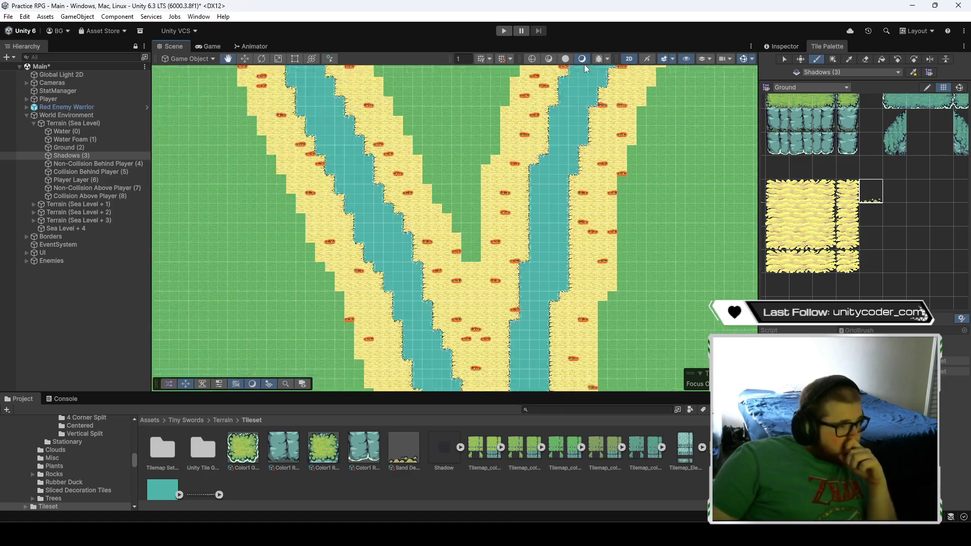
{"action": "scroll", "coordinate": [480, 317], "scroll_direction": "up", "scroll_amount": 3}
- Check the decorated coastal beach and cliffs, then save the Main scene with Ctrl+S
{"action": "mouse_move", "coordinate": [465, 95]}
{"action": "left_mouse_down"}
{"action": "mouse_move", "coordinate": [556, 283]}
{"action": "mouse_move", "coordinate": [602, 253]}
{"action": "mouse_move", "coordinate": [554, 214]}
{"action": "mouse_move", "coordinate": [451, 280]}
{"action": "mouse_move", "coordinate": [464, 117]}
{"action": "mouse_move", "coordinate": [508, 305]}
{"action": "mouse_move", "coordinate": [462, 320]}
{"action": "mouse_move", "coordinate": [559, 359]}
{"action": "mouse_move", "coordinate": [490, 253]}
{"action": "mouse_move", "coordinate": [508, 344]}
{"action": "mouse_move", "coordinate": [545, 203]}
{"action": "mouse_move", "coordinate": [530, 211]}
{"action": "mouse_move", "coordinate": [478, 332]}
{"action": "mouse_move", "coordinate": [471, 212]}
{"action": "mouse_move", "coordinate": [502, 339]}
{"action": "mouse_move", "coordinate": [407, 314]}
{"action": "mouse_move", "coordinate": [457, 221]}
{"action": "mouse_move", "coordinate": [485, 219]}
{"action": "left_mouse_up"}
{"action": "mouse_move", "coordinate": [466, 261]}
{"action": "left_mouse_down"}
{"action": "mouse_move", "coordinate": [435, 263]}
{"action": "mouse_move", "coordinate": [532, 241]}
{"action": "mouse_move", "coordinate": [377, 327]}
{"action": "mouse_move", "coordinate": [563, 301]}
{"action": "mouse_move", "coordinate": [436, 229]}
{"action": "mouse_move", "coordinate": [438, 214]}
{"action": "mouse_move", "coordinate": [451, 287]}
{"action": "left_mouse_up"}
{"action": "mouse_move", "coordinate": [467, 226]}
{"action": "left_mouse_down"}
{"action": "mouse_move", "coordinate": [490, 231]}
{"action": "mouse_move", "coordinate": [459, 220]}
{"action": "mouse_move", "coordinate": [471, 318]}
{"action": "mouse_move", "coordinate": [505, 223]}
{"action": "left_mouse_up"}
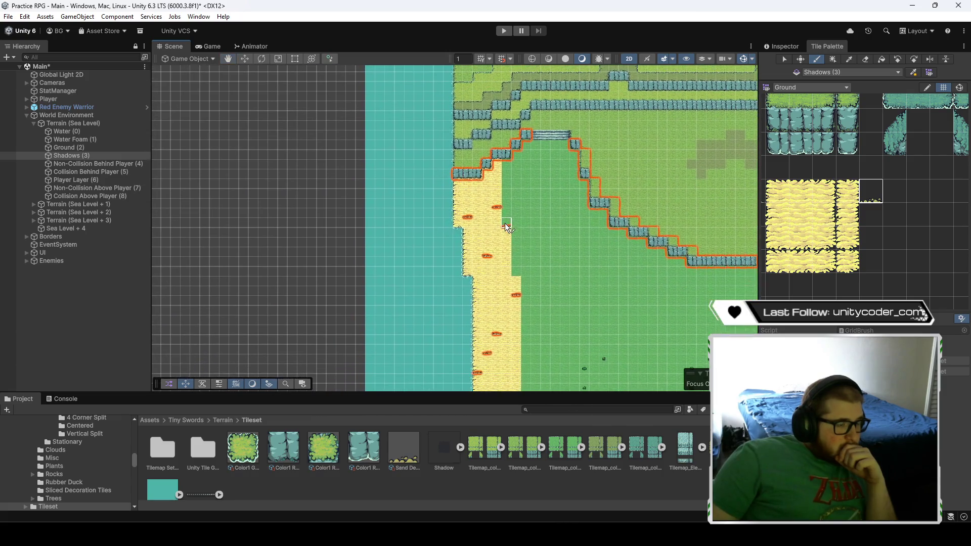
{"action": "left_click", "coordinate": [35, 333]}
{"action": "key", "text": "ctrl+s"}
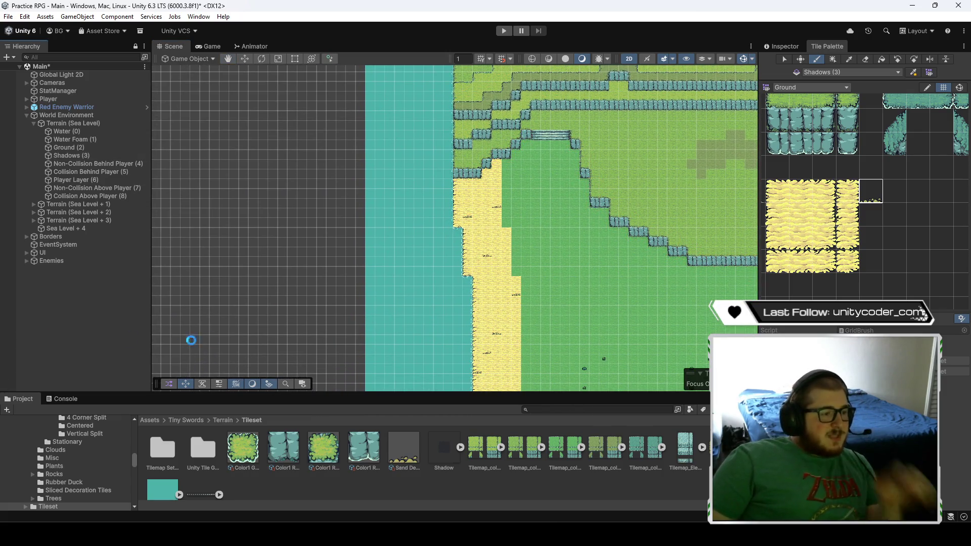
- Switch the Tile Palette to Decorations and frame the view on the warrior
{"action": "scroll", "coordinate": [546, 318], "scroll_direction": "down", "scroll_amount": 1}
{"action": "scroll", "coordinate": [546, 318], "scroll_direction": "down", "scroll_amount": 6}
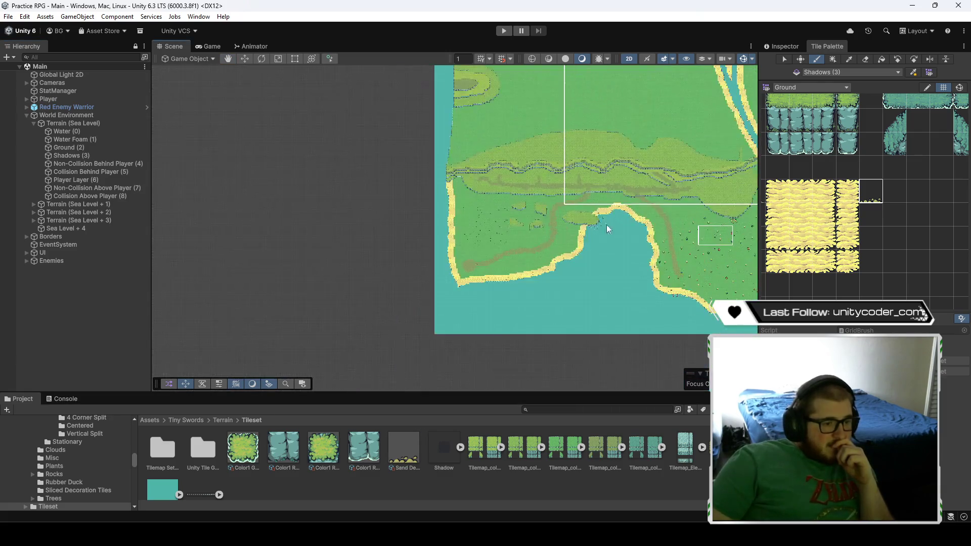
{"action": "scroll", "coordinate": [445, 278], "scroll_direction": "down", "scroll_amount": 1}
{"action": "scroll", "coordinate": [470, 288], "scroll_direction": "up", "scroll_amount": 10}
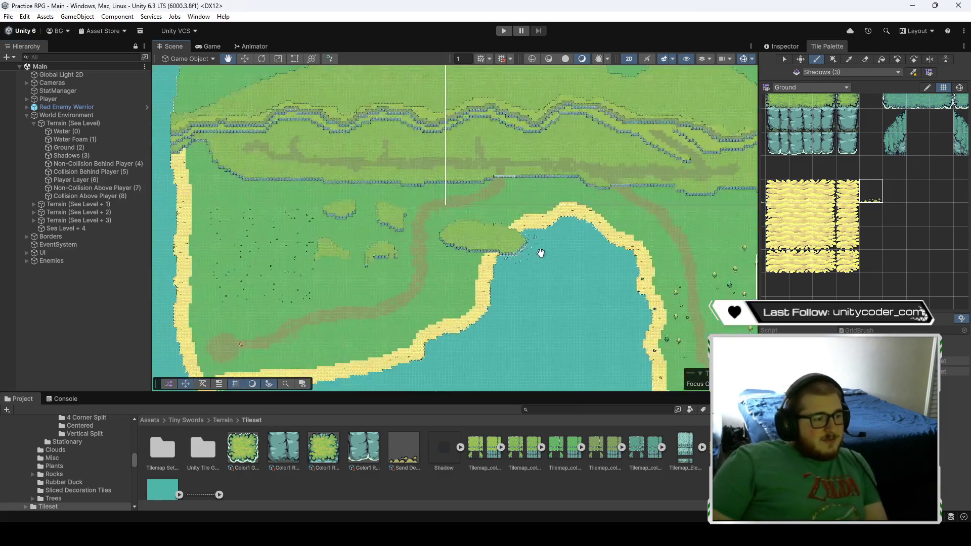
{"action": "scroll", "coordinate": [574, 236], "scroll_direction": "up", "scroll_amount": 2}
{"action": "scroll", "coordinate": [919, 226], "scroll_direction": "down", "scroll_amount": 4}
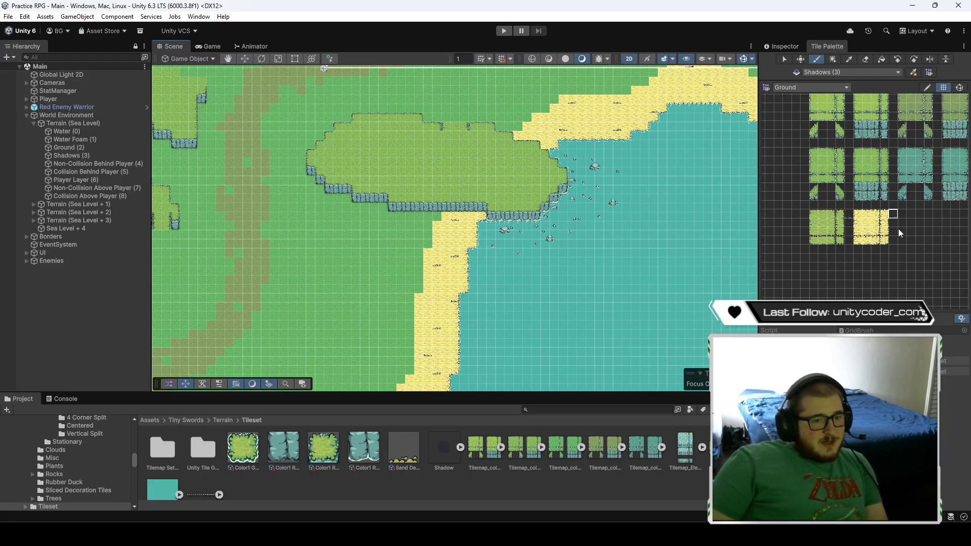
{"action": "scroll", "coordinate": [869, 262], "scroll_direction": "up", "scroll_amount": 3}
{"action": "left_click", "coordinate": [829, 87]}
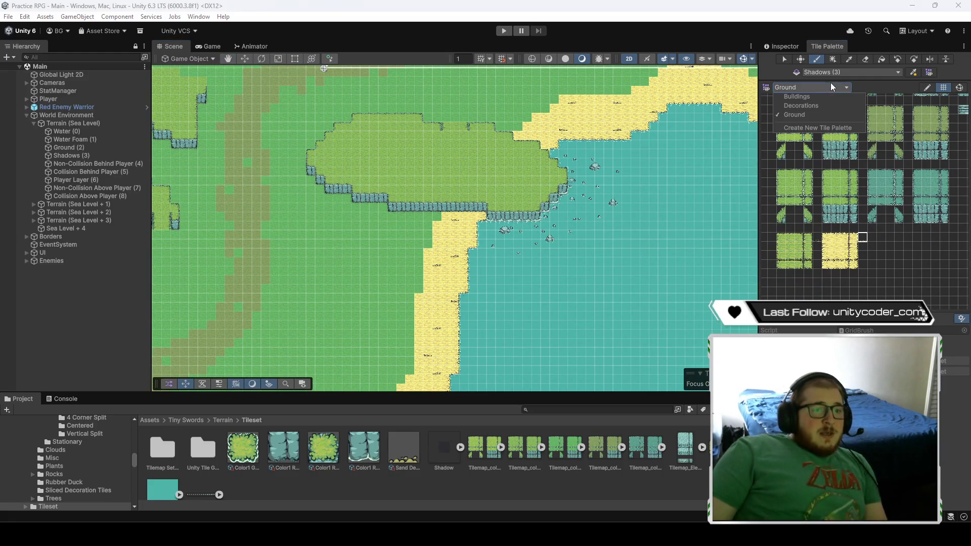
{"action": "left_click", "coordinate": [833, 106]}
{"action": "key", "text": "f"}
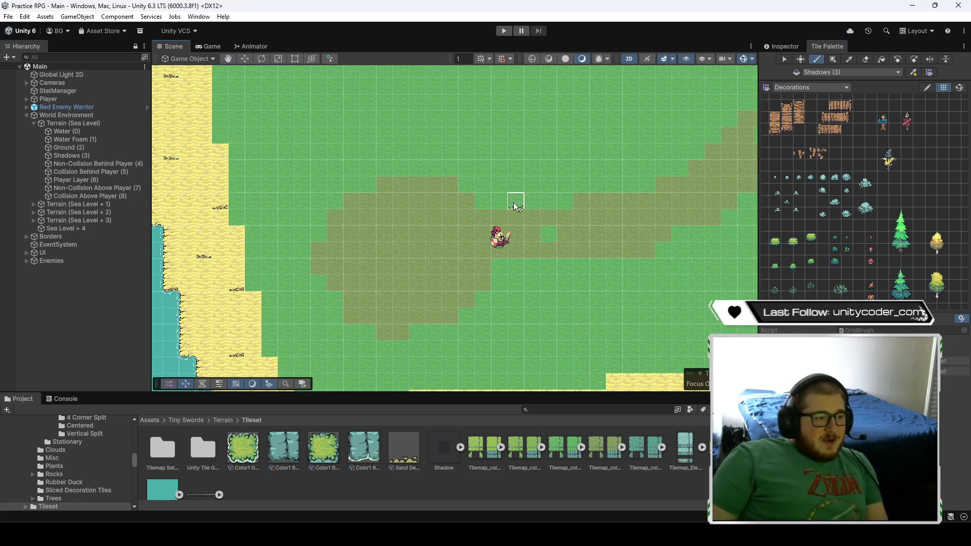
- Load the Buildings palette and zoom out around the dirt clearing
{"action": "scroll", "coordinate": [465, 207], "scroll_direction": "up", "scroll_amount": 1}
{"action": "left_click", "coordinate": [826, 89]}
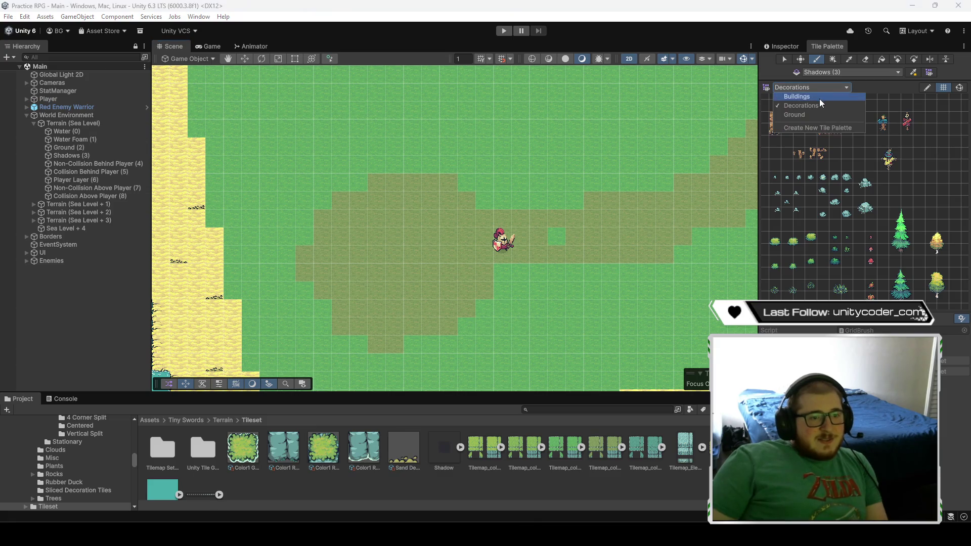
{"action": "left_click", "coordinate": [819, 97]}
{"action": "scroll", "coordinate": [936, 237], "scroll_direction": "up", "scroll_amount": 5}
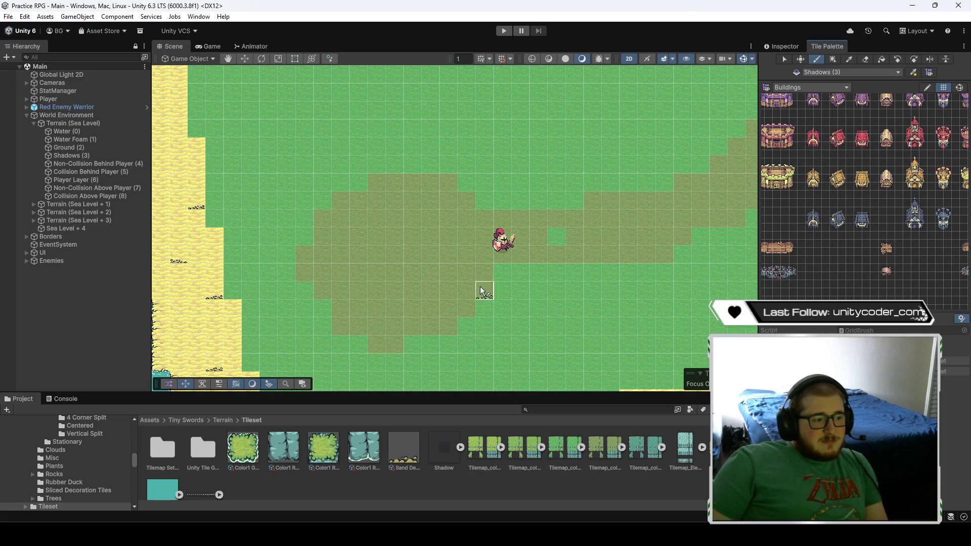
{"action": "key", "text": "Left"}
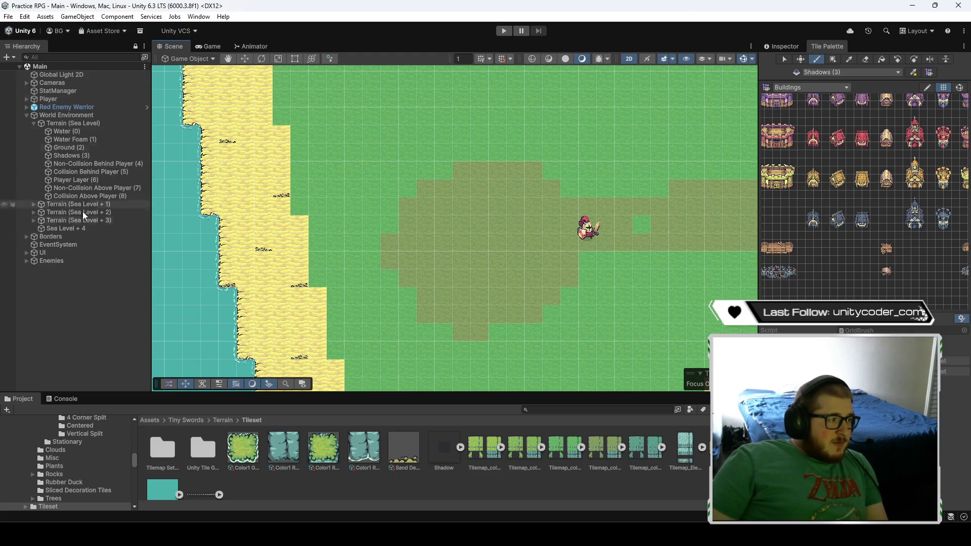
- On Collision Behind Player (5), paint three crates: top, upper left, and below the warrior
{"action": "left_click", "coordinate": [120, 170]}
{"action": "left_click_drag", "start_coordinate": [539, 201], "coordinate": [466, 245]}
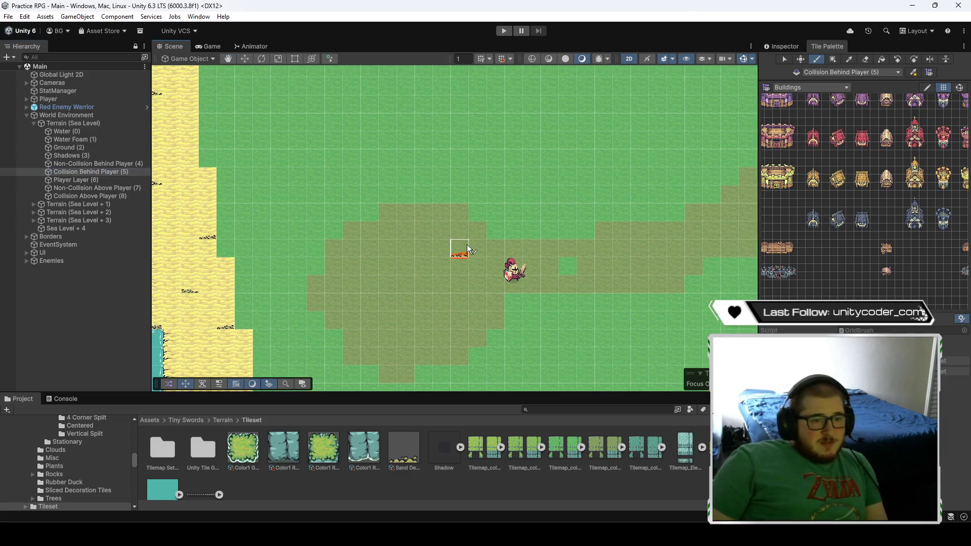
{"action": "left_click_drag", "start_coordinate": [842, 170], "coordinate": [817, 228]}
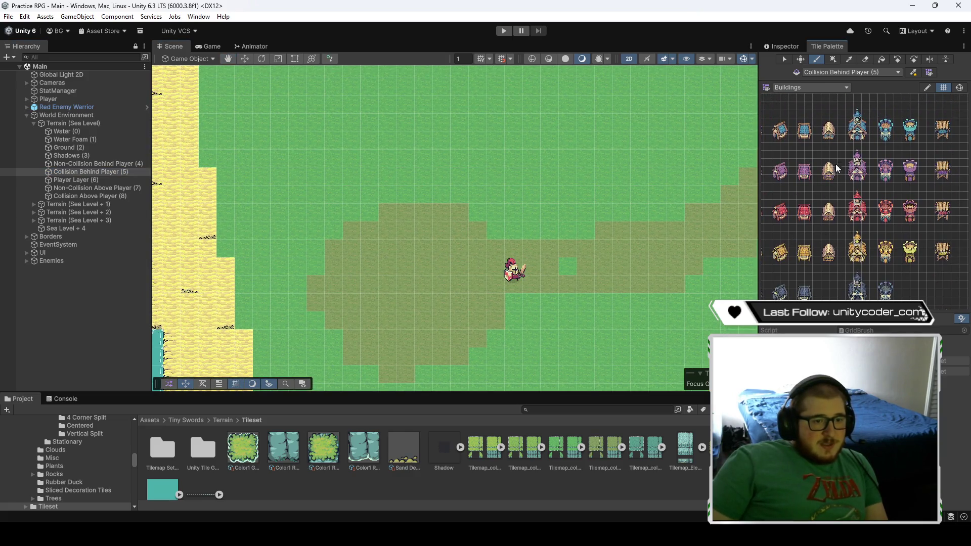
{"action": "left_click", "coordinate": [450, 192]}
{"action": "left_click", "coordinate": [360, 211]}
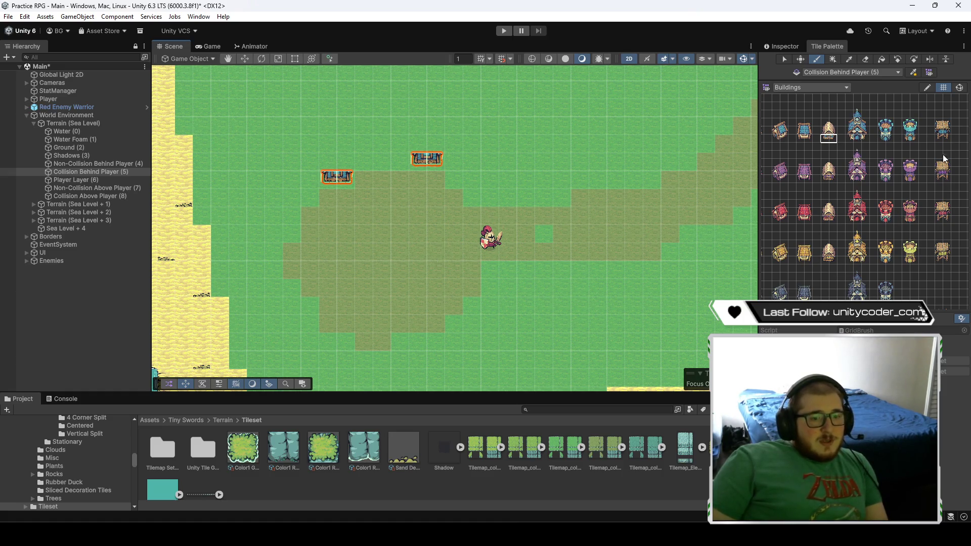
{"action": "left_click", "coordinate": [498, 294]}
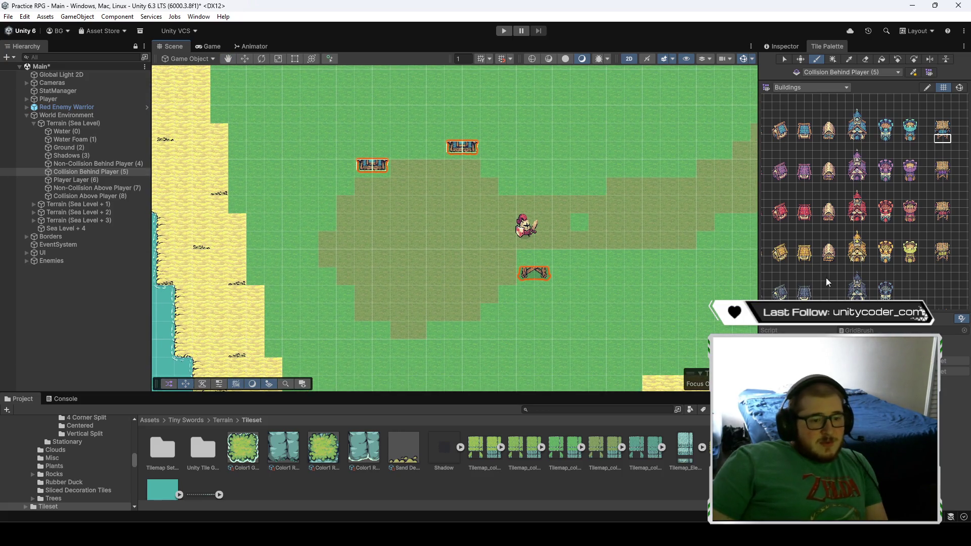
- Add a small prop and a barrel at the clearing's lower left, plus a crate near the centre
{"action": "scroll", "coordinate": [828, 282], "scroll_direction": "up", "scroll_amount": 5}
{"action": "left_click", "coordinate": [854, 258]}
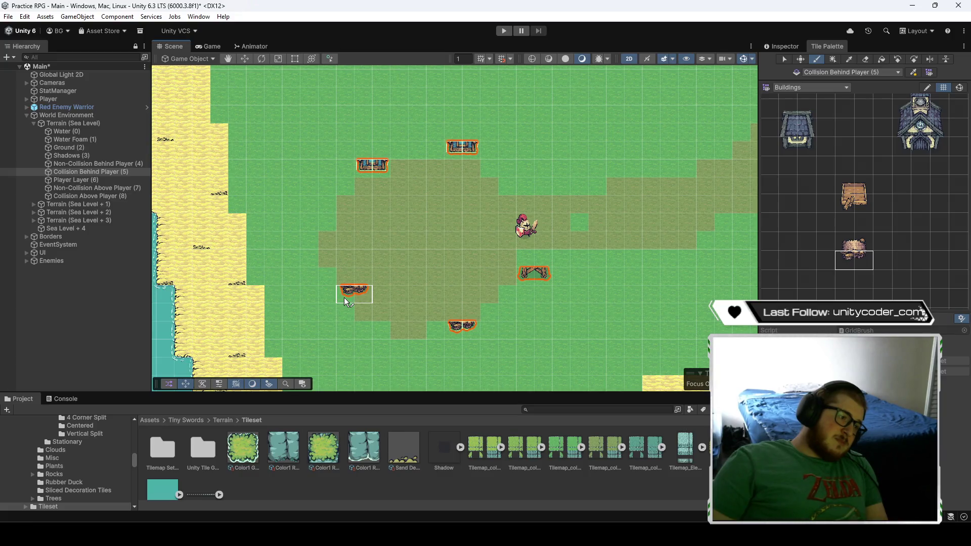
{"action": "left_click", "coordinate": [331, 301]}
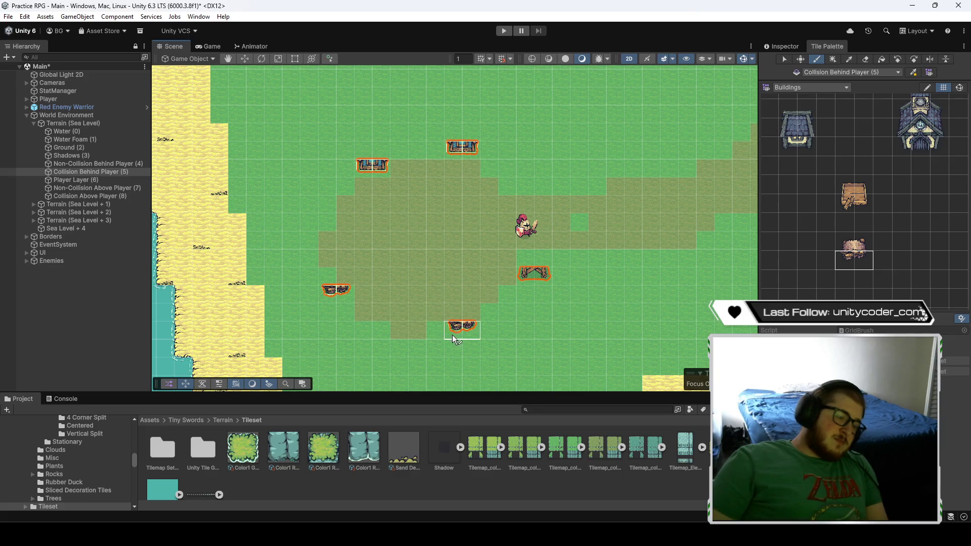
{"action": "left_click", "coordinate": [866, 242]}
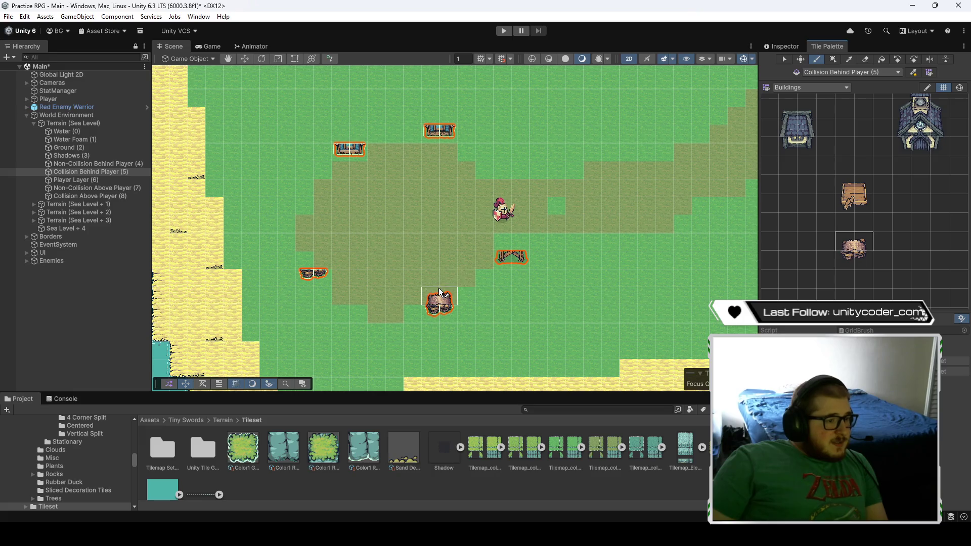
{"action": "left_click", "coordinate": [314, 266]}
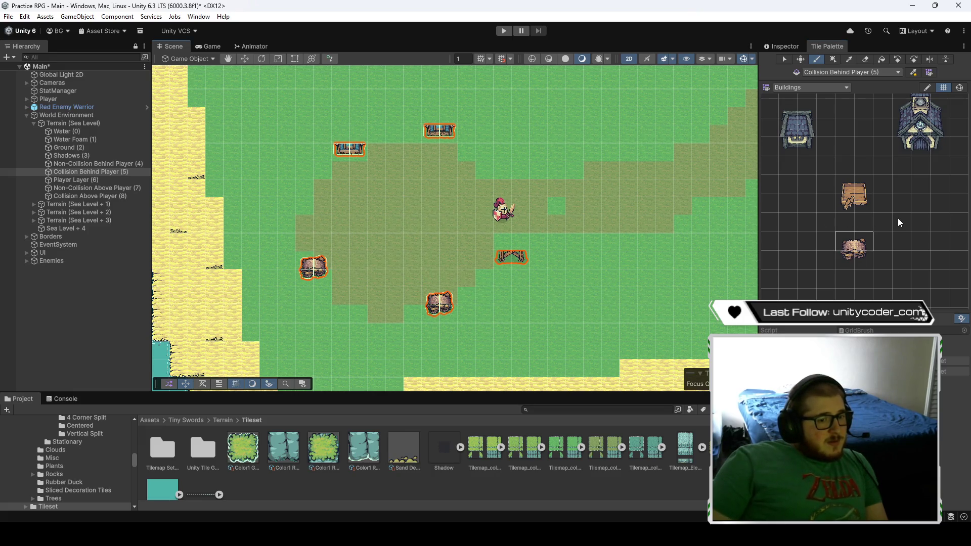
{"action": "scroll", "coordinate": [897, 217], "scroll_direction": "down", "scroll_amount": 2}
{"action": "scroll", "coordinate": [911, 229], "scroll_direction": "down", "scroll_amount": 2}
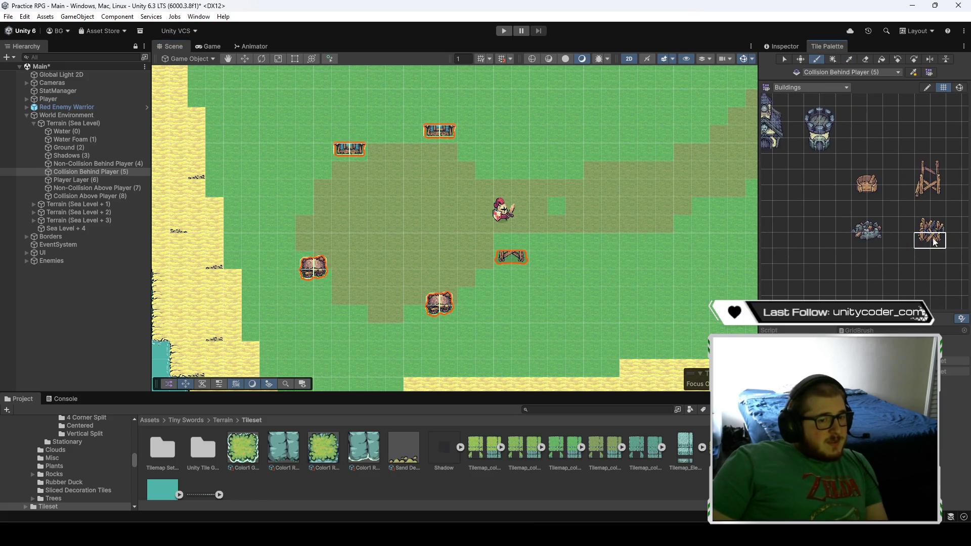
{"action": "left_click", "coordinate": [402, 236]}
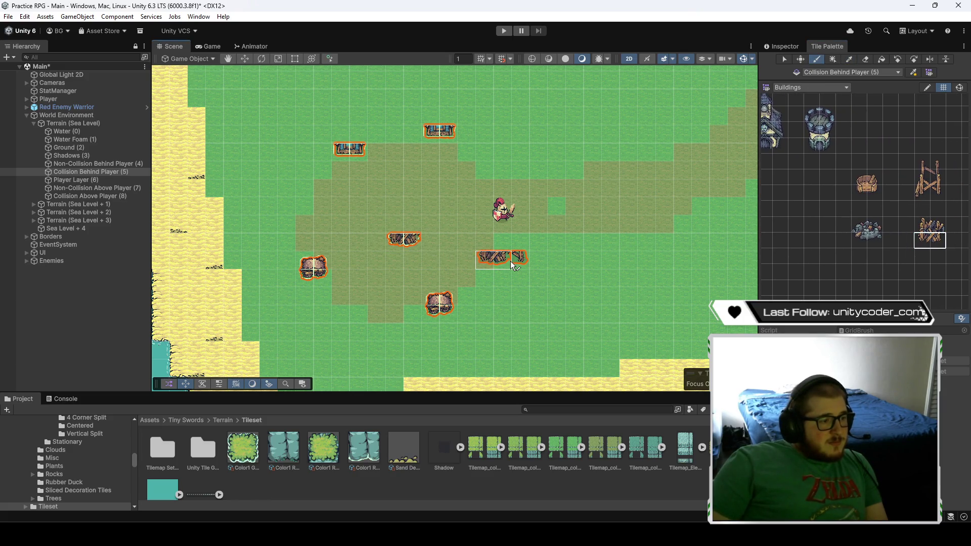
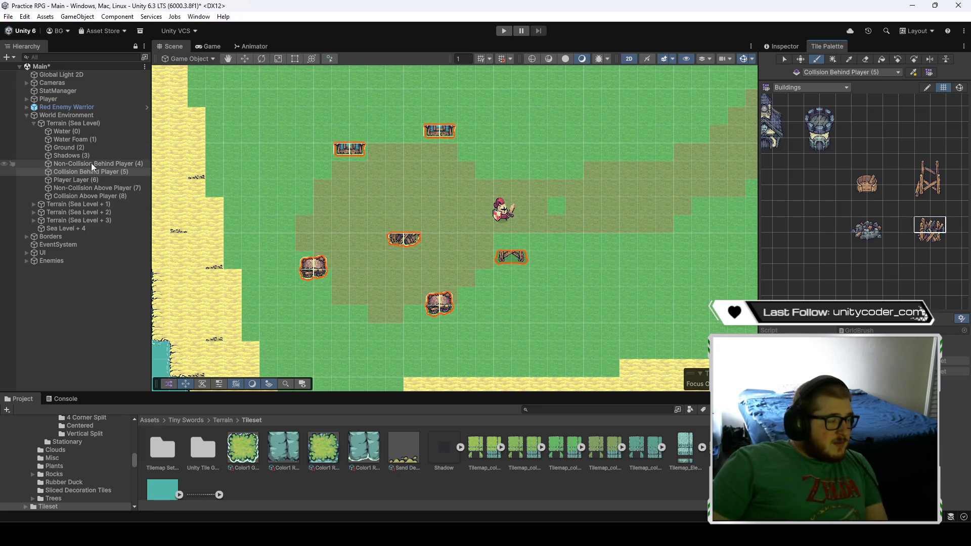
- Paint straw roofs above two wooden bases on the Non-Collision Above Player tilemap
{"action": "left_click", "coordinate": [104, 189]}
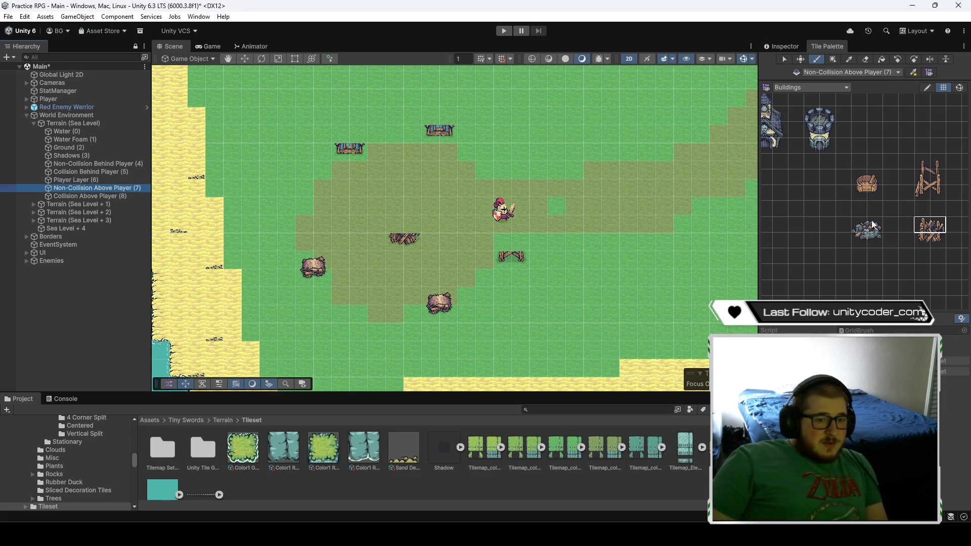
{"action": "left_click", "coordinate": [414, 227]}
{"action": "scroll", "coordinate": [728, 251], "scroll_direction": "down", "scroll_amount": 1}
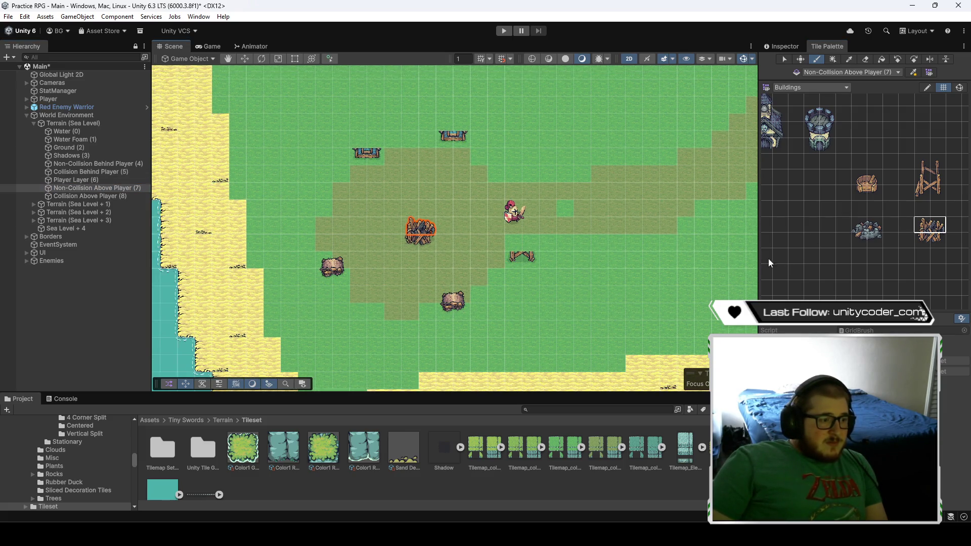
{"action": "scroll", "coordinate": [816, 262], "scroll_direction": "down", "scroll_amount": 3}
{"action": "scroll", "coordinate": [844, 227], "scroll_direction": "up", "scroll_amount": 3}
{"action": "mouse_move", "coordinate": [853, 272]}
{"action": "left_mouse_down"}
{"action": "mouse_move", "coordinate": [839, 196]}
{"action": "mouse_move", "coordinate": [871, 162]}
{"action": "mouse_move", "coordinate": [855, 145]}
{"action": "left_mouse_up"}
{"action": "left_click", "coordinate": [453, 109]}
{"action": "left_click", "coordinate": [367, 126]}
- Paint the house body under a roof on the Collision Above Player tilemap
{"action": "left_click", "coordinate": [77, 195]}
{"action": "left_click", "coordinate": [854, 161]}
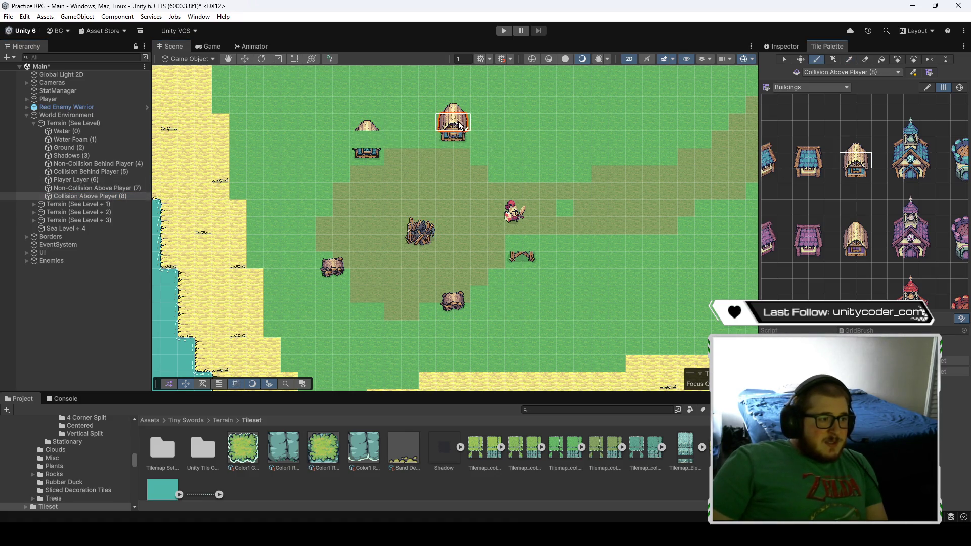
{"action": "left_click", "coordinate": [374, 143]}
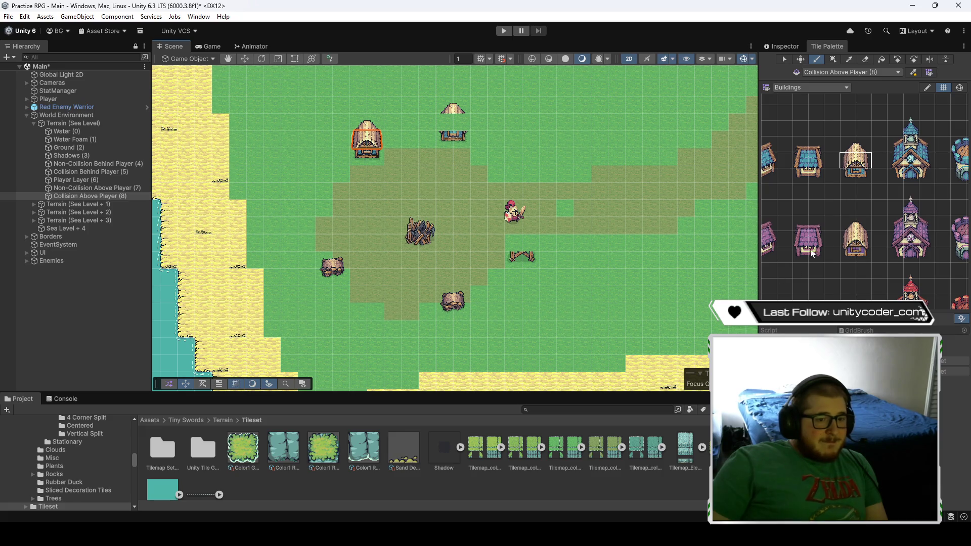
{"action": "scroll", "coordinate": [811, 253], "scroll_direction": "down", "scroll_amount": 3}
{"action": "scroll", "coordinate": [844, 227], "scroll_direction": "up", "scroll_amount": 3}
- Place the wooden watchtower beside the player and frame the whole map
{"action": "left_click", "coordinate": [859, 188]}
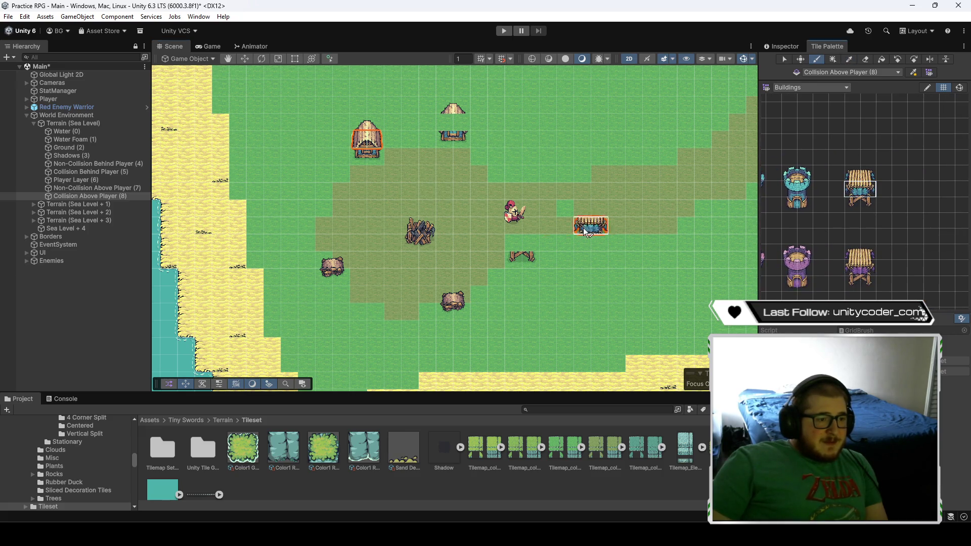
{"action": "left_click", "coordinate": [518, 248]}
{"action": "left_click", "coordinate": [98, 163]}
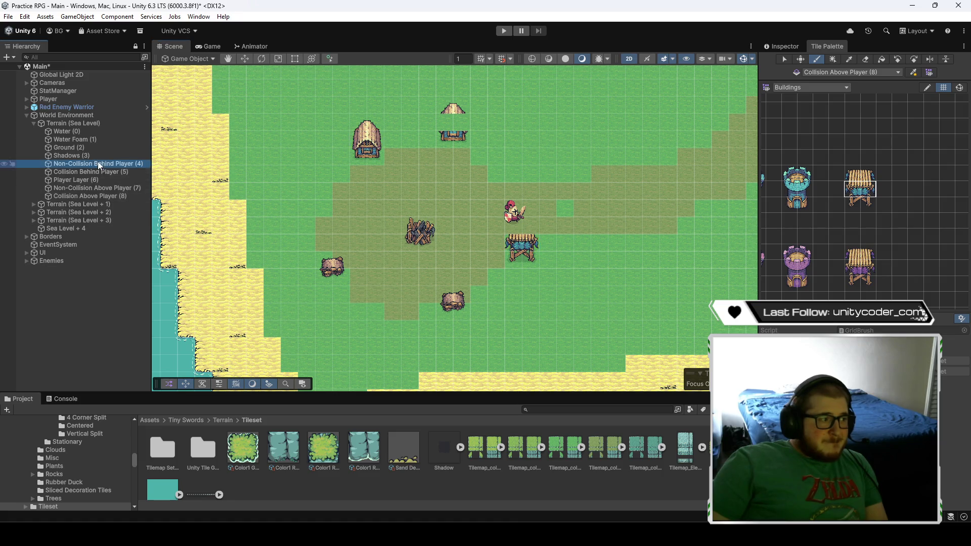
{"action": "double_click", "coordinate": [110, 189]}
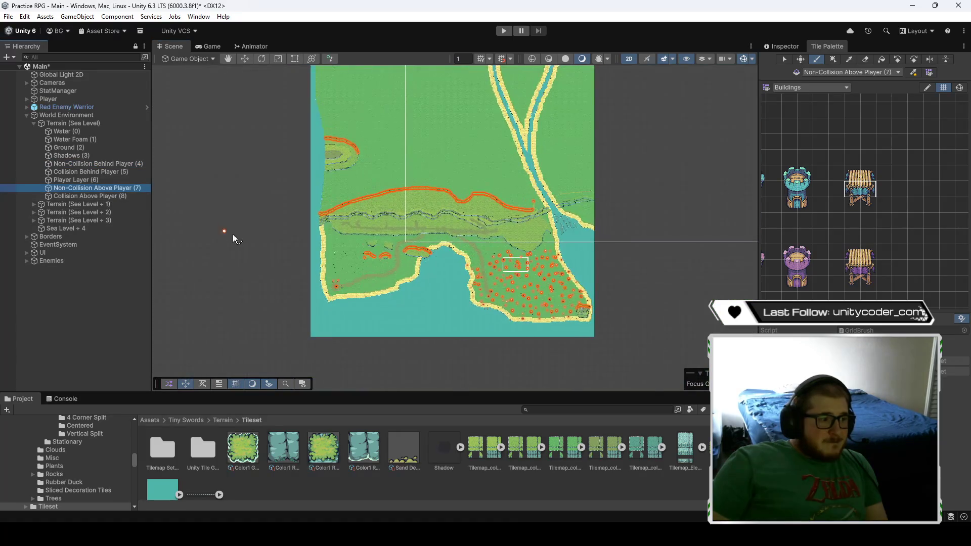
- Zoom in and paint a roof onto the wooden watchtower
{"action": "scroll", "coordinate": [304, 294], "scroll_direction": "up", "scroll_amount": 10}
{"action": "scroll", "coordinate": [310, 311], "scroll_direction": "up", "scroll_amount": 8}
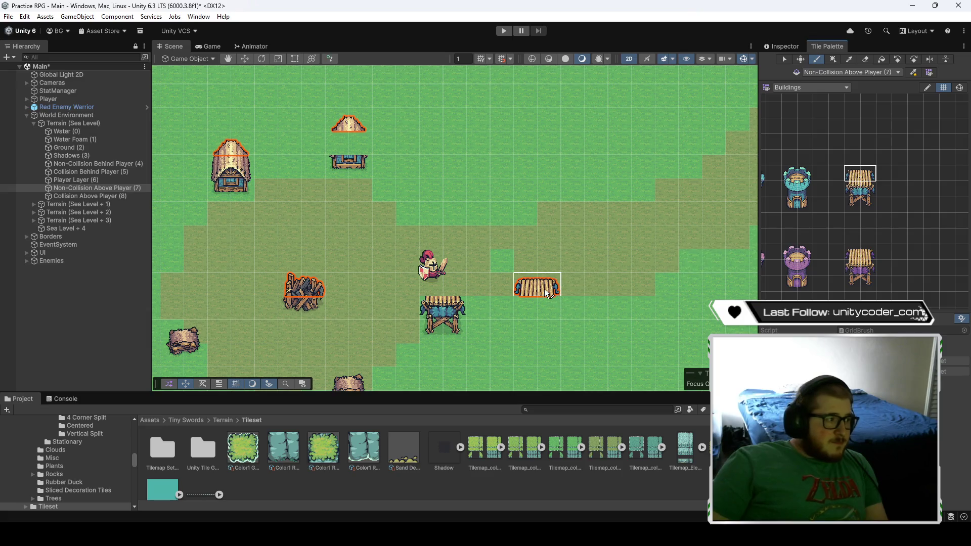
{"action": "left_click", "coordinate": [452, 290]}
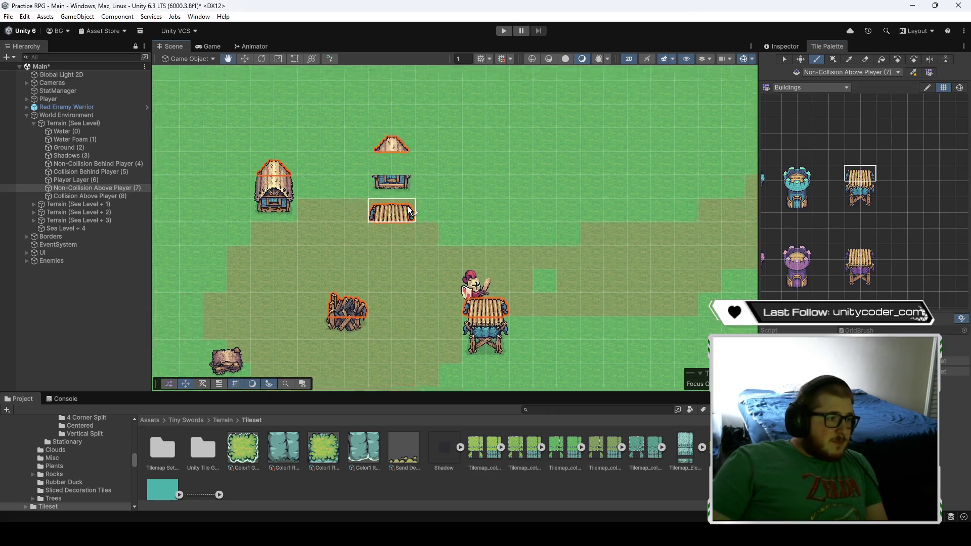
- Paint a wheat-roofed house on the Collision Above Player tilemap
{"action": "left_click", "coordinate": [90, 196]}
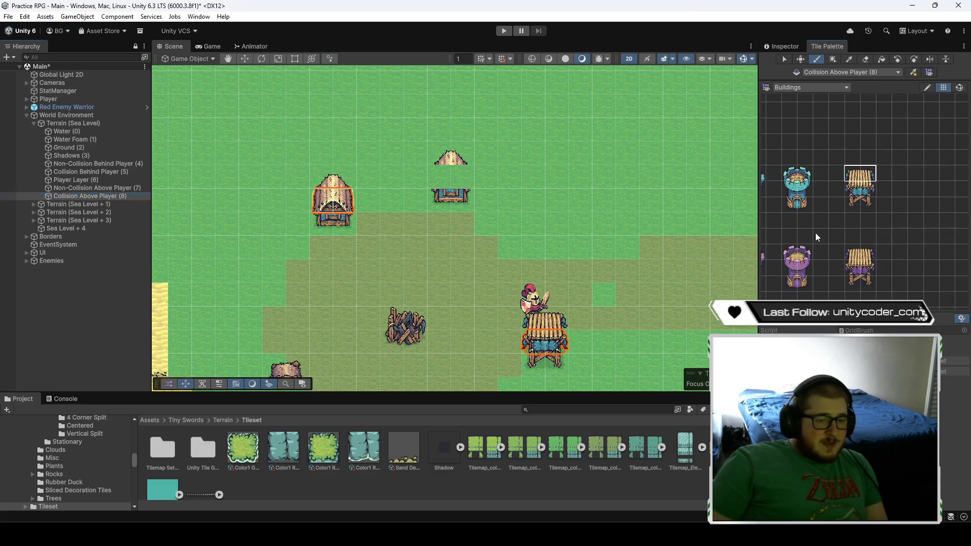
{"action": "left_click_drag", "start_coordinate": [815, 232], "coordinate": [944, 227]}
{"action": "left_click", "coordinate": [885, 188]}
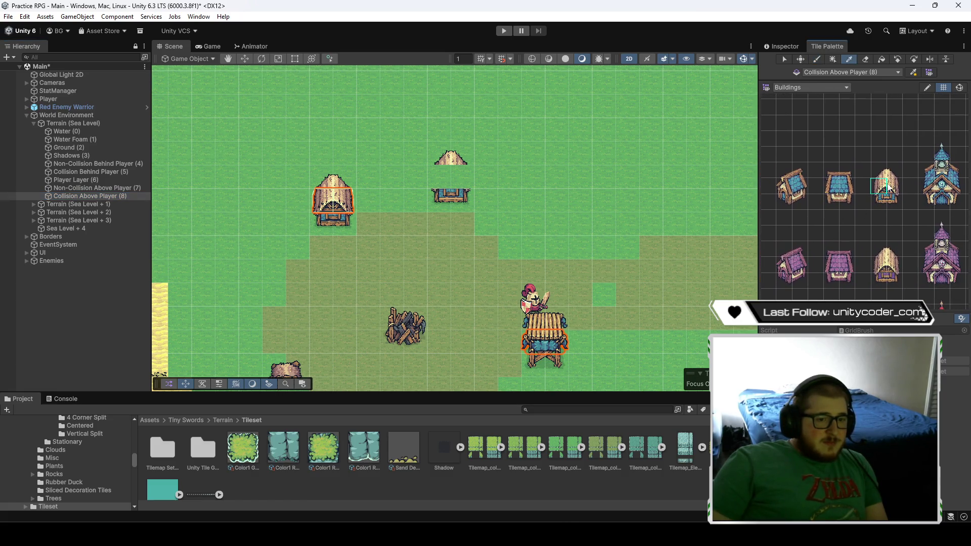
{"action": "scroll", "coordinate": [475, 200], "scroll_direction": "down", "scroll_amount": 3}
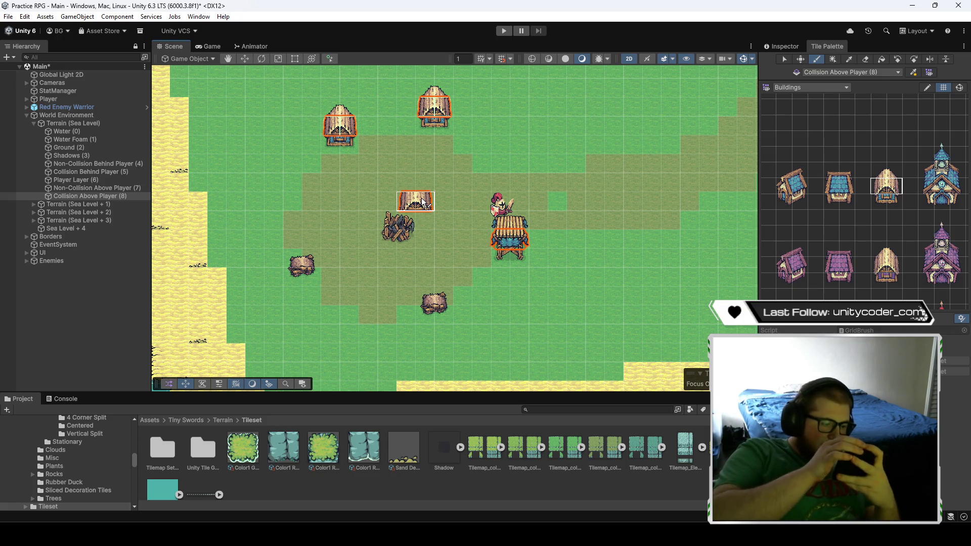
{"action": "scroll", "coordinate": [310, 216], "scroll_direction": "up", "scroll_amount": 1}
- Pan toward the beach and switch the Tile Palette to Decorations
{"action": "mouse_move", "coordinate": [309, 217]}
{"action": "left_mouse_down"}
{"action": "mouse_move", "coordinate": [355, 196]}
{"action": "mouse_move", "coordinate": [409, 193]}
{"action": "left_mouse_up"}
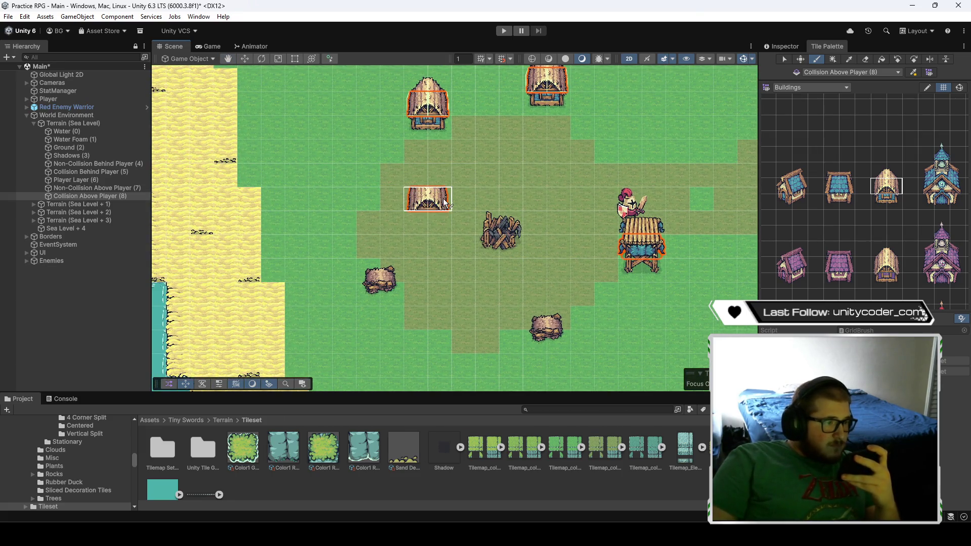
{"action": "scroll", "coordinate": [410, 268], "scroll_direction": "up", "scroll_amount": 3}
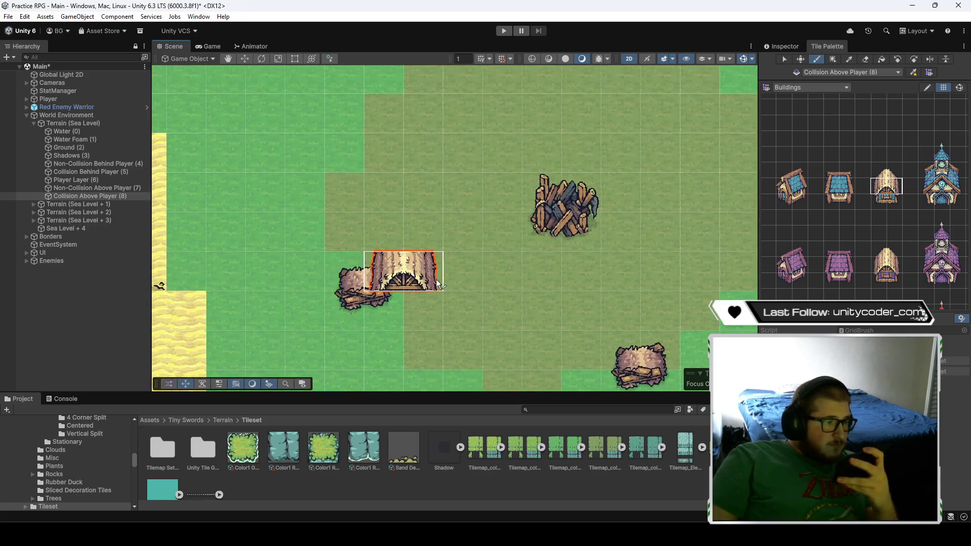
{"action": "left_click", "coordinate": [811, 86]}
{"action": "left_click", "coordinate": [811, 109]}
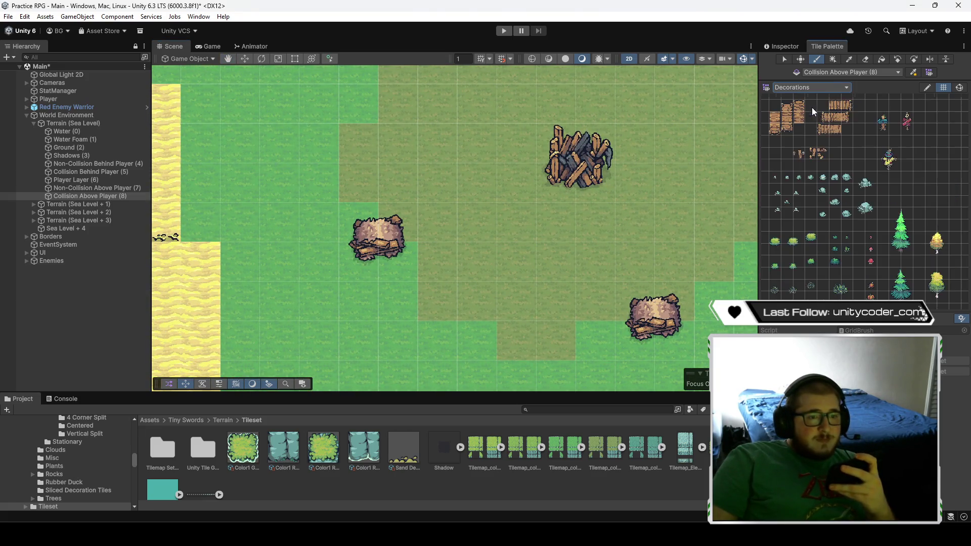
- Place a green bush near the rock piles on Non-Collision Behind Player
{"action": "left_click", "coordinate": [99, 164]}
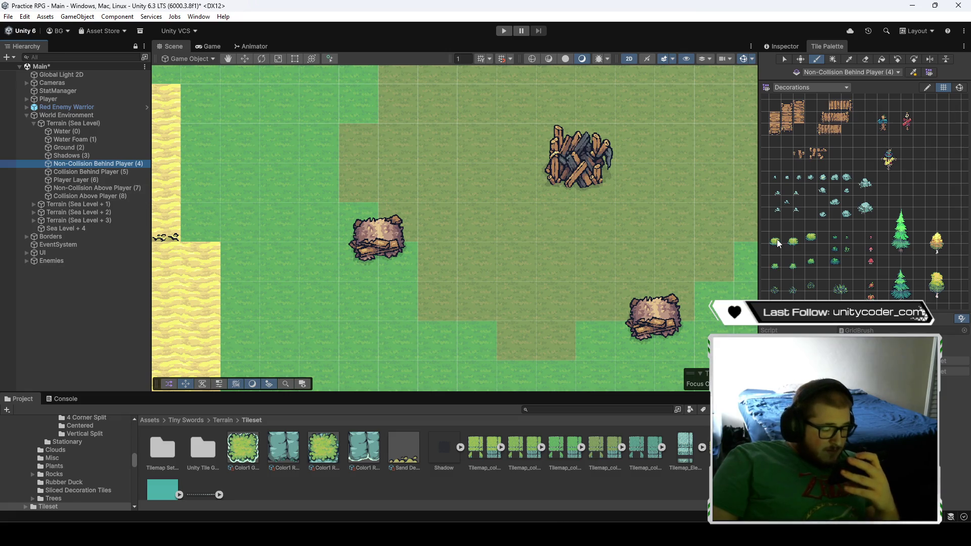
{"action": "left_click", "coordinate": [775, 266]}
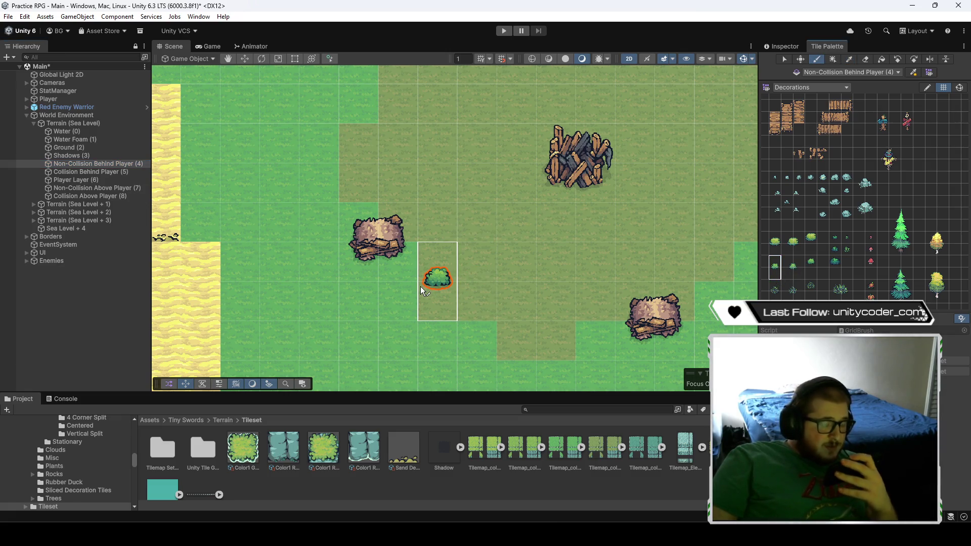
{"action": "scroll", "coordinate": [426, 288], "scroll_direction": "up", "scroll_amount": 2}
{"action": "left_click", "coordinate": [424, 290]}
{"action": "scroll", "coordinate": [425, 290], "scroll_direction": "up", "scroll_amount": 1}
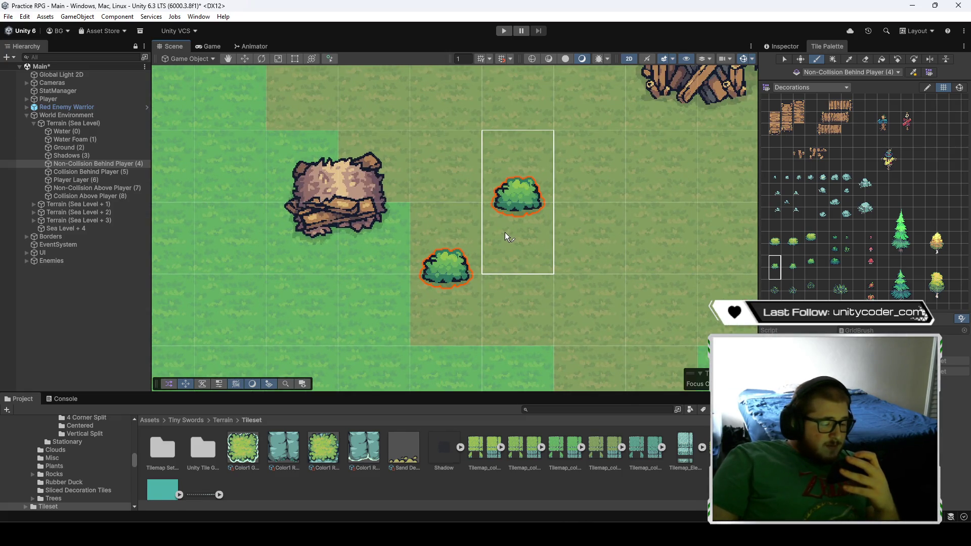
{"action": "key", "text": "Up"}
{"action": "scroll", "coordinate": [526, 288], "scroll_direction": "down", "scroll_amount": 1}
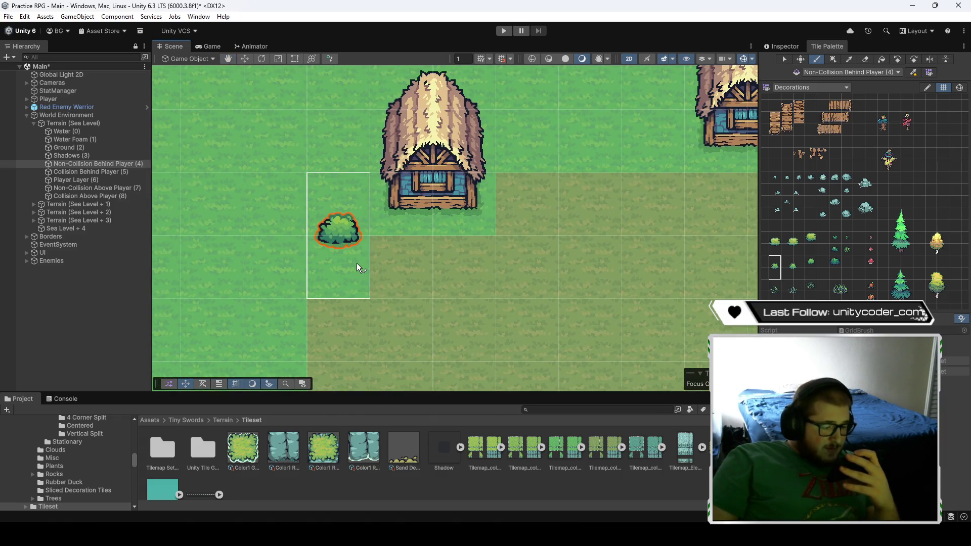
- Add bushes beside the house and next to the house roof
{"action": "left_click", "coordinate": [792, 267]}
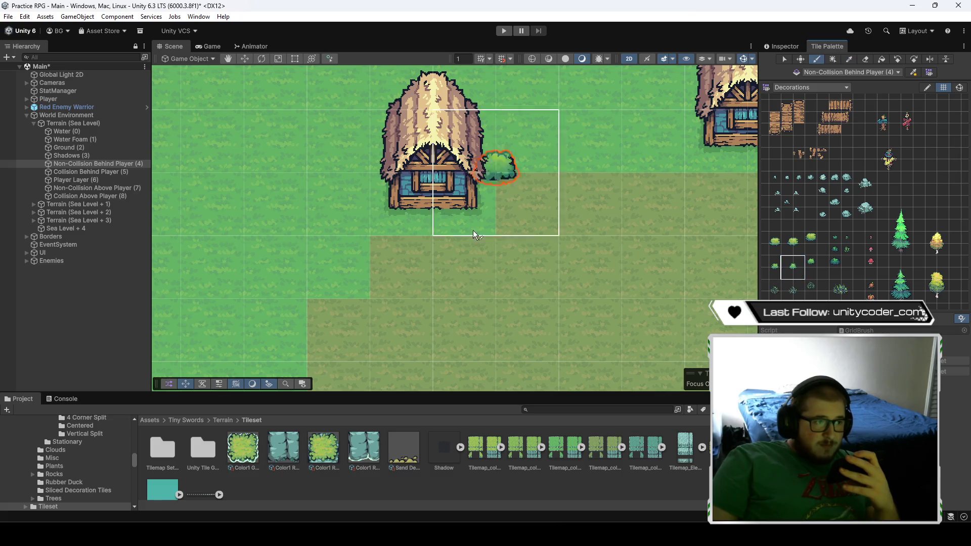
{"action": "left_click", "coordinate": [379, 254]}
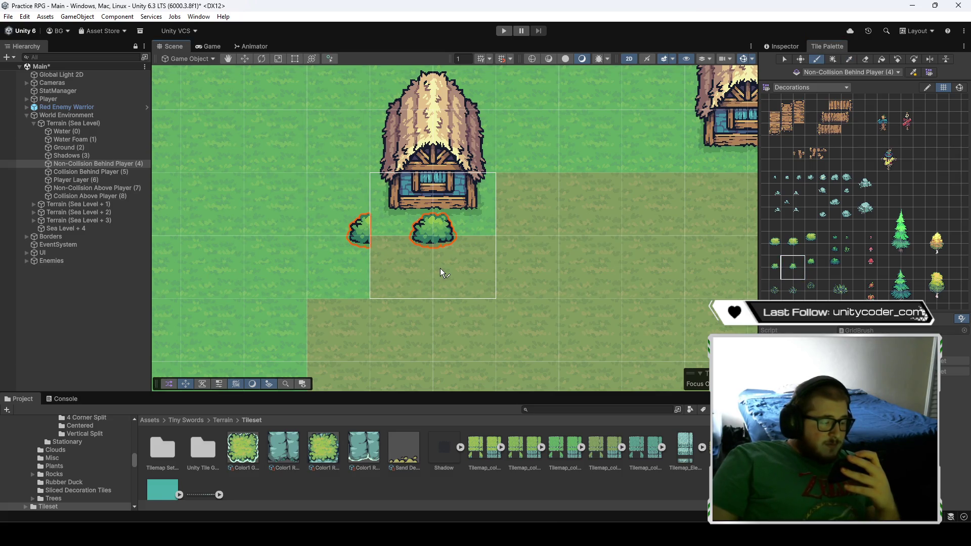
{"action": "key", "text": "Up"}
{"action": "key", "text": "Right"}
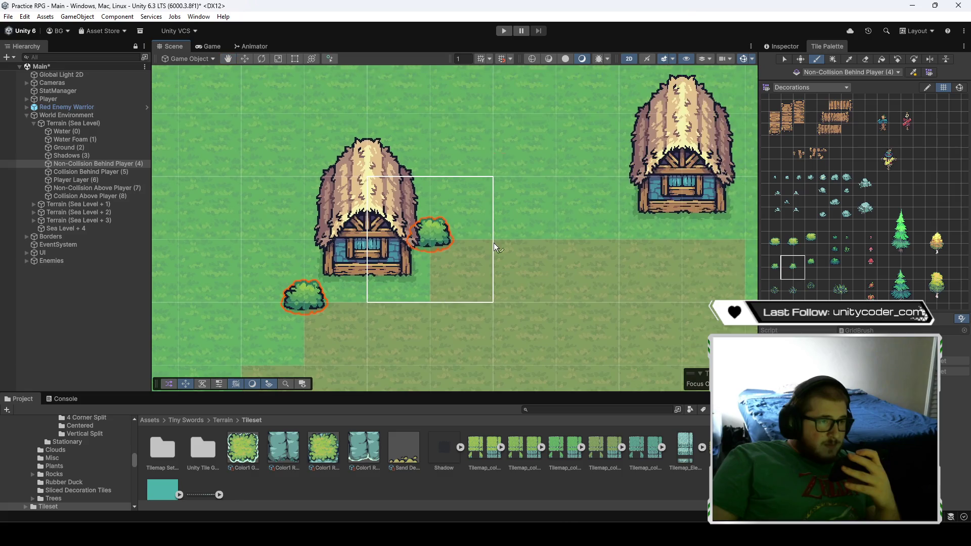
{"action": "key", "text": "Up"}
{"action": "key", "text": "Right"}
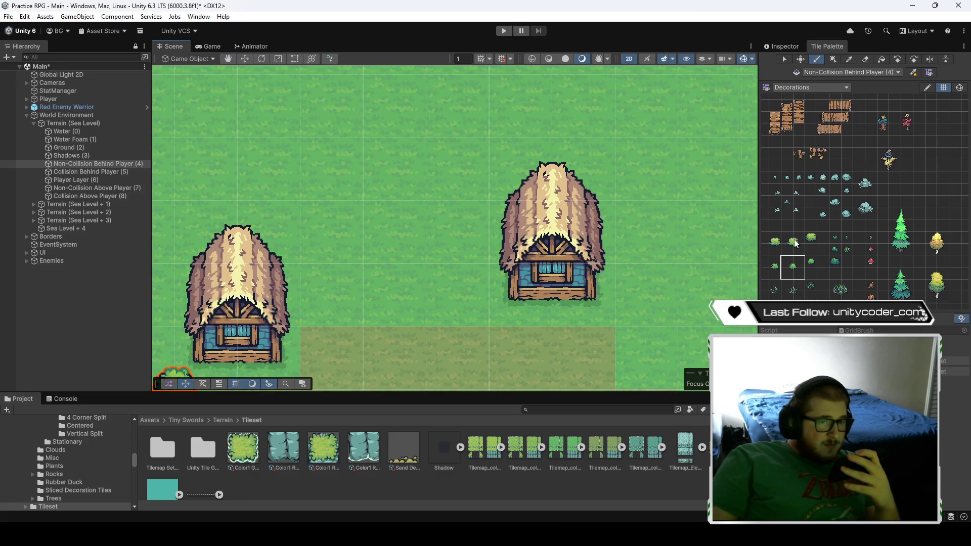
{"action": "left_click", "coordinate": [811, 262]}
{"action": "left_click", "coordinate": [613, 191]}
- Add two-cell bush blocks to the right of and below the rock pile
{"action": "key", "text": "Down"}
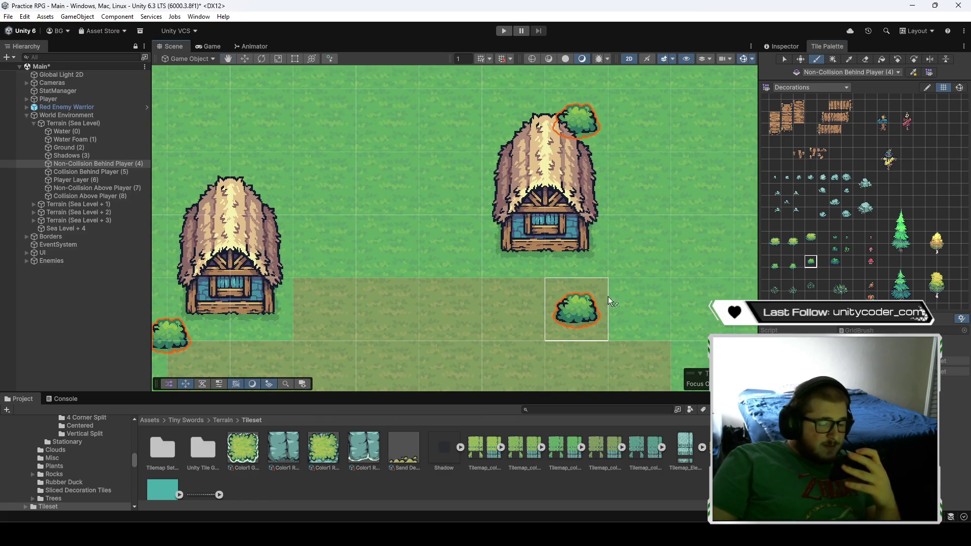
{"action": "key", "text": "Down"}
{"action": "key", "text": "Left"}
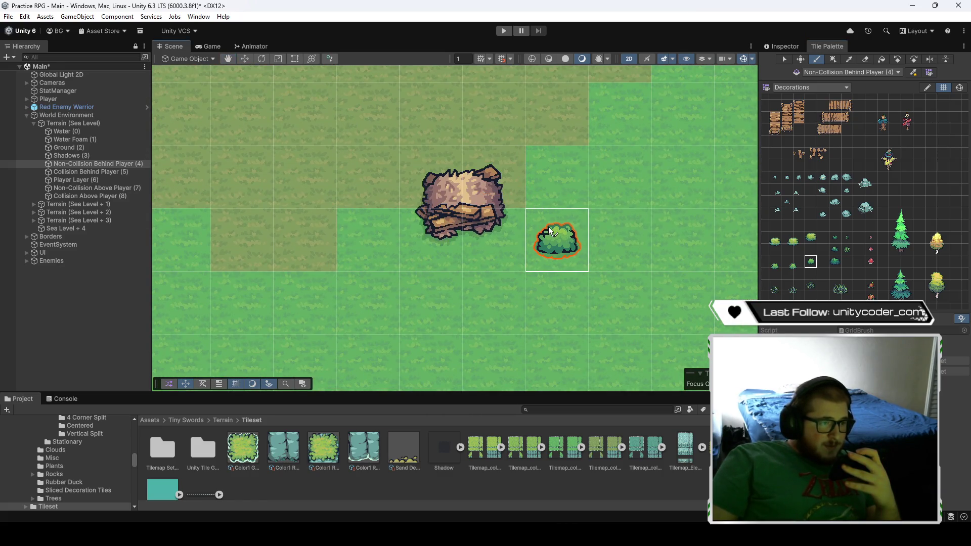
{"action": "left_click_drag", "start_coordinate": [774, 260], "coordinate": [775, 274]}
{"action": "left_click", "coordinate": [549, 240]}
{"action": "left_click", "coordinate": [796, 275]}
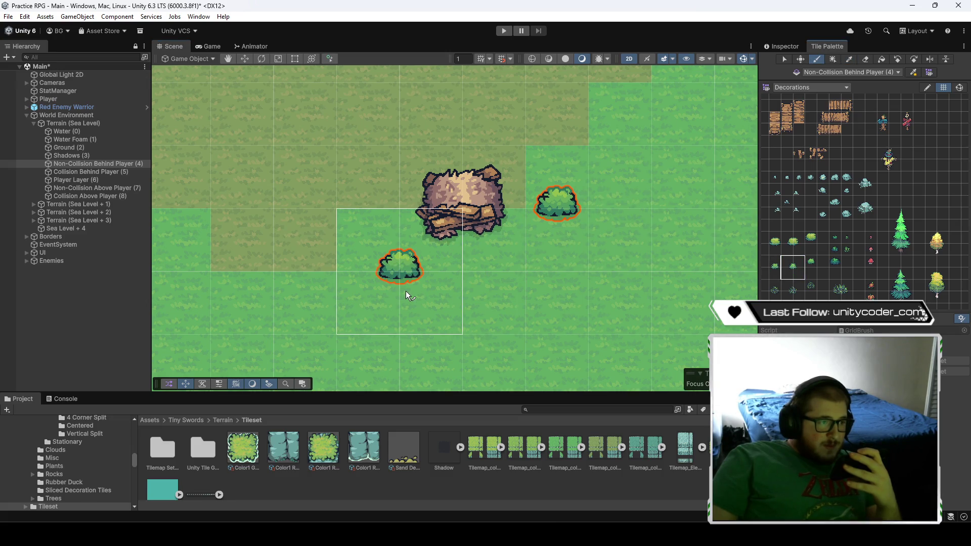
{"action": "left_click", "coordinate": [405, 291]}
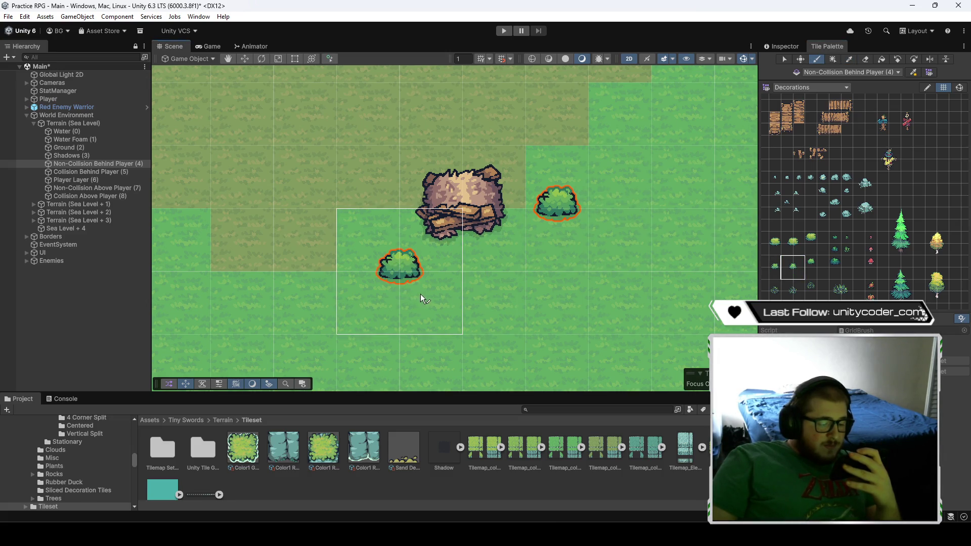
- Paint a dark bush in the grass and a thin grass bush at a stump
{"action": "scroll", "coordinate": [828, 250], "scroll_direction": "up", "scroll_amount": 2}
{"action": "left_click", "coordinate": [832, 250]}
{"action": "left_click", "coordinate": [554, 327]}
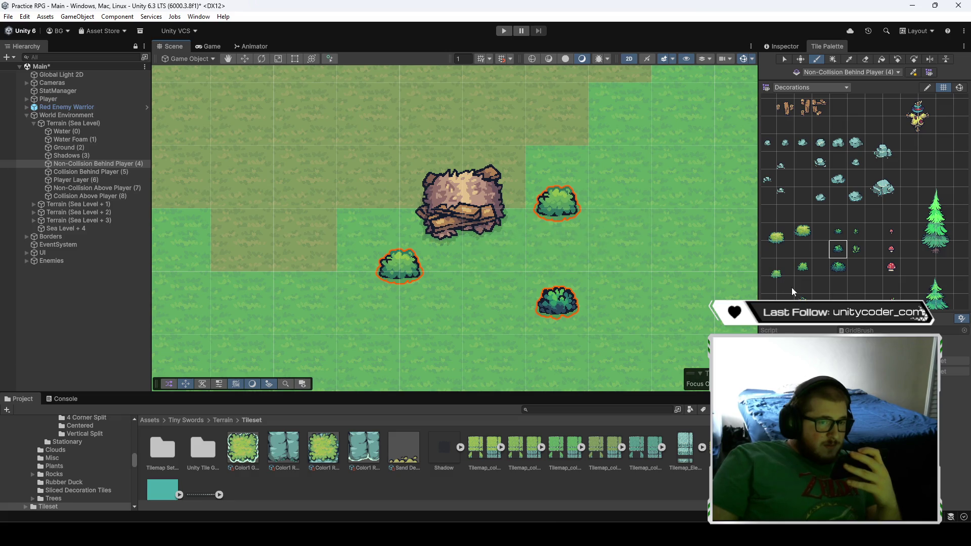
{"action": "scroll", "coordinate": [805, 284], "scroll_direction": "down", "scroll_amount": 1}
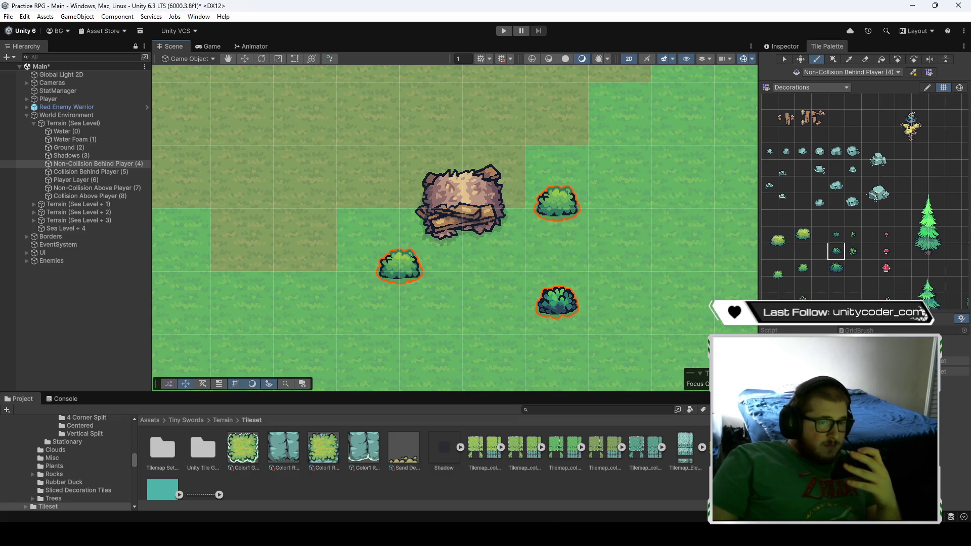
{"action": "scroll", "coordinate": [822, 287], "scroll_direction": "up", "scroll_amount": 2}
{"action": "left_click", "coordinate": [830, 249]}
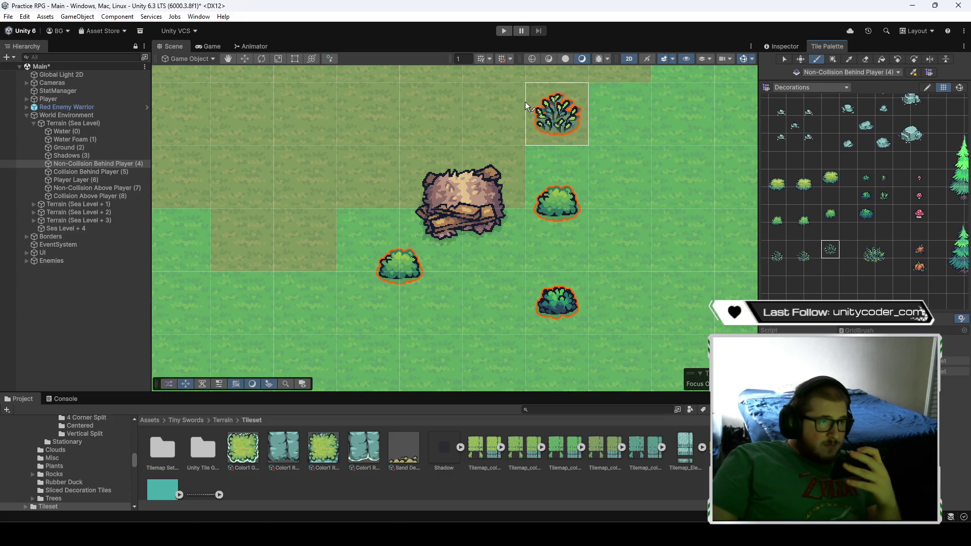
{"action": "mouse_move", "coordinate": [466, 140]}
{"action": "left_mouse_down"}
{"action": "mouse_move", "coordinate": [592, 255]}
{"action": "mouse_move", "coordinate": [401, 174]}
{"action": "mouse_move", "coordinate": [477, 206]}
{"action": "left_mouse_up"}
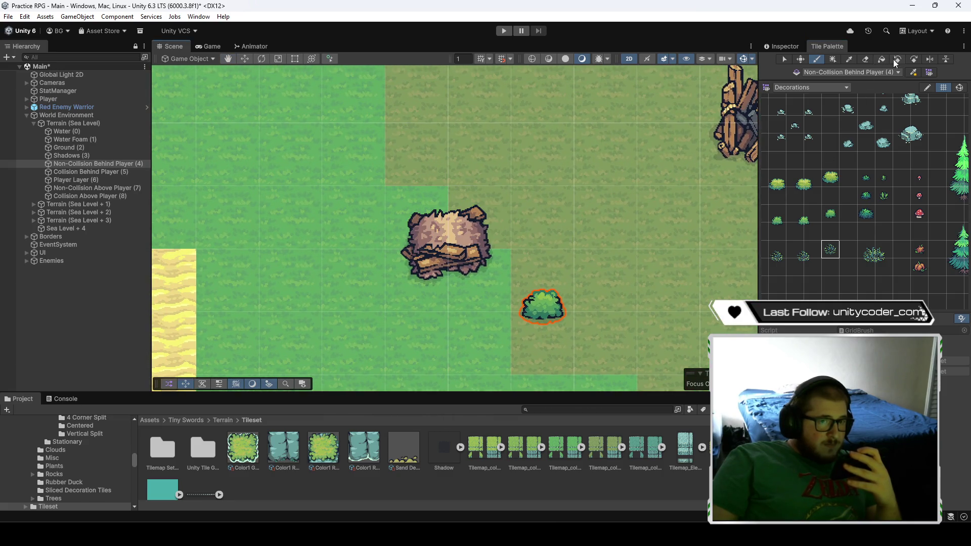
{"action": "left_click", "coordinate": [415, 218]}
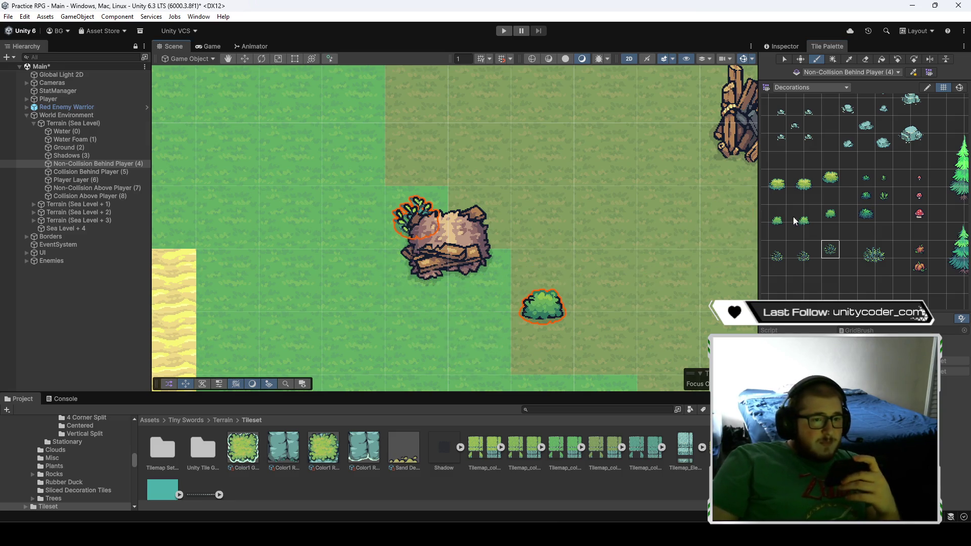
- Paint blue rocks beside, above-right and below the stump
{"action": "scroll", "coordinate": [794, 221], "scroll_direction": "down", "scroll_amount": 3}
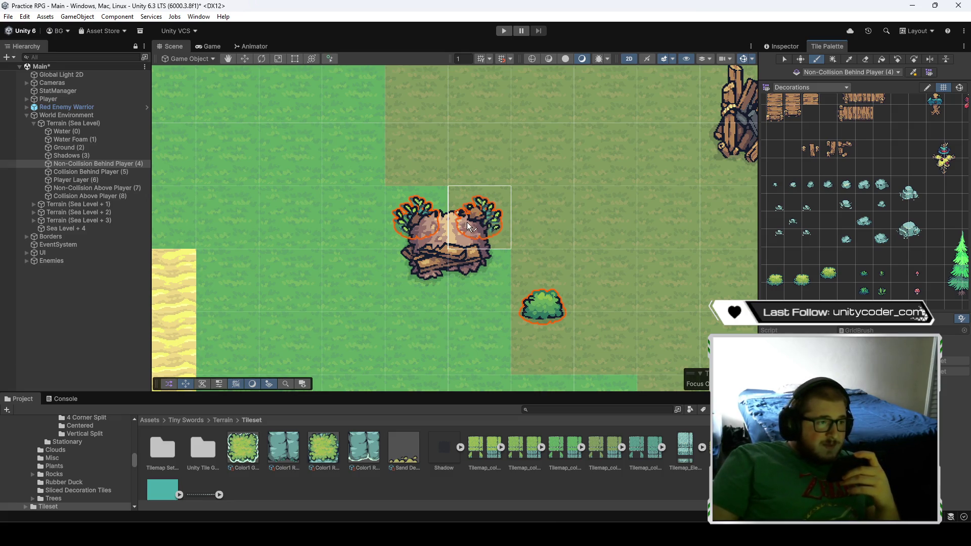
{"action": "left_click", "coordinate": [826, 187]}
{"action": "left_click", "coordinate": [491, 230]}
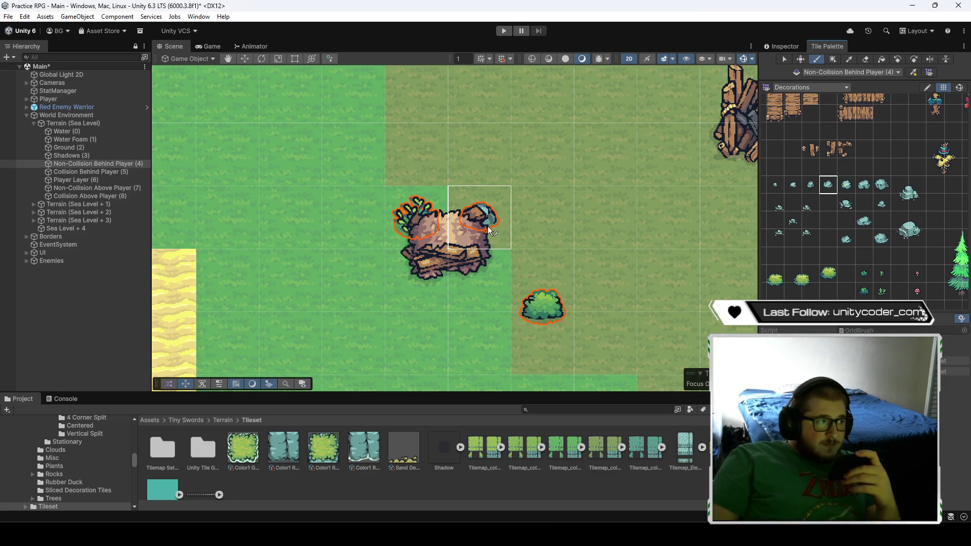
{"action": "left_click", "coordinate": [96, 172]}
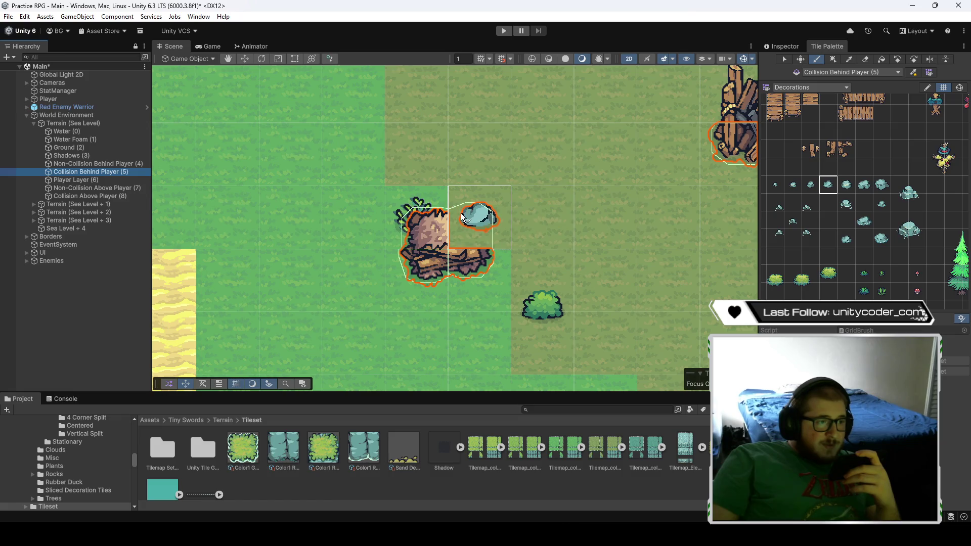
{"action": "left_click", "coordinate": [129, 165]}
{"action": "left_click", "coordinate": [479, 218]}
{"action": "left_click", "coordinate": [507, 291]}
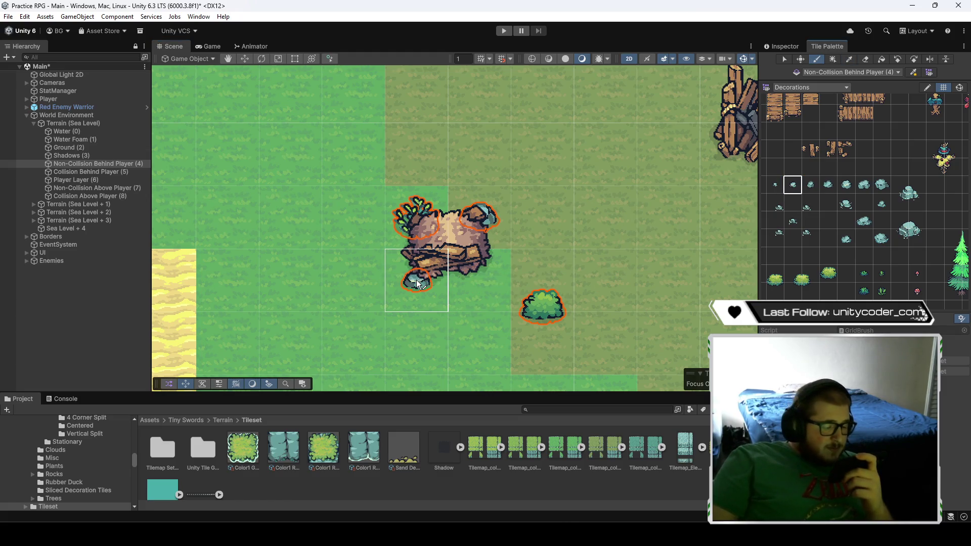
- Paint two different rocks around the other tree stump
{"action": "mouse_move", "coordinate": [644, 329]}
{"action": "left_mouse_down"}
{"action": "mouse_move", "coordinate": [414, 186]}
{"action": "mouse_move", "coordinate": [391, 250]}
{"action": "left_mouse_up"}
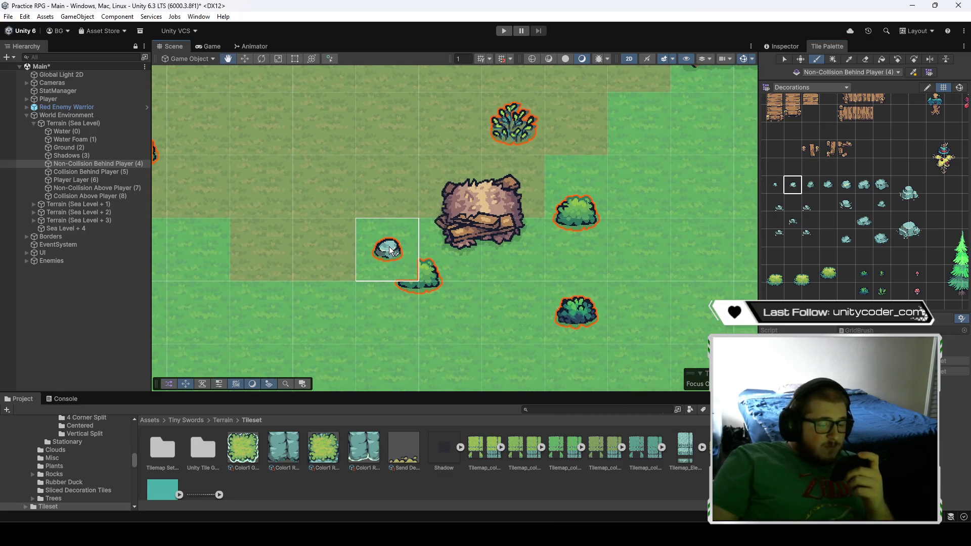
{"action": "left_click", "coordinate": [846, 185]}
{"action": "scroll", "coordinate": [465, 248], "scroll_direction": "up", "scroll_amount": 3}
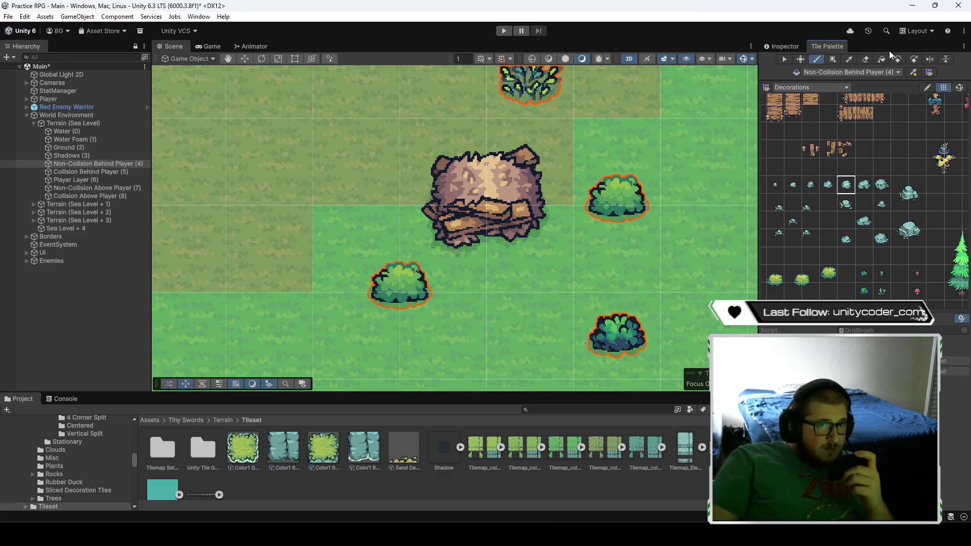
{"action": "left_click", "coordinate": [443, 162]}
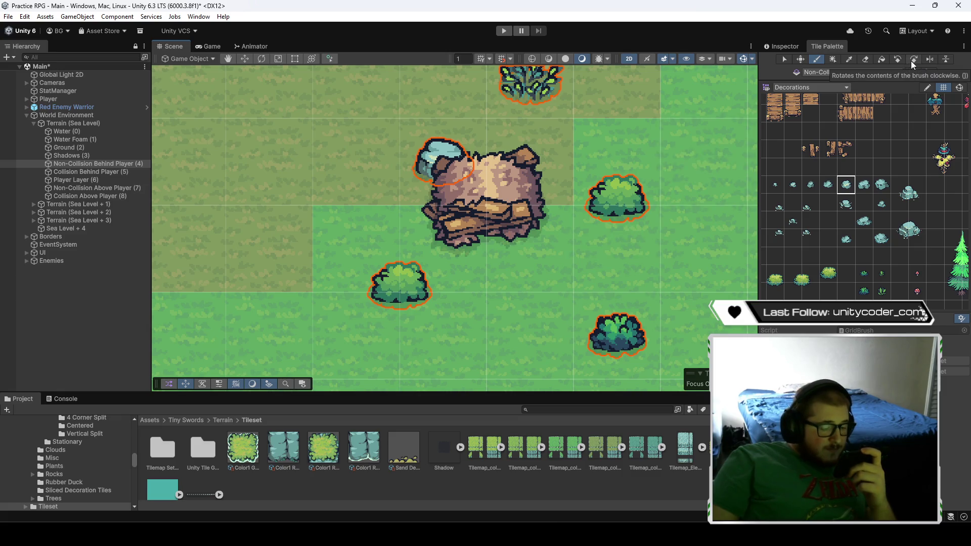
{"action": "scroll", "coordinate": [885, 152], "scroll_direction": "up", "scroll_amount": 4}
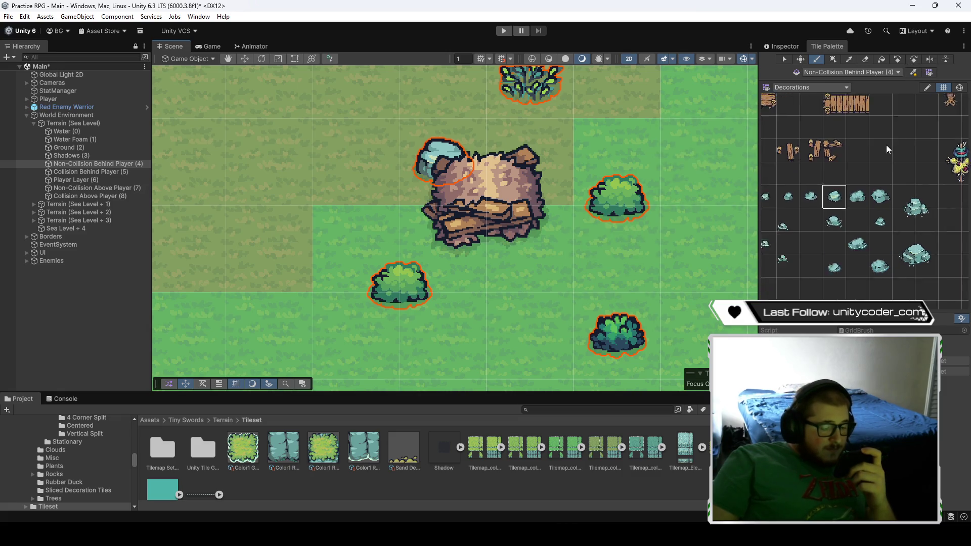
{"action": "left_click", "coordinate": [850, 195]}
{"action": "left_click", "coordinate": [545, 254]}
{"action": "scroll", "coordinate": [544, 255], "scroll_direction": "down", "scroll_amount": 4}
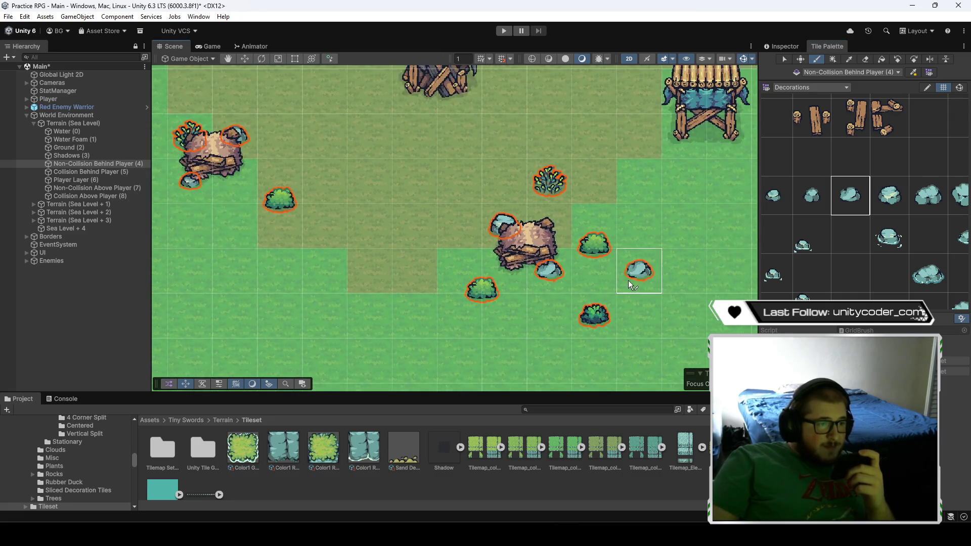
- Surround the watchtower with rocks beside and below it
{"action": "mouse_move", "coordinate": [645, 249]}
{"action": "left_mouse_down"}
{"action": "mouse_move", "coordinate": [534, 220]}
{"action": "mouse_move", "coordinate": [437, 273]}
{"action": "left_mouse_up"}
{"action": "left_click_drag", "start_coordinate": [910, 202], "coordinate": [827, 223]}
{"action": "left_click", "coordinate": [891, 220]}
{"action": "left_click", "coordinate": [570, 203]}
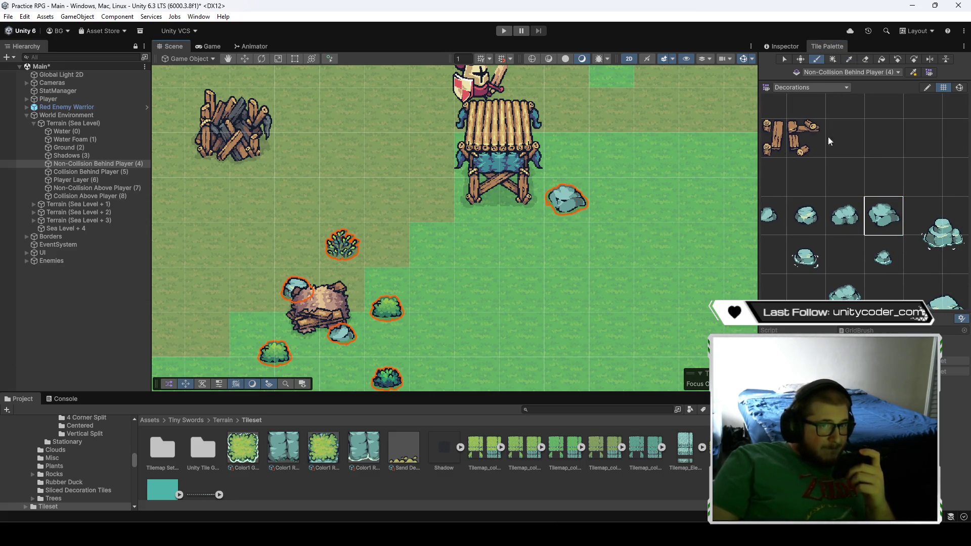
{"action": "left_click", "coordinate": [483, 241]}
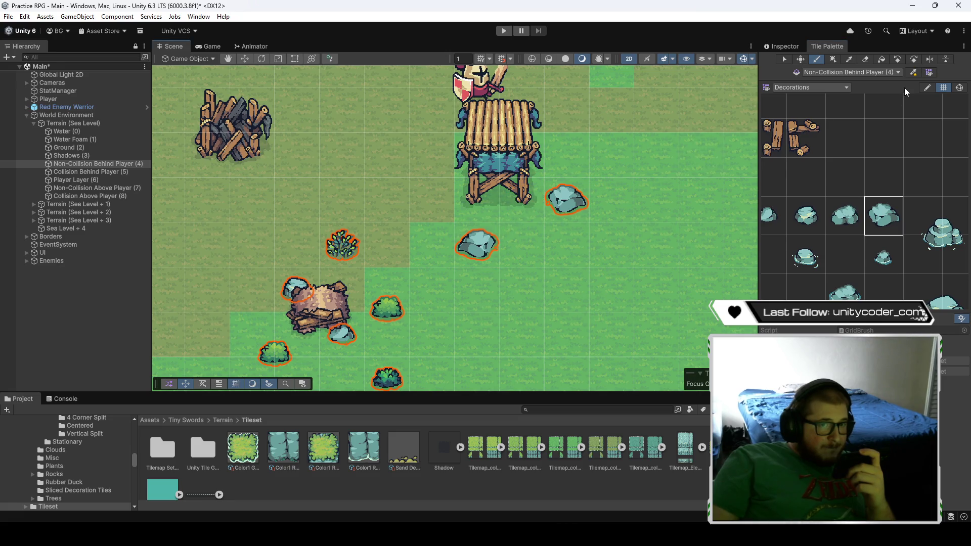
{"action": "left_click", "coordinate": [805, 216]}
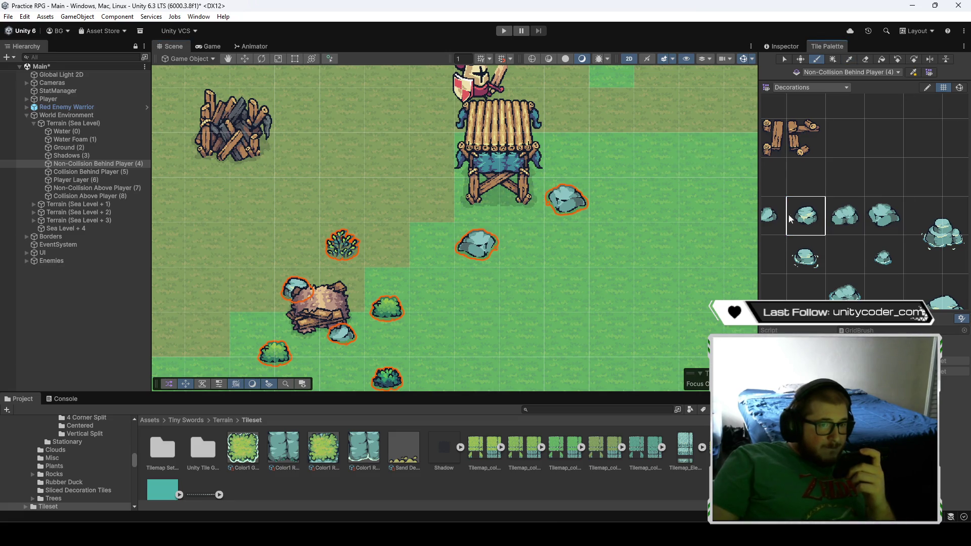
{"action": "left_click", "coordinate": [532, 250]}
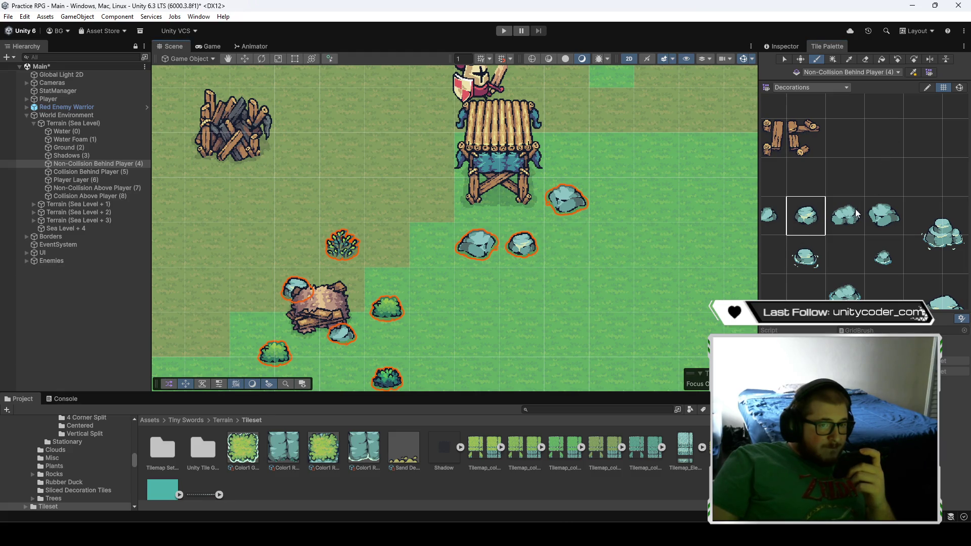
{"action": "left_click", "coordinate": [581, 168]}
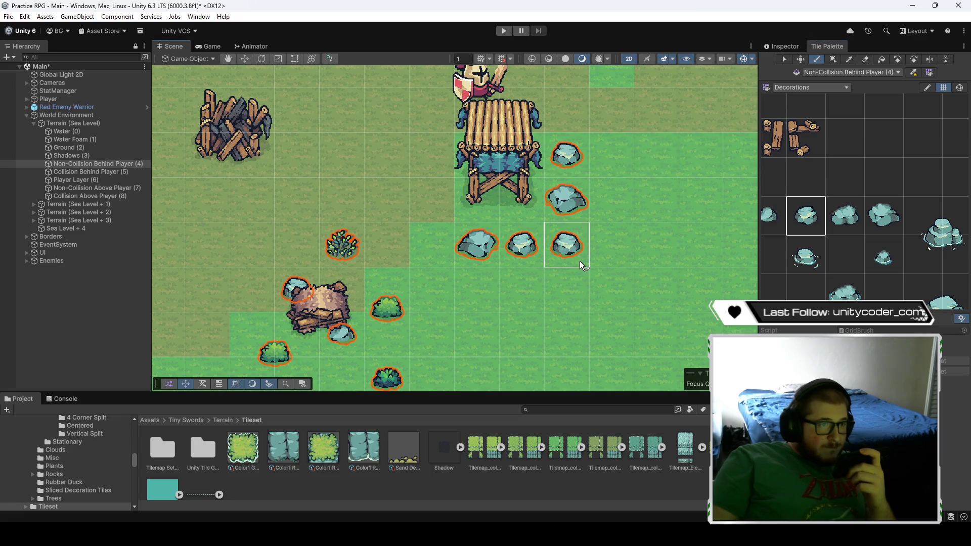
- Choose a small rock tile and move the view toward the houses
{"action": "left_click", "coordinate": [848, 220]}
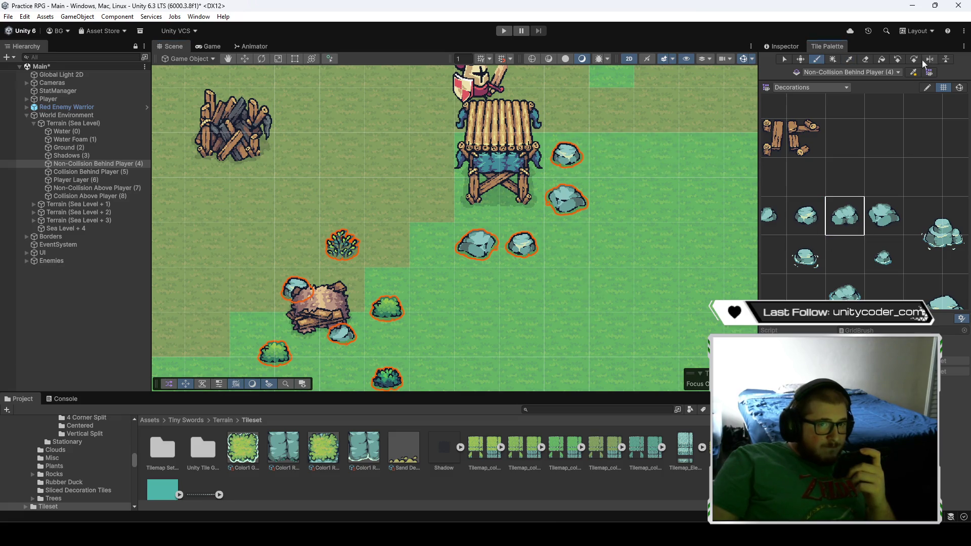
{"action": "scroll", "coordinate": [591, 276], "scroll_direction": "down", "scroll_amount": 4}
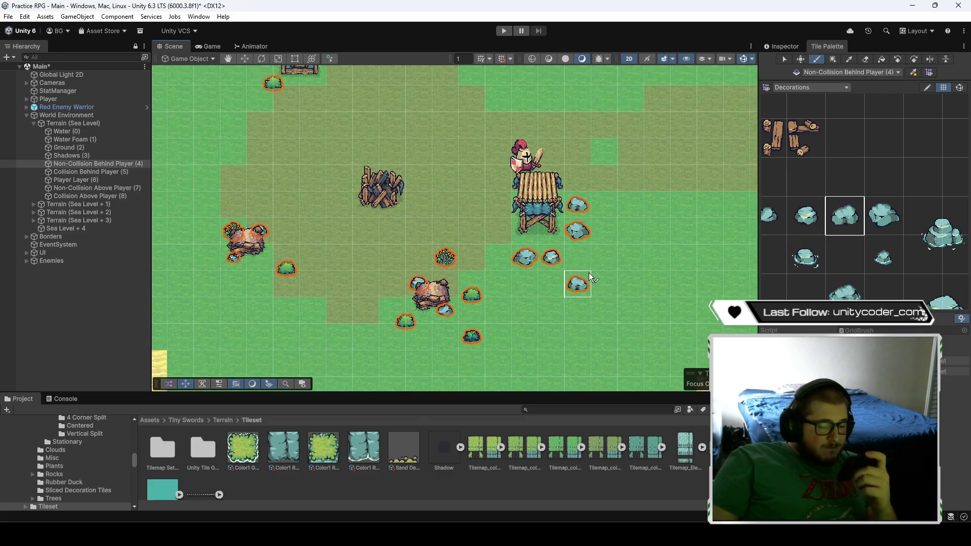
{"action": "key", "text": "Up"}
{"action": "key", "text": "Left"}
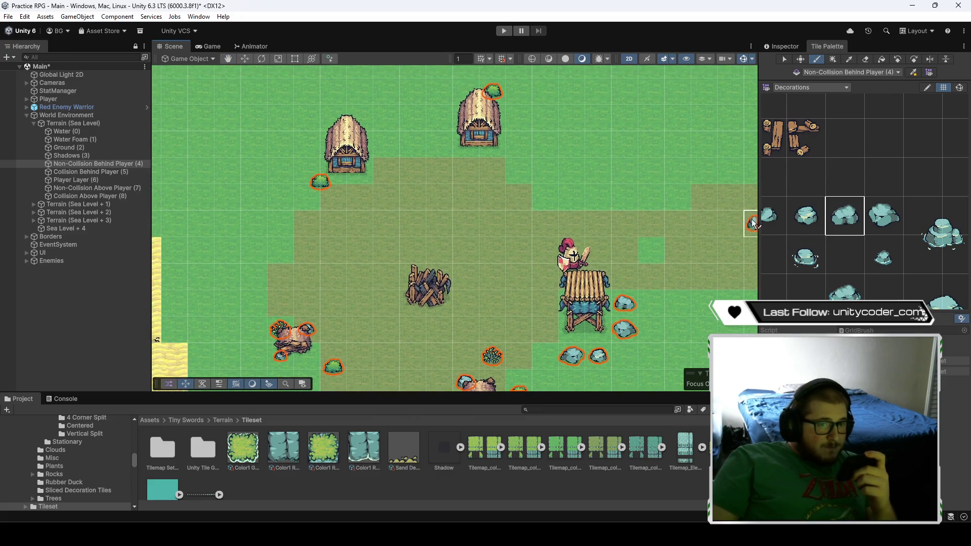
{"action": "left_click", "coordinate": [856, 192]}
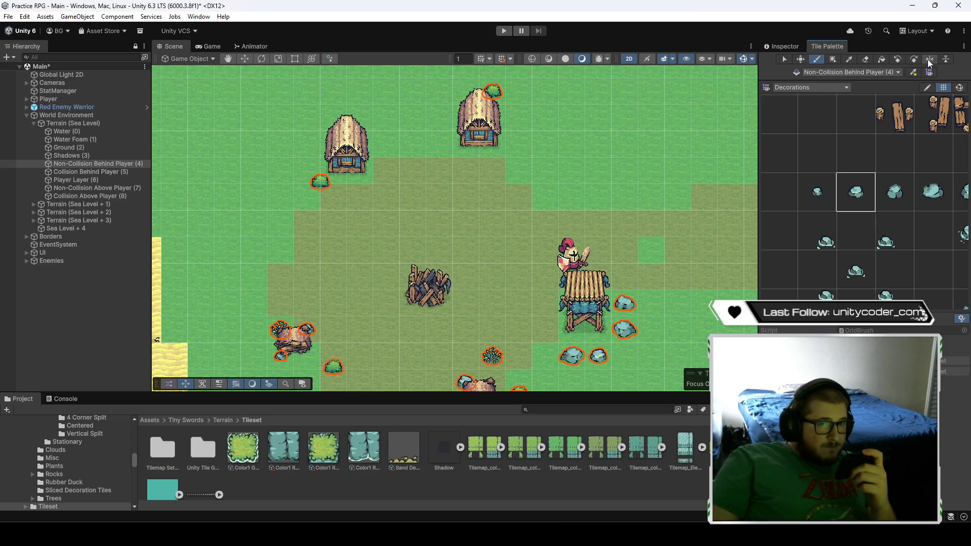
{"action": "left_click_drag", "start_coordinate": [511, 190], "coordinate": [556, 243]}
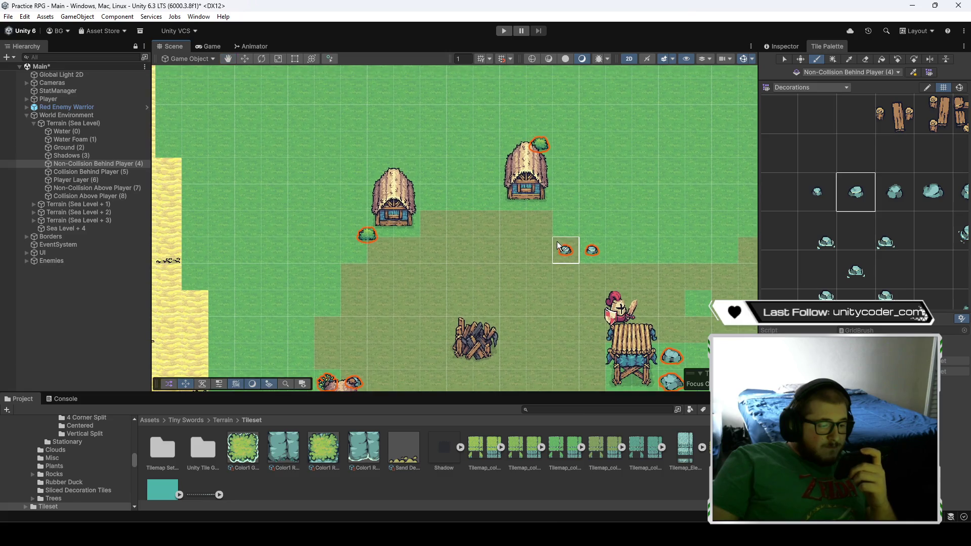
- Paint a small bush beside the left house
{"action": "scroll", "coordinate": [793, 237], "scroll_direction": "down", "scroll_amount": 3}
{"action": "right_click", "coordinate": [841, 93]}
{"action": "left_click", "coordinate": [847, 216]}
{"action": "left_click_drag", "start_coordinate": [785, 195], "coordinate": [784, 217]}
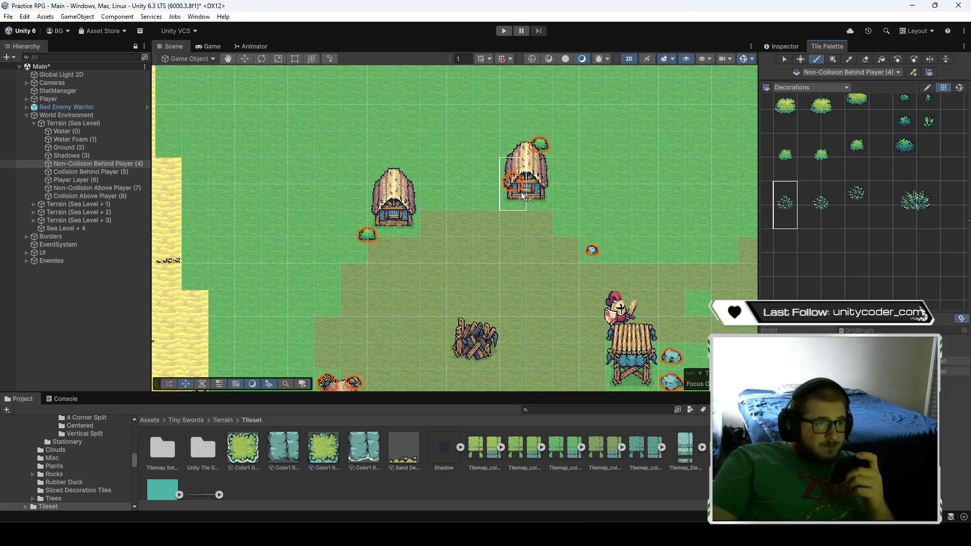
{"action": "left_click", "coordinate": [566, 193]}
- Paint large bushes on both sides of the house
{"action": "left_click", "coordinate": [910, 202]}
{"action": "left_click_drag", "start_coordinate": [910, 202], "coordinate": [928, 219]}
{"action": "left_click", "coordinate": [504, 169]}
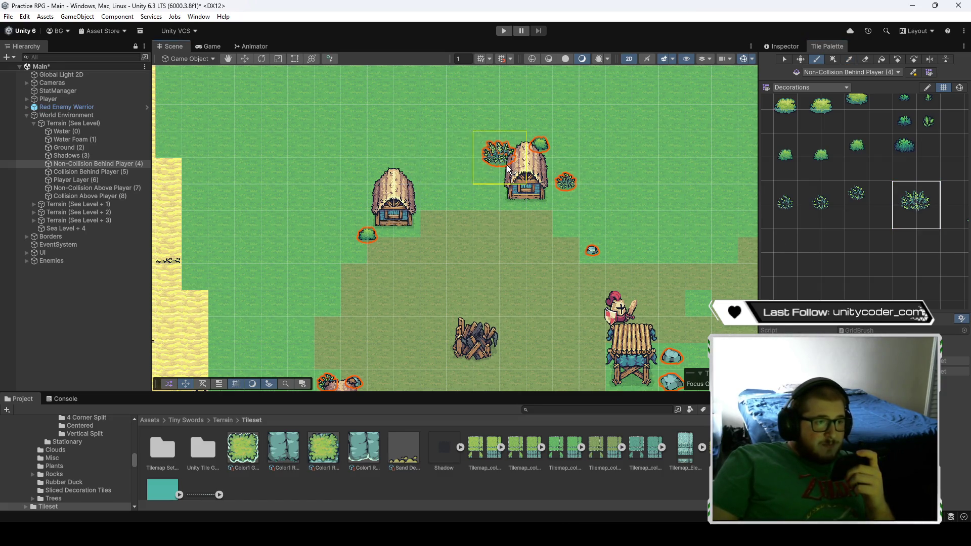
{"action": "left_click", "coordinate": [505, 250]}
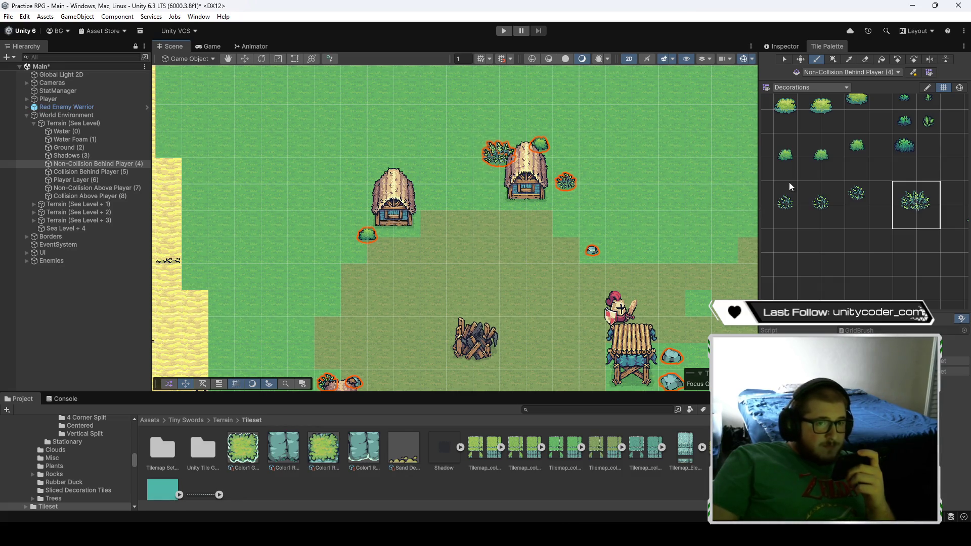
{"action": "scroll", "coordinate": [857, 204], "scroll_direction": "up", "scroll_amount": 3}
{"action": "scroll", "coordinate": [856, 203], "scroll_direction": "up", "scroll_amount": 3}
- Paint a rock left of the house on the Collision Behind Player tilemap
{"action": "left_click", "coordinate": [877, 178]}
{"action": "scroll", "coordinate": [863, 186], "scroll_direction": "up", "scroll_amount": 3}
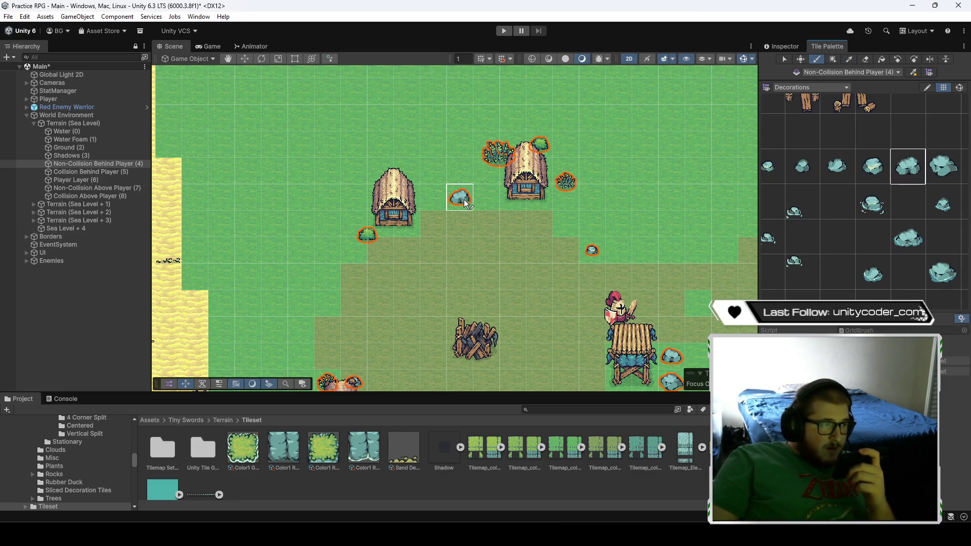
{"action": "left_click", "coordinate": [98, 173]}
{"action": "left_click", "coordinate": [459, 204]}
{"action": "left_click", "coordinate": [93, 164]}
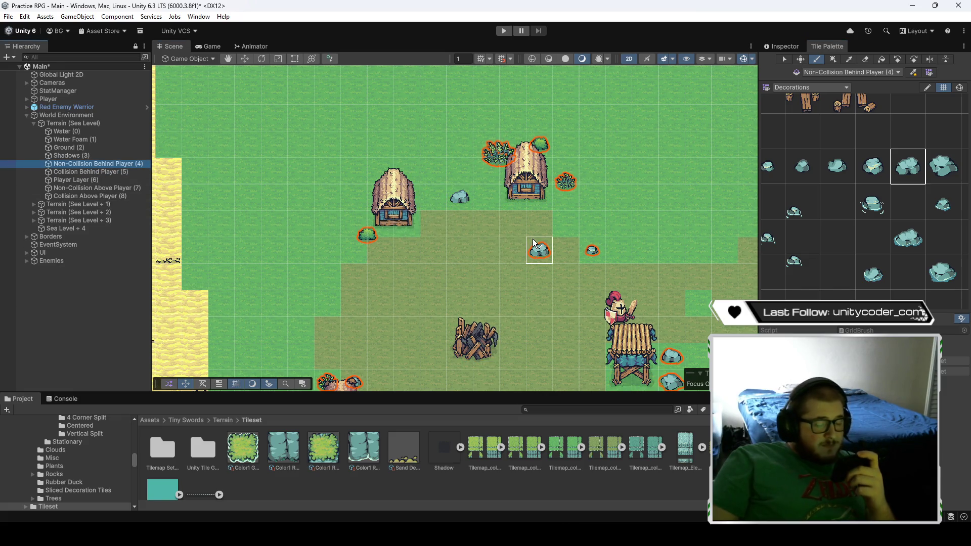
{"action": "left_click_drag", "start_coordinate": [544, 258], "coordinate": [635, 276]}
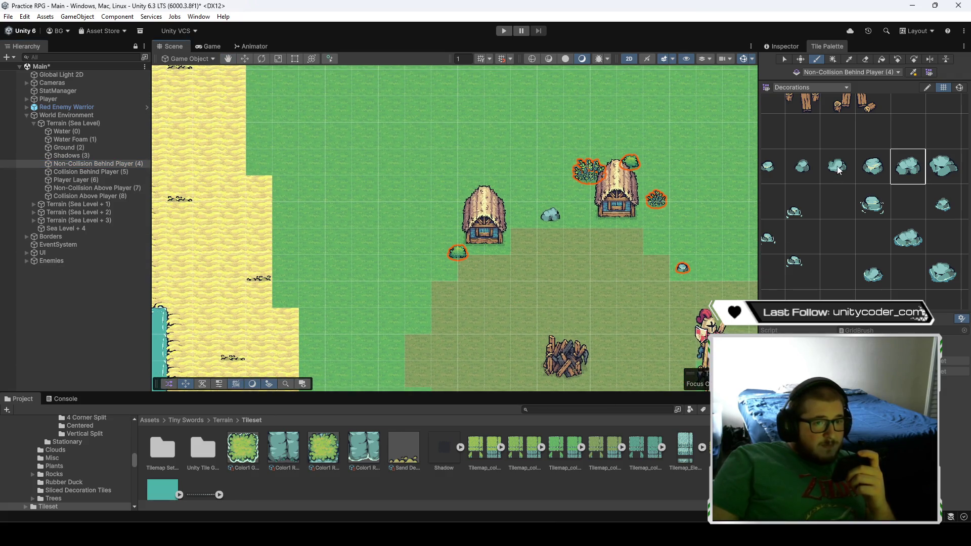
{"action": "left_click", "coordinate": [810, 167]}
{"action": "left_click", "coordinate": [833, 169]}
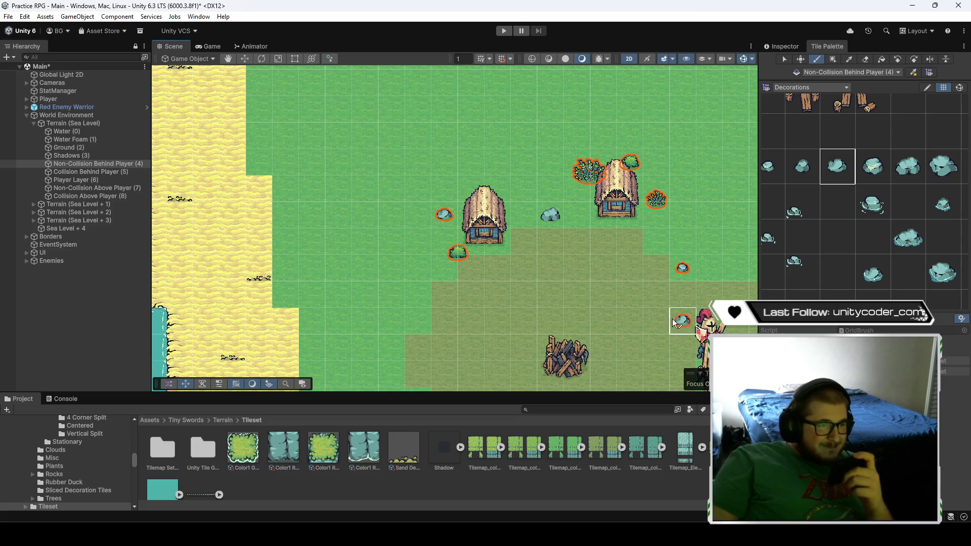
- Paint small plants at the left house's top-left and beside it
{"action": "scroll", "coordinate": [821, 228], "scroll_direction": "down", "scroll_amount": 5}
{"action": "scroll", "coordinate": [842, 196], "scroll_direction": "up", "scroll_amount": 5}
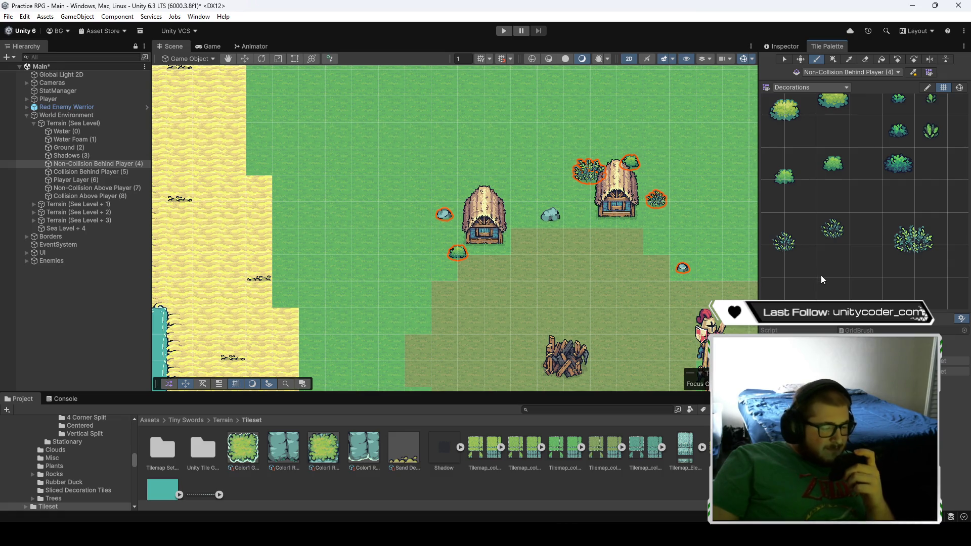
{"action": "left_click_drag", "start_coordinate": [827, 275], "coordinate": [921, 245]}
{"action": "left_click", "coordinate": [935, 199]}
{"action": "left_click", "coordinate": [472, 190]}
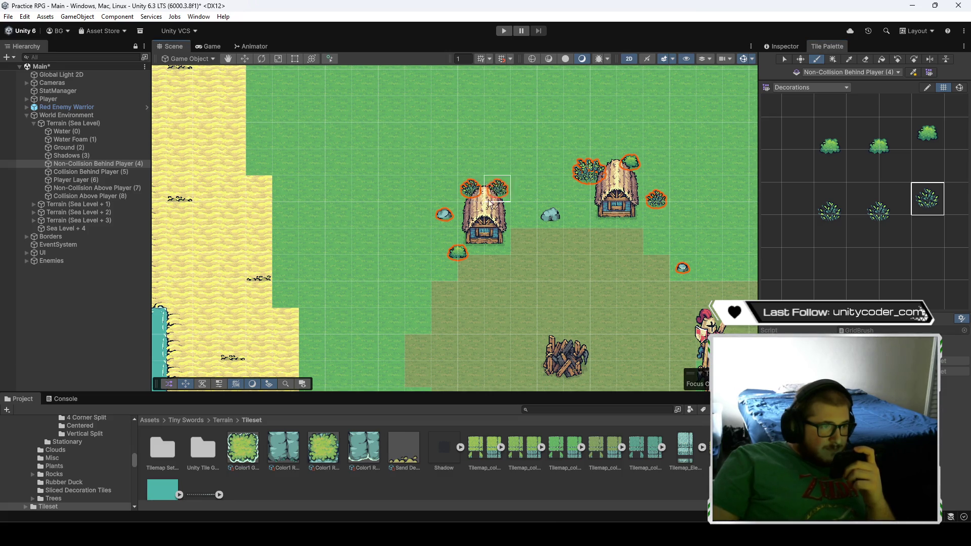
{"action": "left_click", "coordinate": [527, 275]}
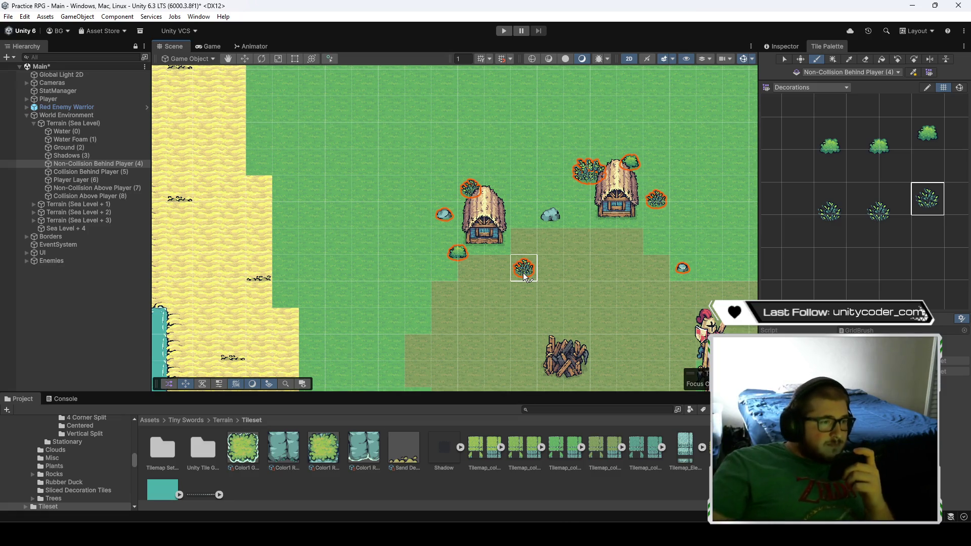
- Pan toward the beach and pick the light-green bush tile
{"action": "left_click_drag", "start_coordinate": [526, 277], "coordinate": [477, 218]}
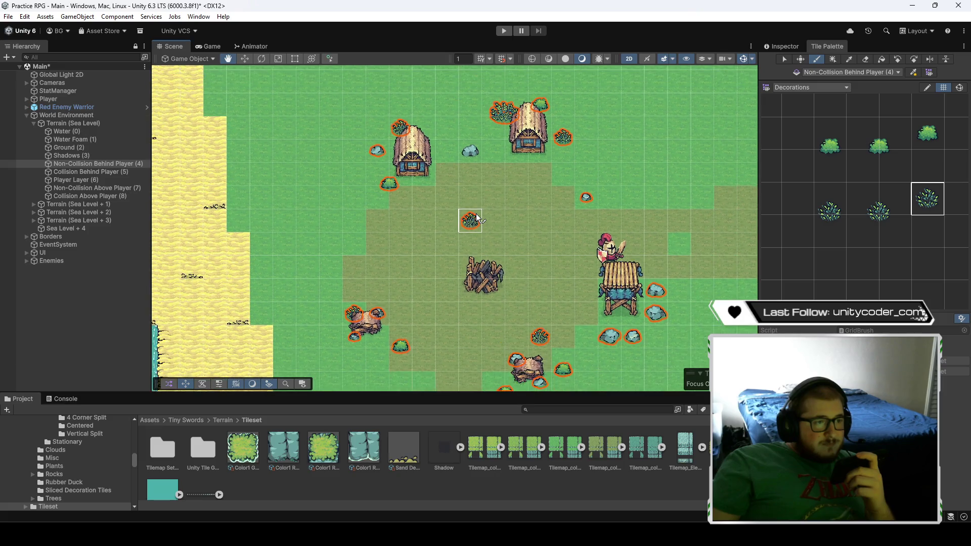
{"action": "key", "text": "Left"}
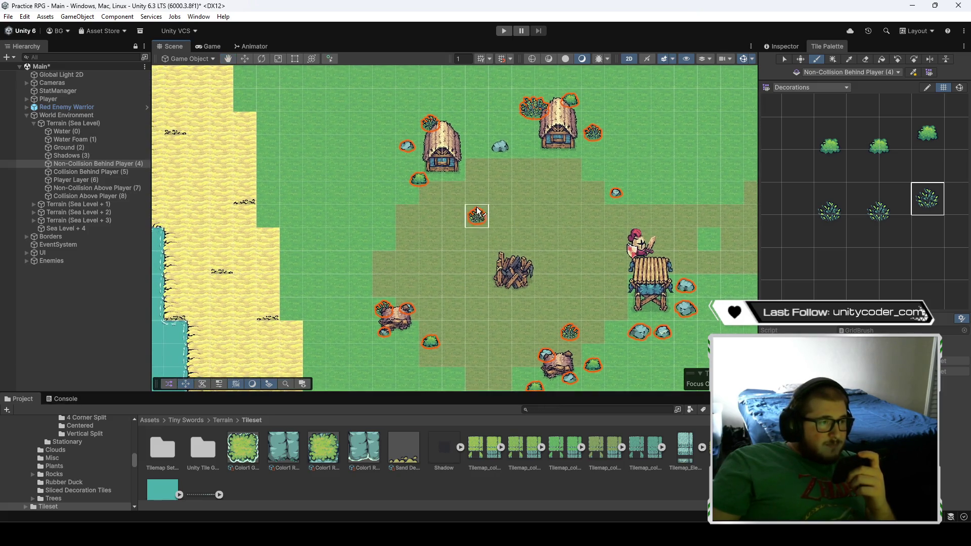
{"action": "left_click_drag", "start_coordinate": [481, 204], "coordinate": [500, 211]}
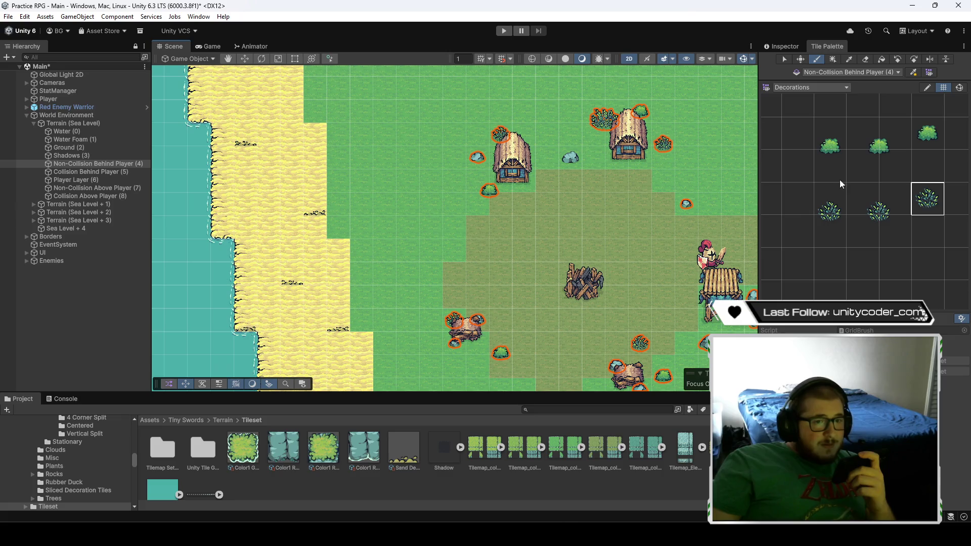
{"action": "scroll", "coordinate": [845, 182], "scroll_direction": "down", "scroll_amount": 3}
{"action": "left_click", "coordinate": [861, 182]}
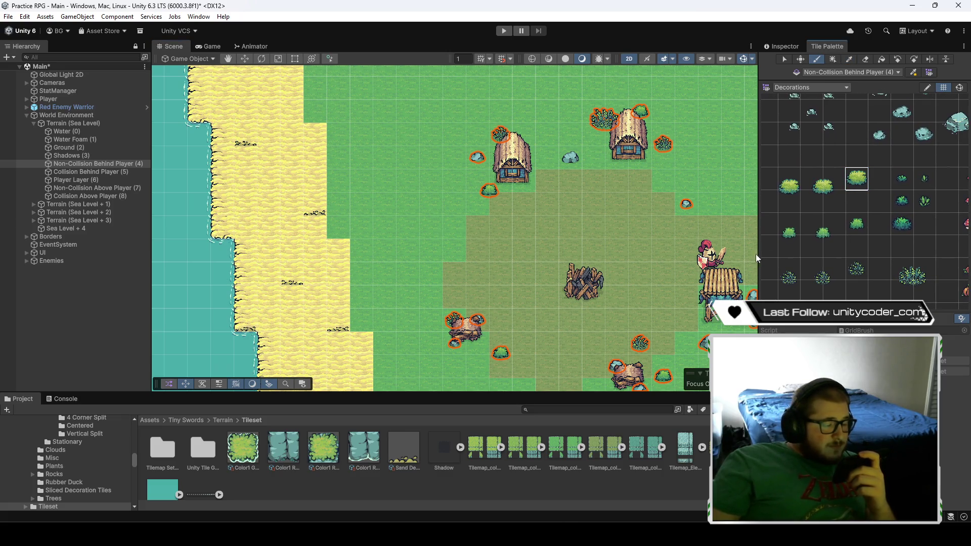
- Paint light-green bushes along the top row, left column and bottom row
{"action": "left_click", "coordinate": [444, 190]}
{"action": "left_click", "coordinate": [438, 190]}
{"action": "left_click", "coordinate": [385, 189]}
{"action": "left_click", "coordinate": [363, 211]}
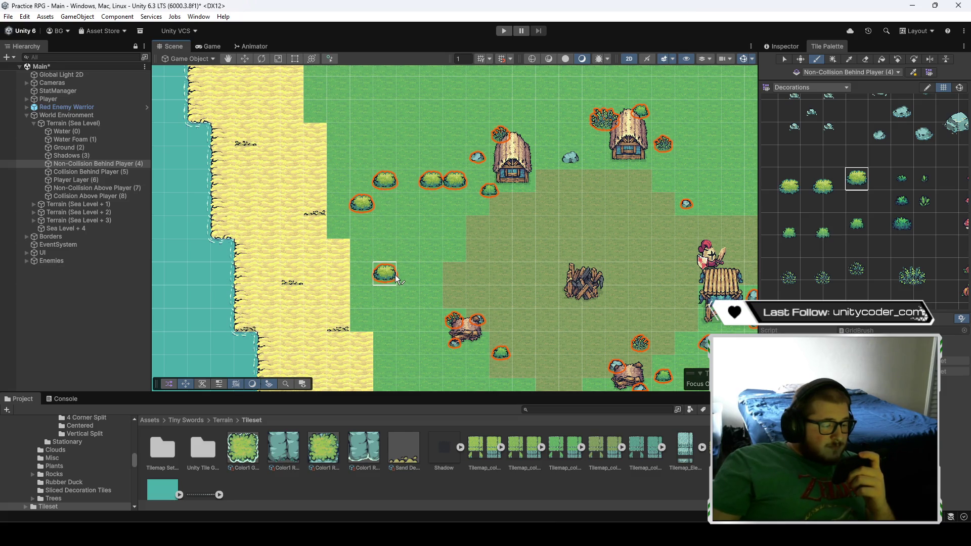
{"action": "left_click", "coordinate": [396, 283]}
{"action": "left_click", "coordinate": [429, 279]}
- Fill the border gaps with dark teal bushes along bottom, left column and top
{"action": "left_click", "coordinate": [902, 224]}
{"action": "left_click", "coordinate": [408, 283]}
{"action": "left_click", "coordinate": [454, 283]}
{"action": "left_click", "coordinate": [361, 283]}
{"action": "left_click", "coordinate": [362, 260]}
{"action": "left_click", "coordinate": [362, 238]}
{"action": "left_click", "coordinate": [365, 188]}
{"action": "left_click", "coordinate": [407, 185]}
{"action": "left_click", "coordinate": [441, 279]}
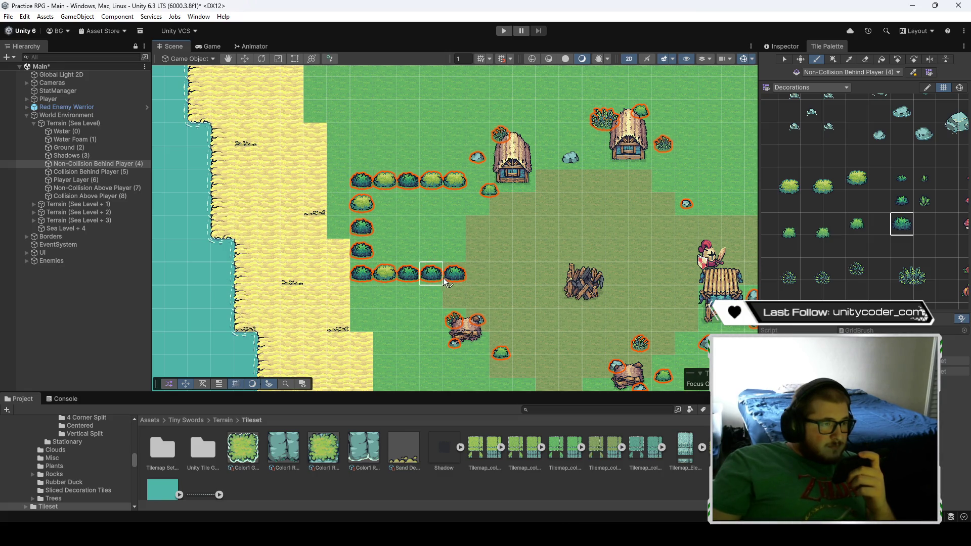
{"action": "scroll", "coordinate": [878, 275], "scroll_direction": "down", "scroll_amount": 5}
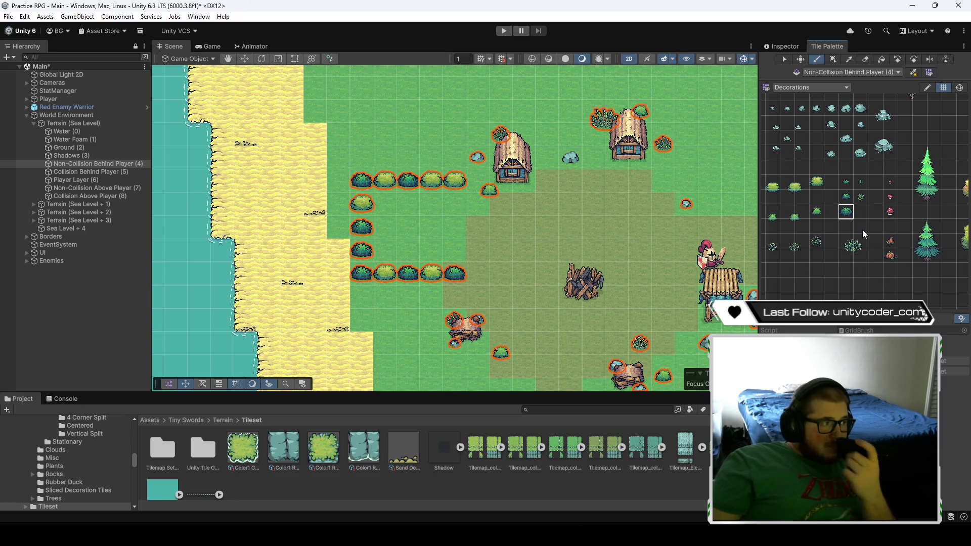
- Paint the first pumpkins inside the bush border on the Collision Behind Player tilemap
{"action": "left_click", "coordinate": [106, 173]}
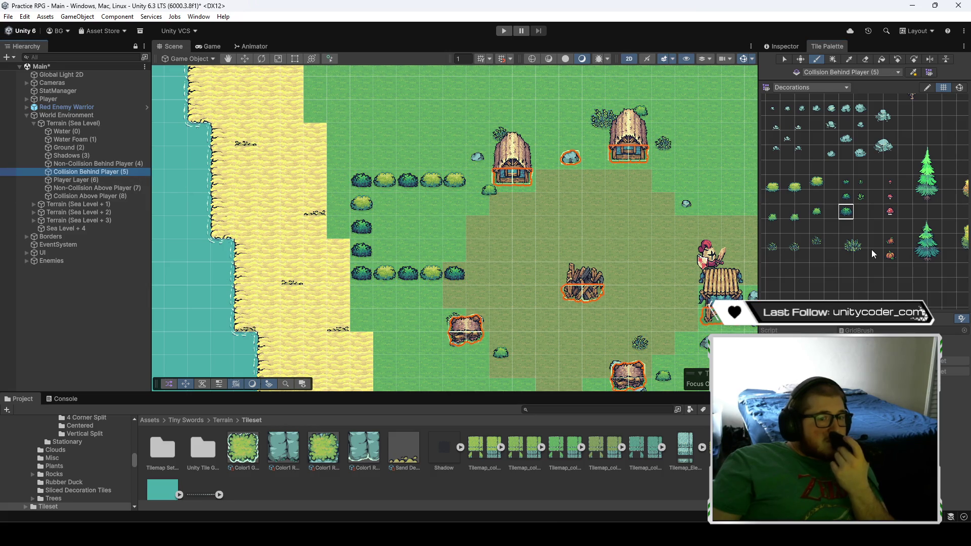
{"action": "left_click", "coordinate": [889, 256]}
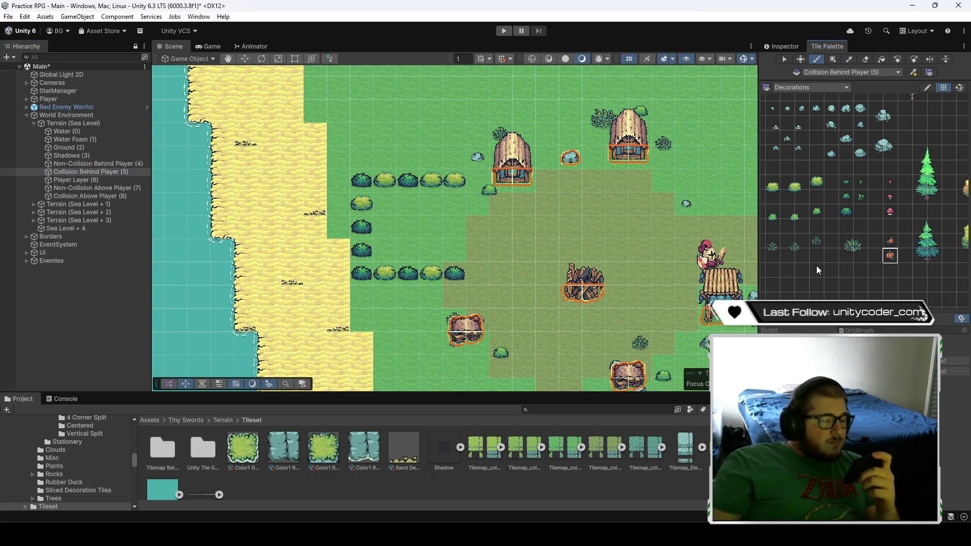
{"action": "left_click", "coordinate": [428, 202]}
{"action": "left_click", "coordinate": [386, 203]}
{"action": "left_click", "coordinate": [393, 248]}
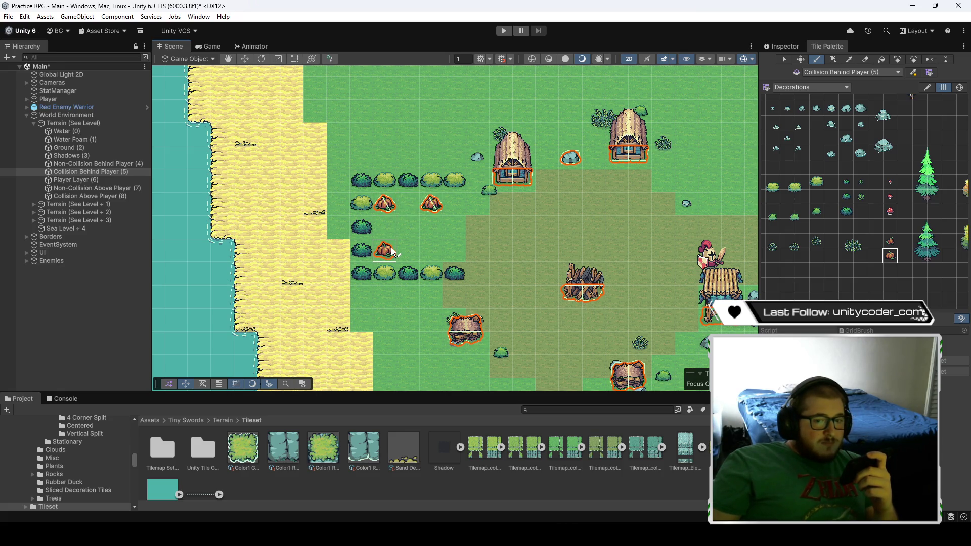
{"action": "left_click", "coordinate": [403, 252]}
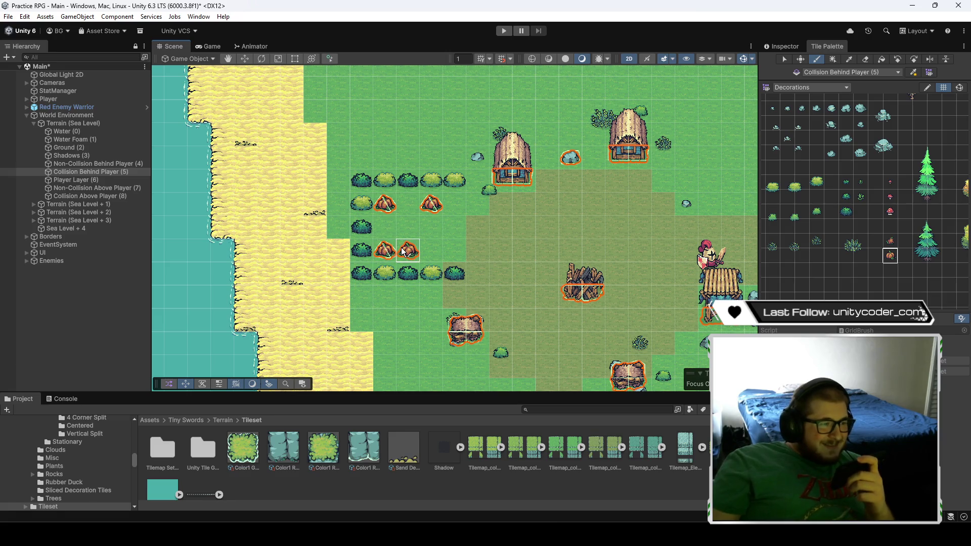
{"action": "left_click", "coordinate": [407, 229]}
{"action": "left_click", "coordinate": [452, 231]}
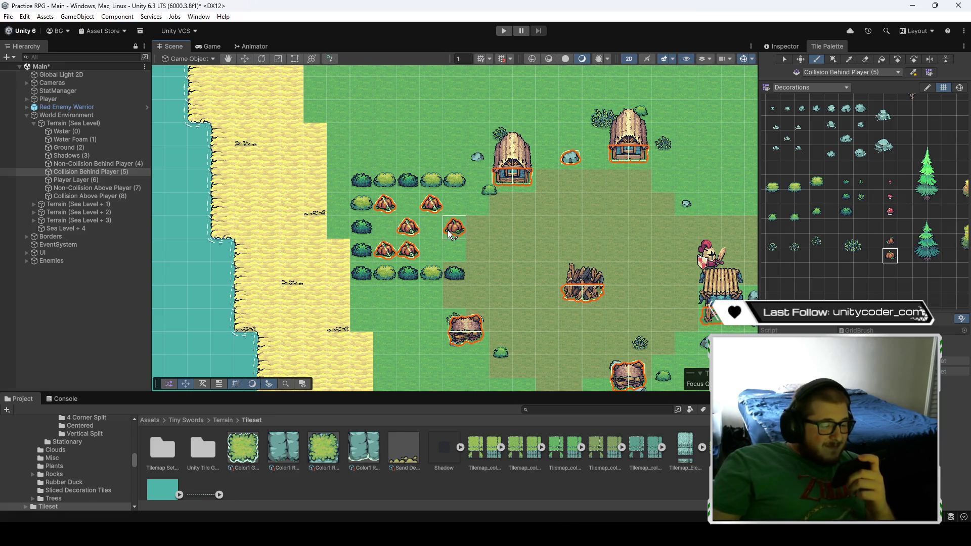
- Fill the rest of the 4-by-3 pumpkin patch with a pumpkin variant tile
{"action": "left_click", "coordinate": [890, 241]}
{"action": "left_click", "coordinate": [459, 252]}
{"action": "mouse_move", "coordinate": [457, 252]}
{"action": "left_mouse_down"}
{"action": "mouse_move", "coordinate": [431, 250]}
{"action": "mouse_move", "coordinate": [453, 206]}
{"action": "mouse_move", "coordinate": [410, 204]}
{"action": "mouse_move", "coordinate": [383, 231]}
{"action": "left_mouse_up"}
{"action": "scroll", "coordinate": [413, 250], "scroll_direction": "up", "scroll_amount": 2}
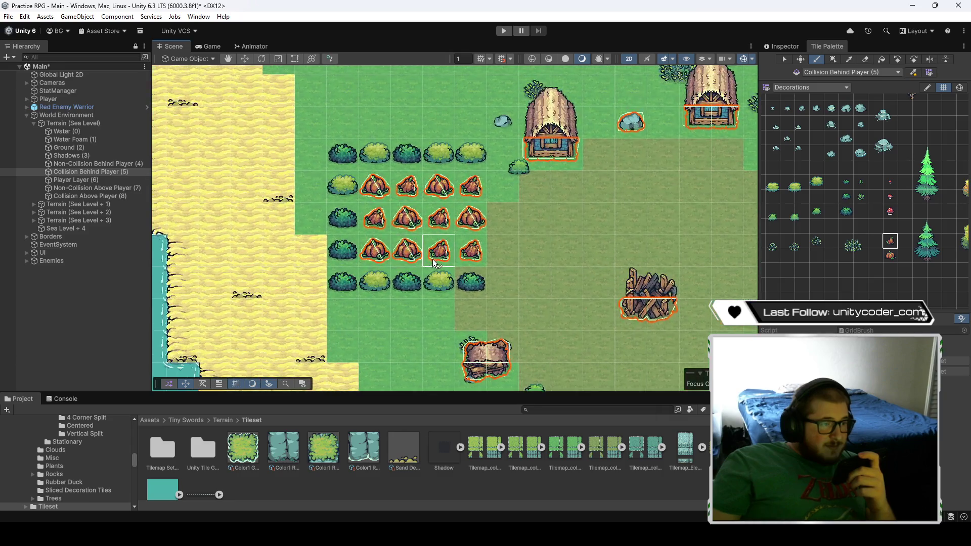
{"action": "scroll", "coordinate": [476, 277], "scroll_direction": "up", "scroll_amount": 2}
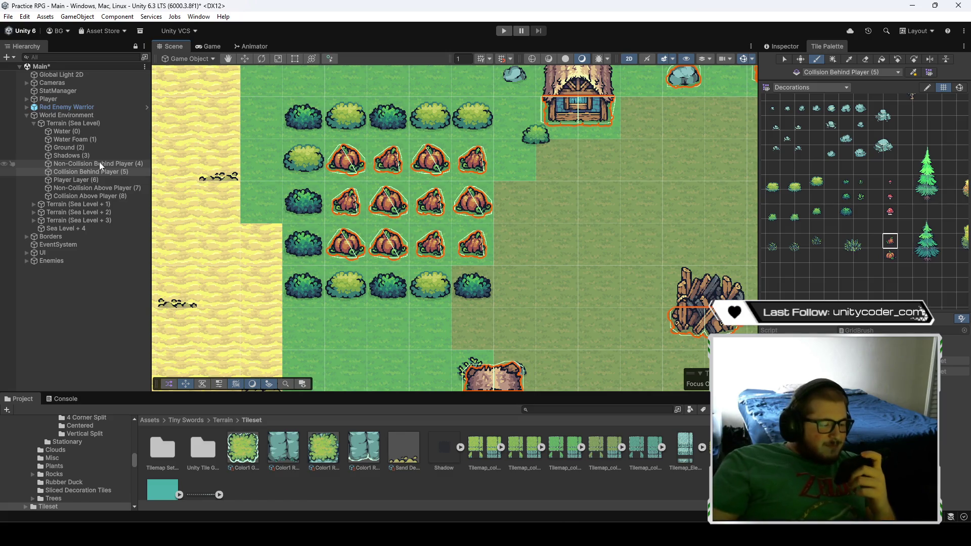
{"action": "mouse_move", "coordinate": [387, 340]}
{"action": "left_mouse_down"}
{"action": "mouse_move", "coordinate": [387, 228]}
{"action": "mouse_move", "coordinate": [374, 172]}
{"action": "left_mouse_up"}
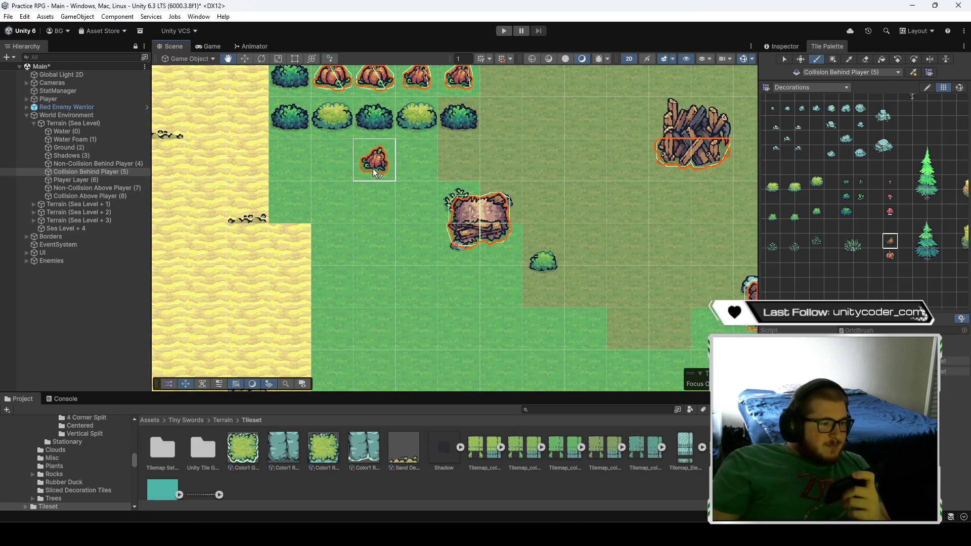
- Paint a small plant tile near the hut
{"action": "left_click", "coordinate": [860, 200]}
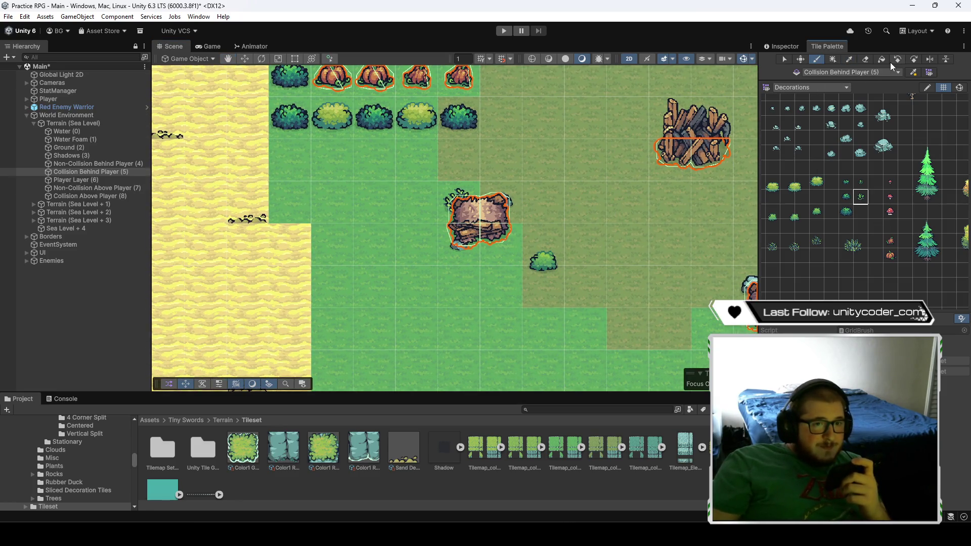
{"action": "left_click", "coordinate": [424, 256]}
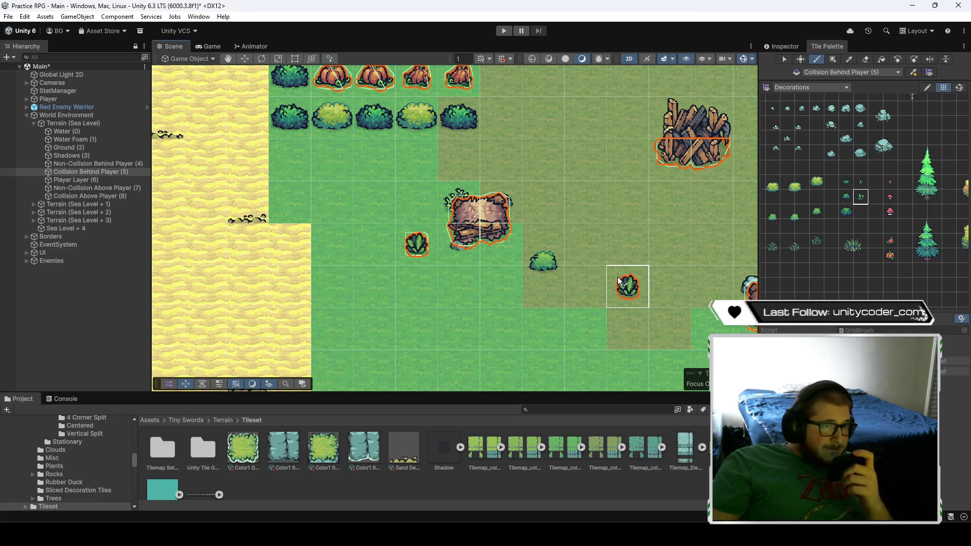
{"action": "scroll", "coordinate": [622, 274], "scroll_direction": "down", "scroll_amount": 3}
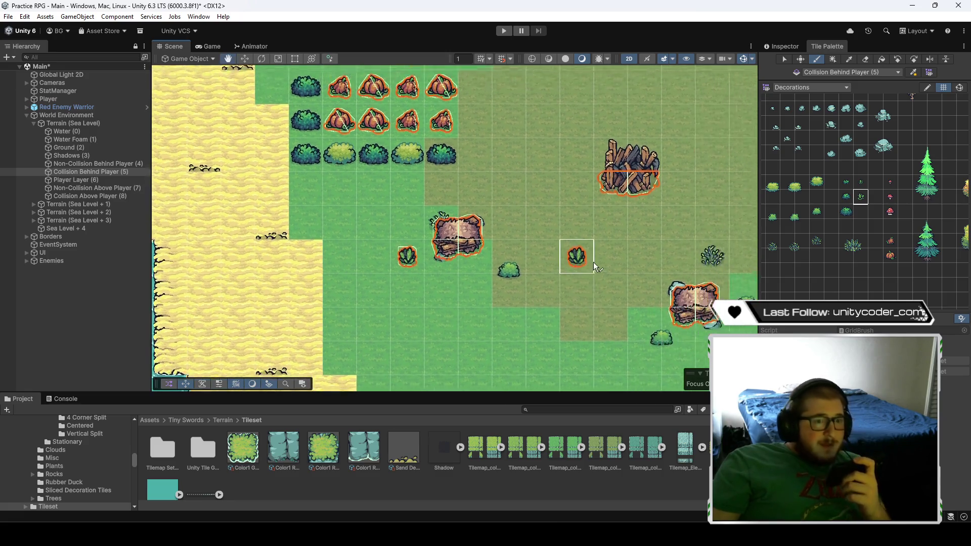
{"action": "scroll", "coordinate": [869, 162], "scroll_direction": "up", "scroll_amount": 3}
{"action": "scroll", "coordinate": [882, 221], "scroll_direction": "up", "scroll_amount": 5}
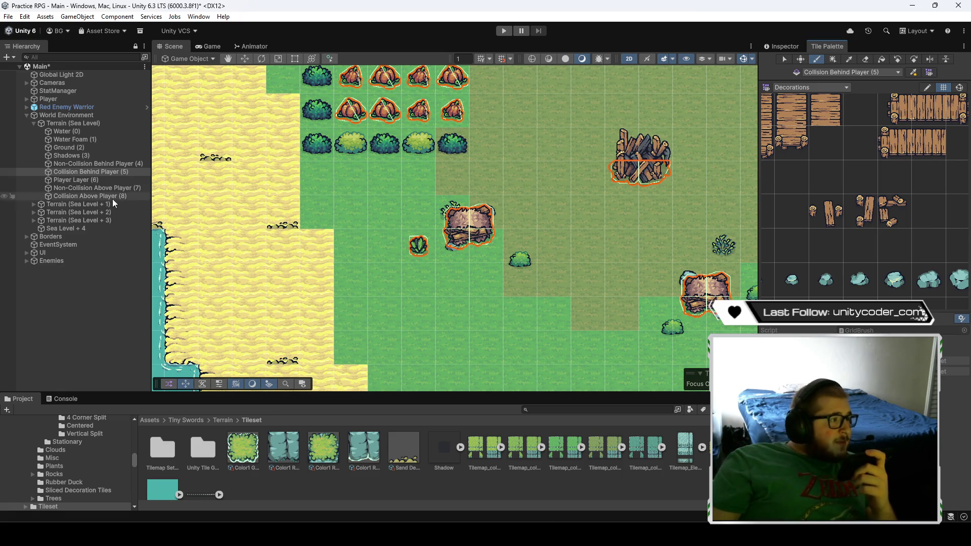
{"action": "left_click_drag", "start_coordinate": [457, 260], "coordinate": [462, 324]}
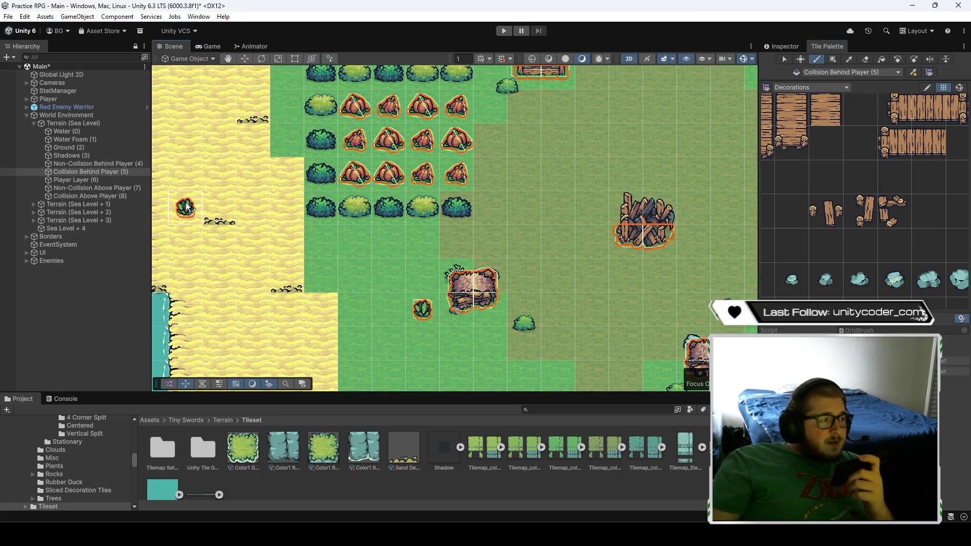
- Switch to the Eraser and make Non-Collision Behind Player the active tilemap
{"action": "left_click", "coordinate": [865, 60]}
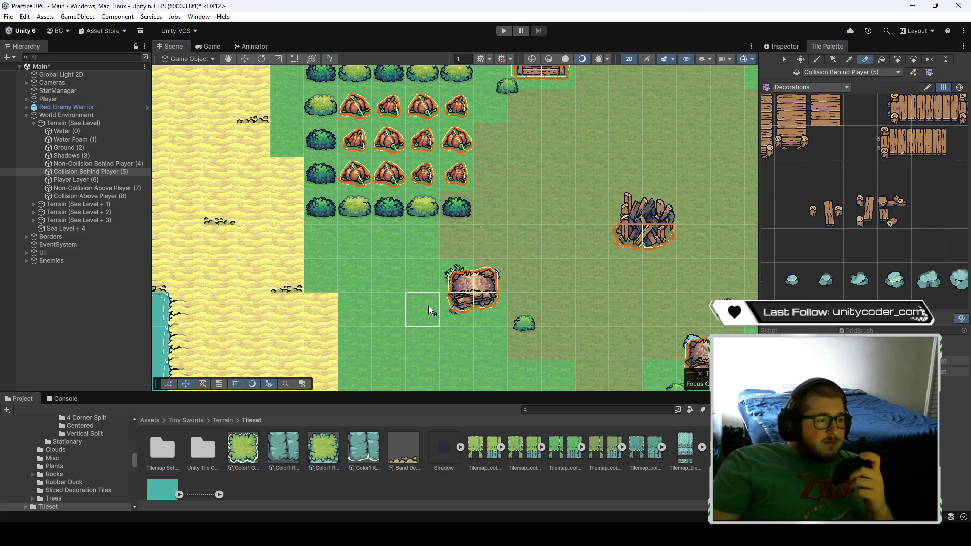
{"action": "left_click", "coordinate": [91, 163]}
{"action": "scroll", "coordinate": [826, 238], "scroll_direction": "down", "scroll_amount": 5}
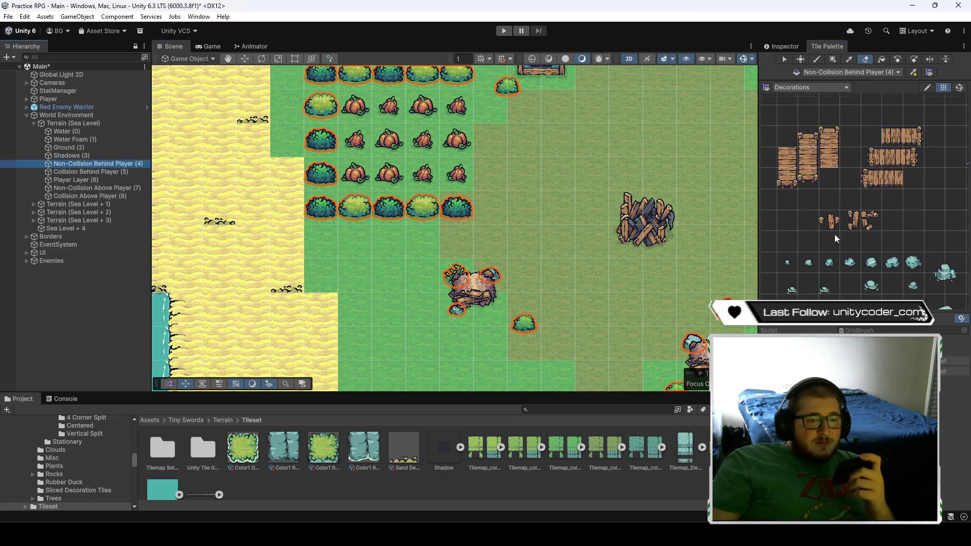
- Repaint the small plant near the hut on the Non-Collision Behind Player tilemap
{"action": "key", "text": "b"}
{"action": "left_click", "coordinate": [423, 309]}
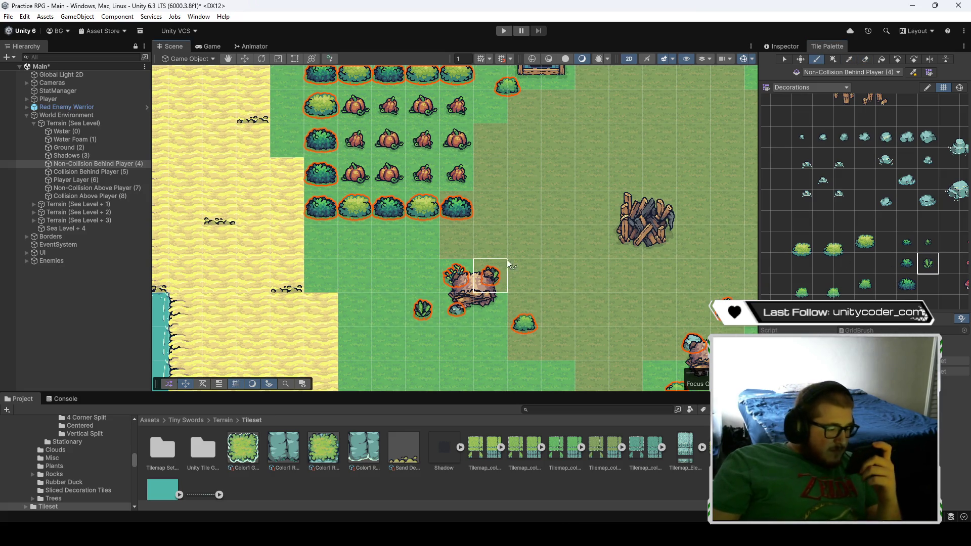
{"action": "left_click_drag", "start_coordinate": [544, 218], "coordinate": [420, 202]}
{"action": "scroll", "coordinate": [862, 205], "scroll_direction": "up", "scroll_amount": 3}
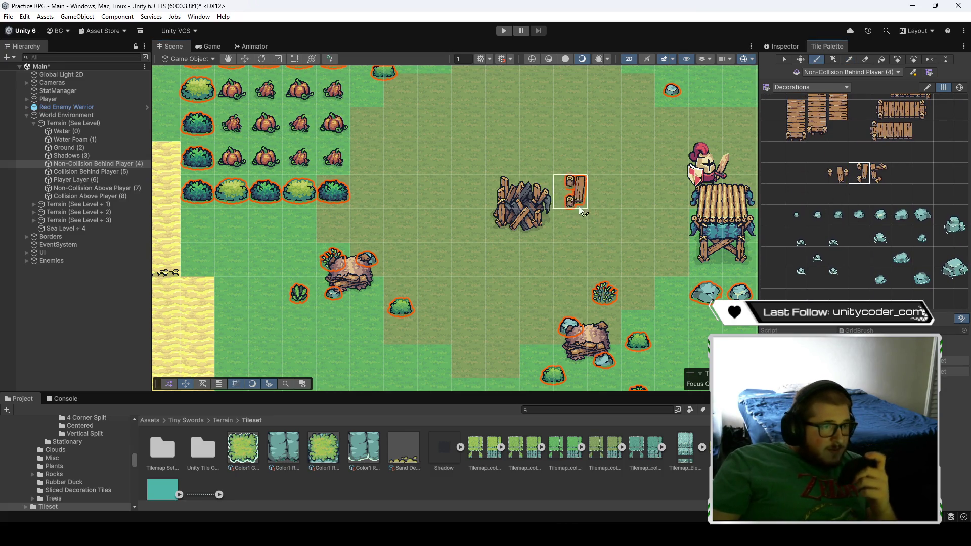
- Place wooden posts beside the log pile and beside the bush near the ruin
{"action": "left_click", "coordinate": [880, 174]}
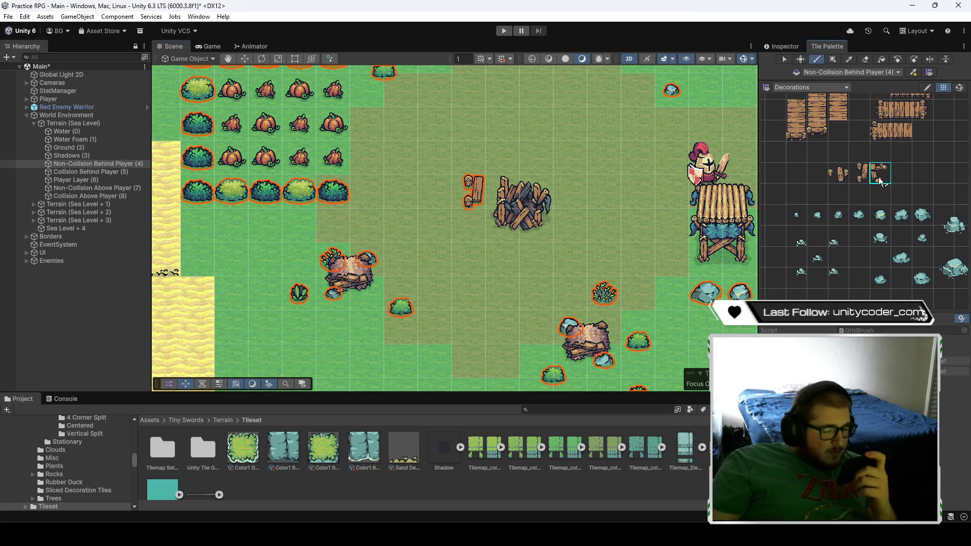
{"action": "left_click", "coordinate": [535, 225]}
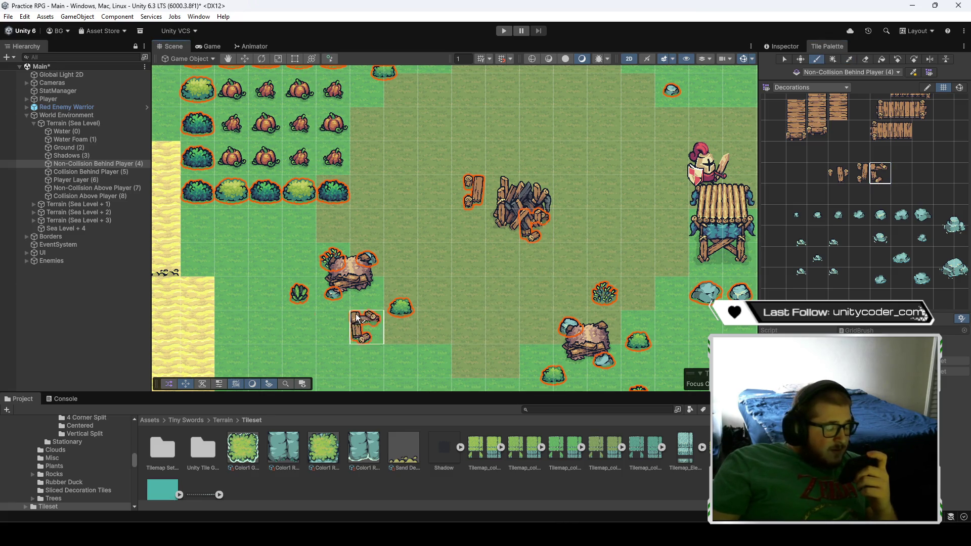
{"action": "left_click_drag", "start_coordinate": [360, 301], "coordinate": [351, 162]}
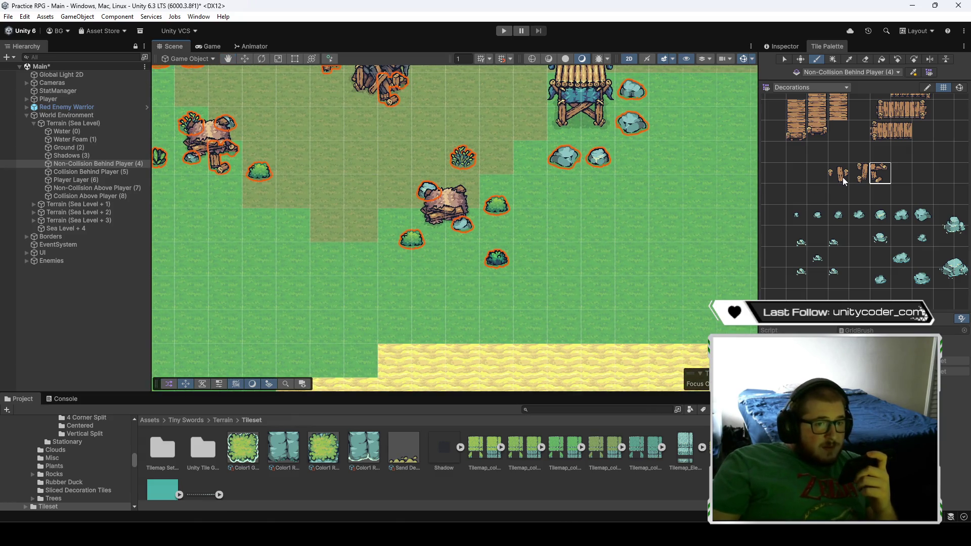
{"action": "left_click", "coordinate": [860, 174]}
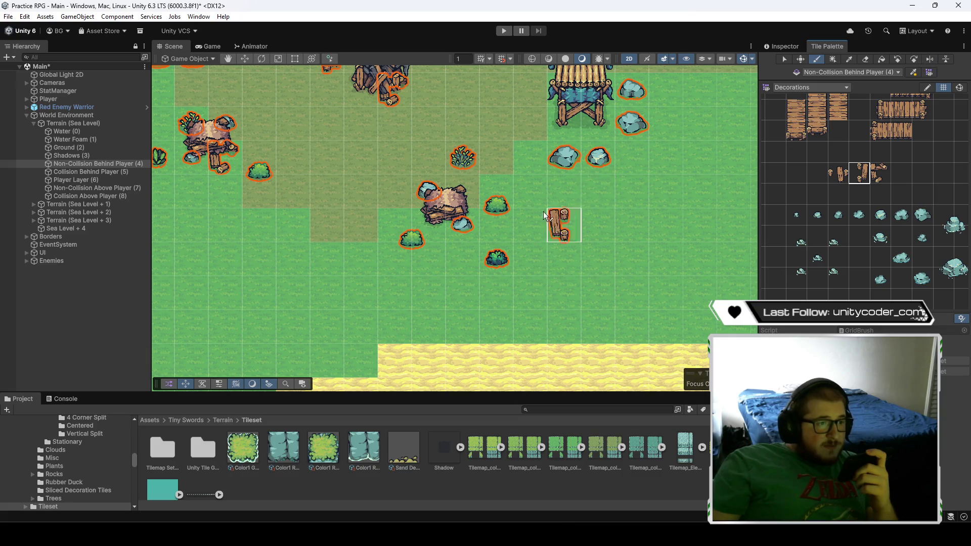
{"action": "left_click", "coordinate": [470, 205]}
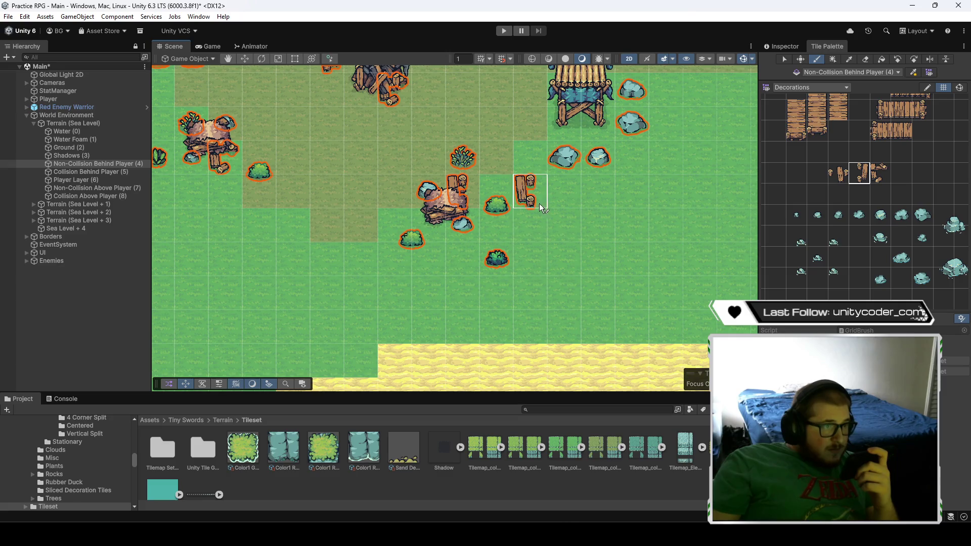
{"action": "left_click_drag", "start_coordinate": [533, 190], "coordinate": [577, 287]}
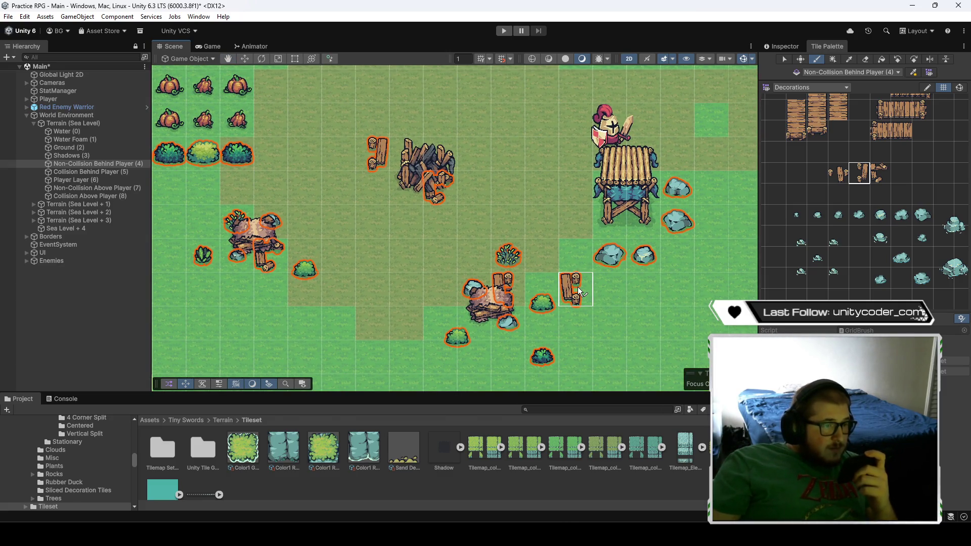
{"action": "left_click_drag", "start_coordinate": [553, 233], "coordinate": [582, 225]}
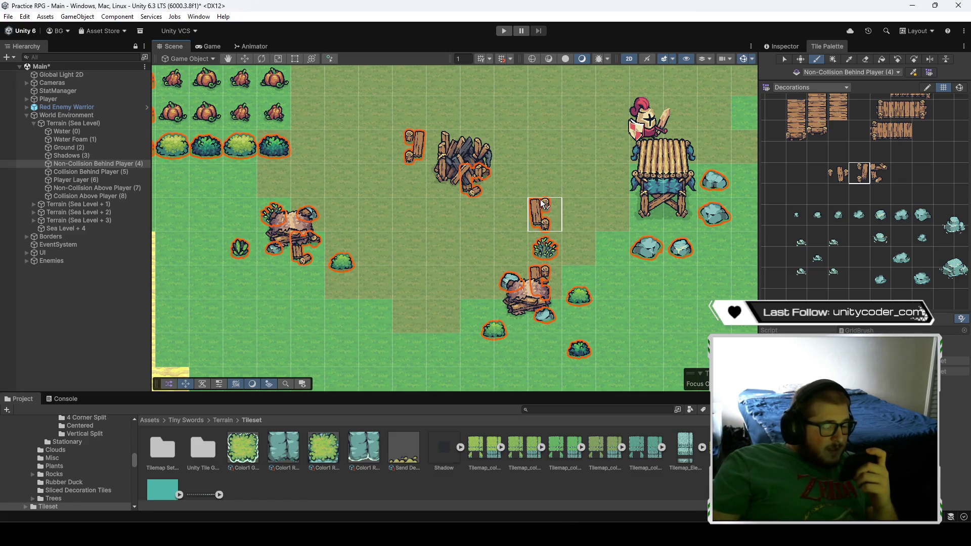
{"action": "mouse_move", "coordinate": [535, 197]}
{"action": "left_mouse_down"}
{"action": "mouse_move", "coordinate": [511, 338]}
{"action": "mouse_move", "coordinate": [738, 298]}
{"action": "left_mouse_up"}
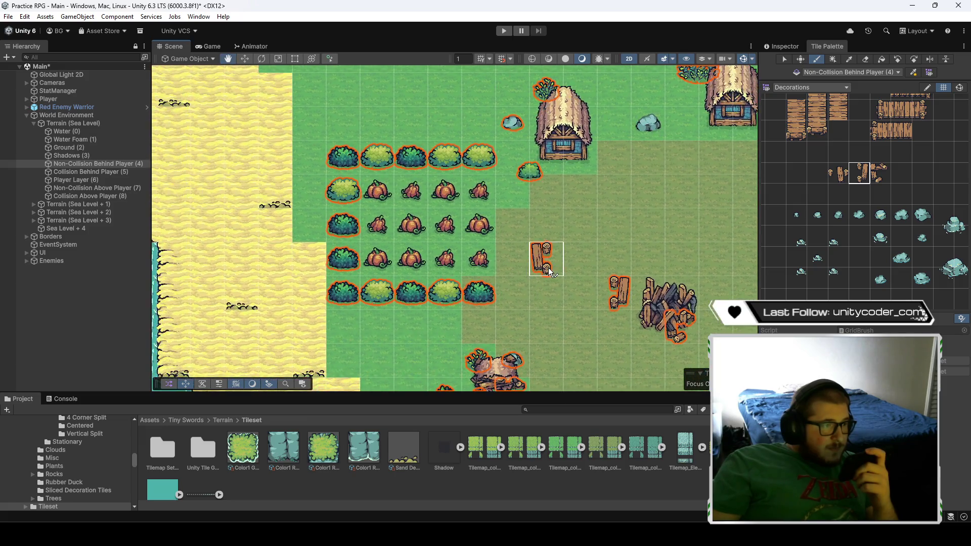
{"action": "left_click", "coordinate": [826, 90]}
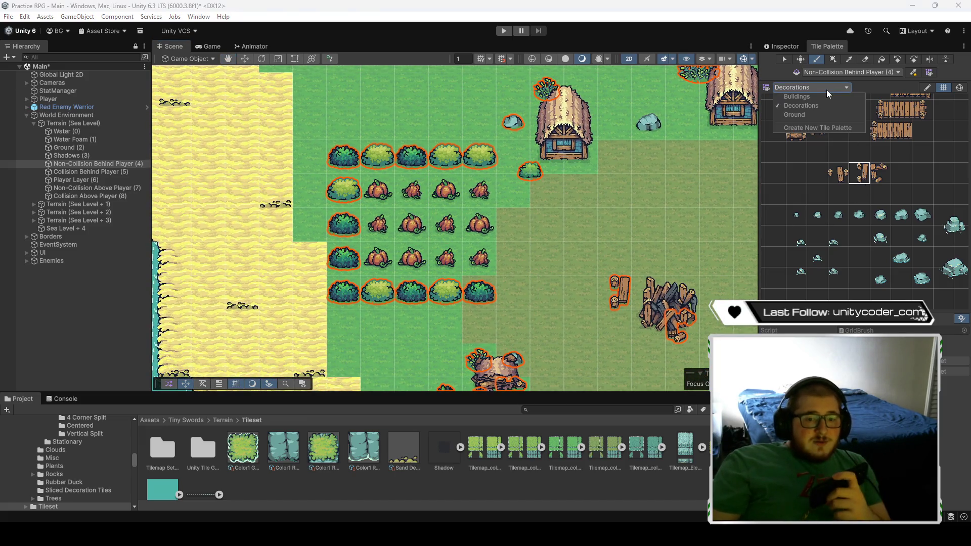
- Switch to the Ground palette and make Shadows (3) the painting tilemap
{"action": "left_click", "coordinate": [830, 119]}
{"action": "scroll", "coordinate": [824, 277], "scroll_direction": "up", "scroll_amount": 5}
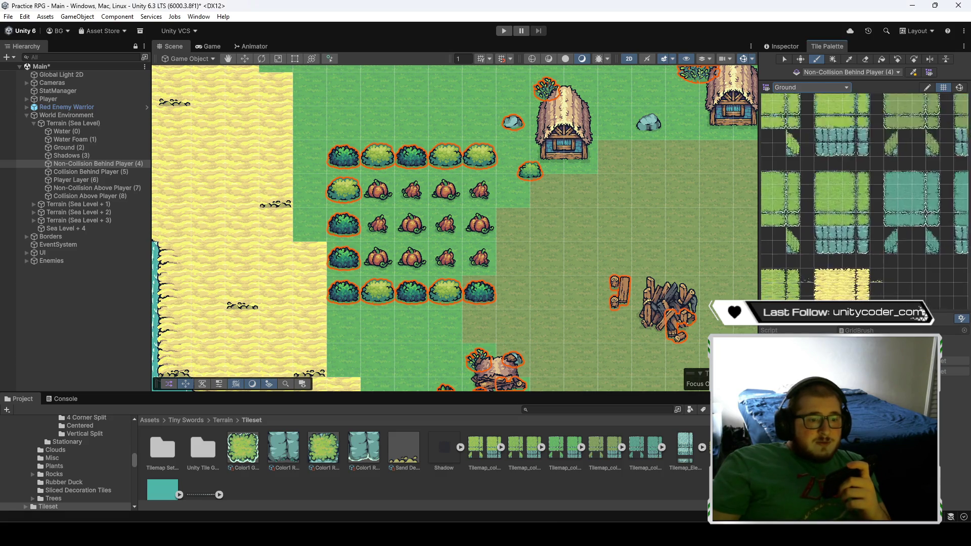
{"action": "scroll", "coordinate": [853, 219], "scroll_direction": "up", "scroll_amount": 2}
{"action": "left_click", "coordinate": [830, 197]}
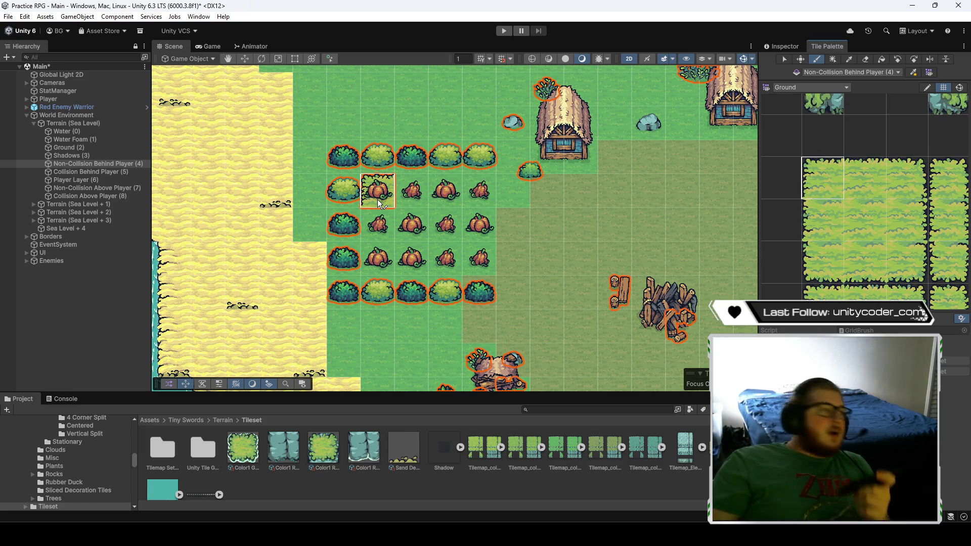
{"action": "left_click", "coordinate": [104, 155]}
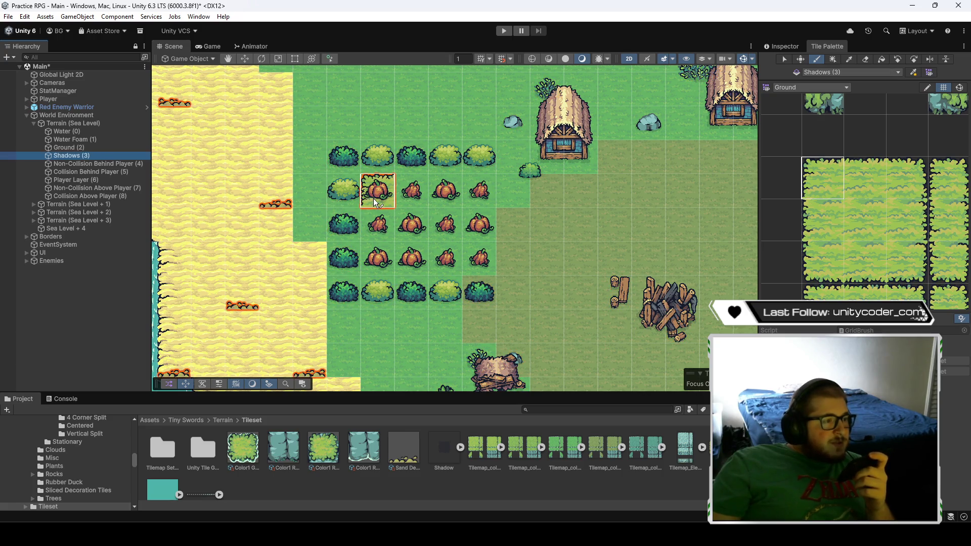
- Paint the plot's bottom-left, bottom-right and top-right corner tiles around the pumpkins
{"action": "left_click", "coordinate": [822, 262]}
{"action": "left_click", "coordinate": [379, 260]}
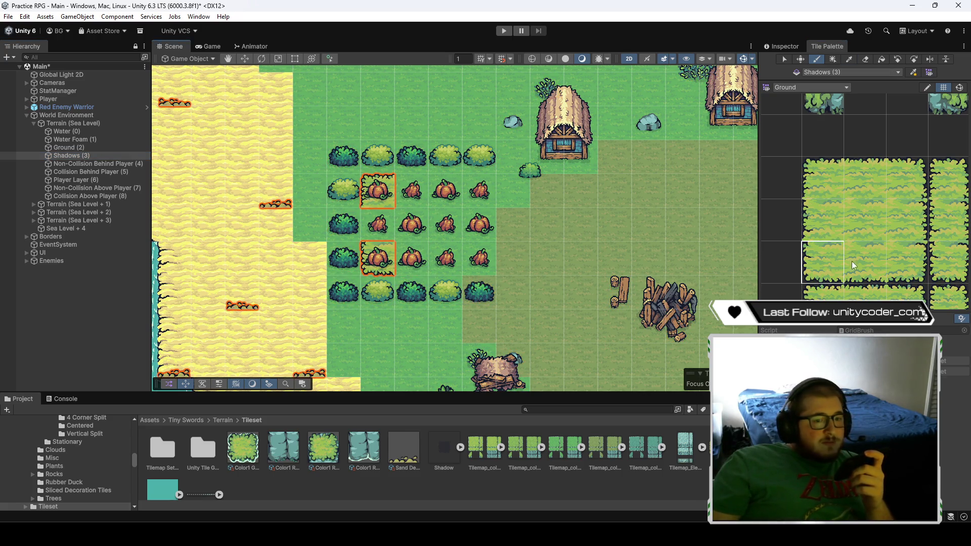
{"action": "left_click", "coordinate": [900, 262]}
{"action": "left_click", "coordinate": [479, 258]}
{"action": "left_click", "coordinate": [900, 176]}
{"action": "left_click", "coordinate": [483, 191]}
- Paint the plot's top, bottom, left and right edges and fill the centre cells
{"action": "left_click", "coordinate": [854, 177]}
{"action": "left_click_drag", "start_coordinate": [479, 191], "coordinate": [378, 190]}
{"action": "left_click", "coordinate": [871, 262]}
{"action": "left_click_drag", "start_coordinate": [411, 259], "coordinate": [479, 259]}
{"action": "left_click", "coordinate": [823, 220]}
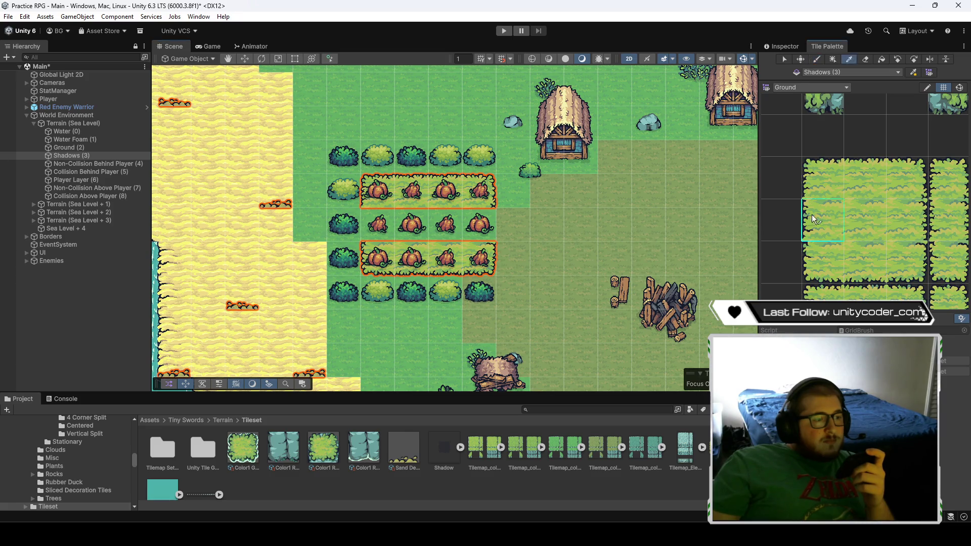
{"action": "left_click", "coordinate": [379, 227]}
{"action": "left_click", "coordinate": [907, 220]}
{"action": "left_click", "coordinate": [505, 230]}
{"action": "left_click", "coordinate": [864, 220]}
{"action": "left_click_drag", "start_coordinate": [445, 228], "coordinate": [418, 230]}
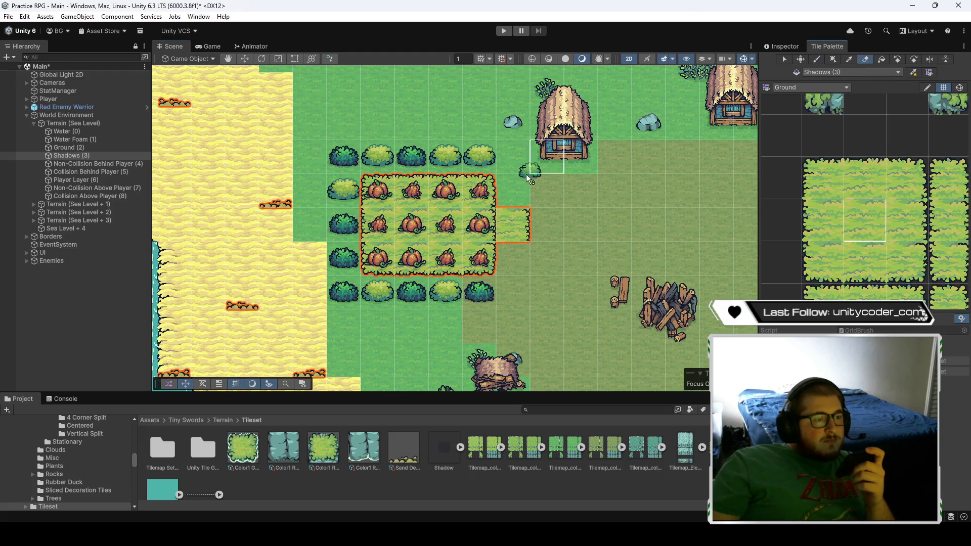
- Erase the stray tile right of the pumpkin patch and choose a new palette brush
{"action": "left_click", "coordinate": [509, 226]}
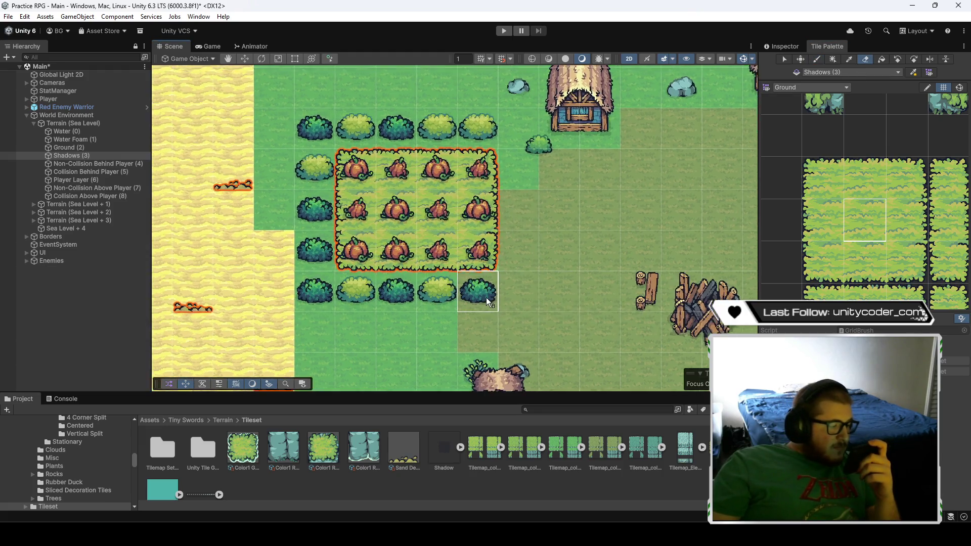
{"action": "scroll", "coordinate": [487, 297], "scroll_direction": "up", "scroll_amount": 3}
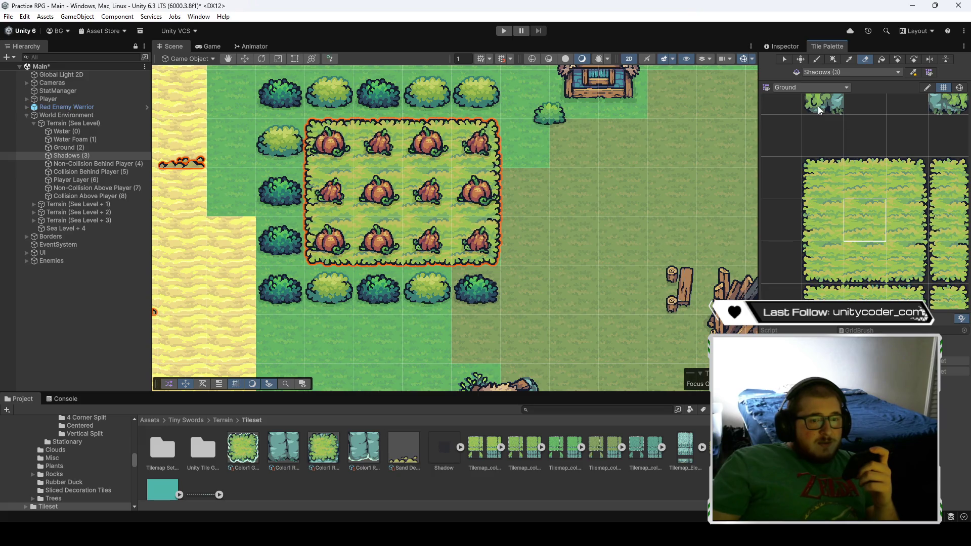
{"action": "left_click", "coordinate": [860, 147]}
{"action": "scroll", "coordinate": [863, 184], "scroll_direction": "down", "scroll_amount": 2}
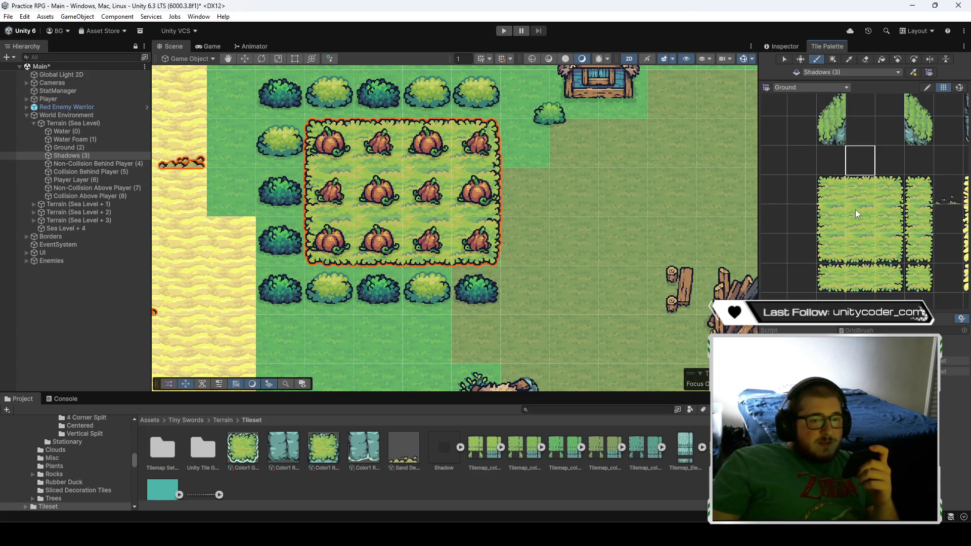
{"action": "left_click_drag", "start_coordinate": [960, 231], "coordinate": [893, 230]}
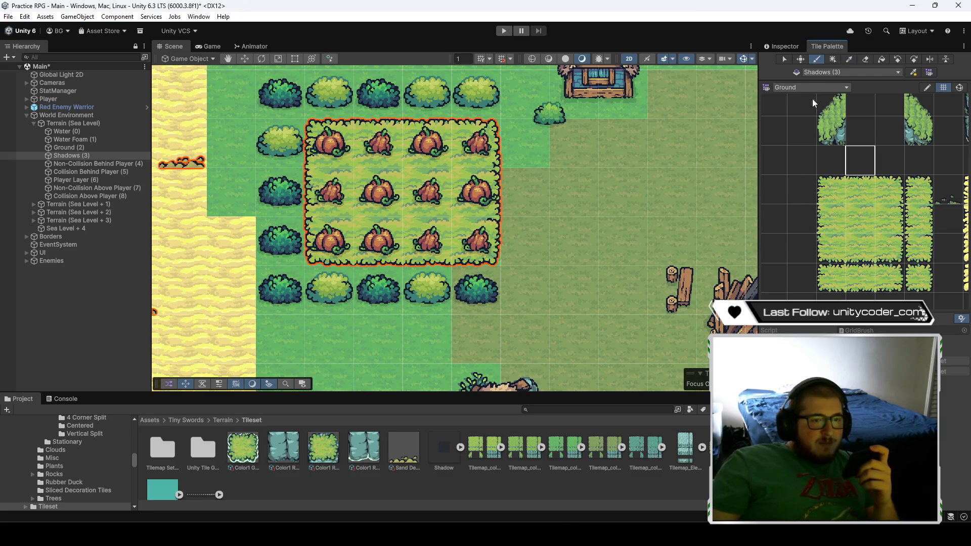
{"action": "left_click", "coordinate": [908, 161]}
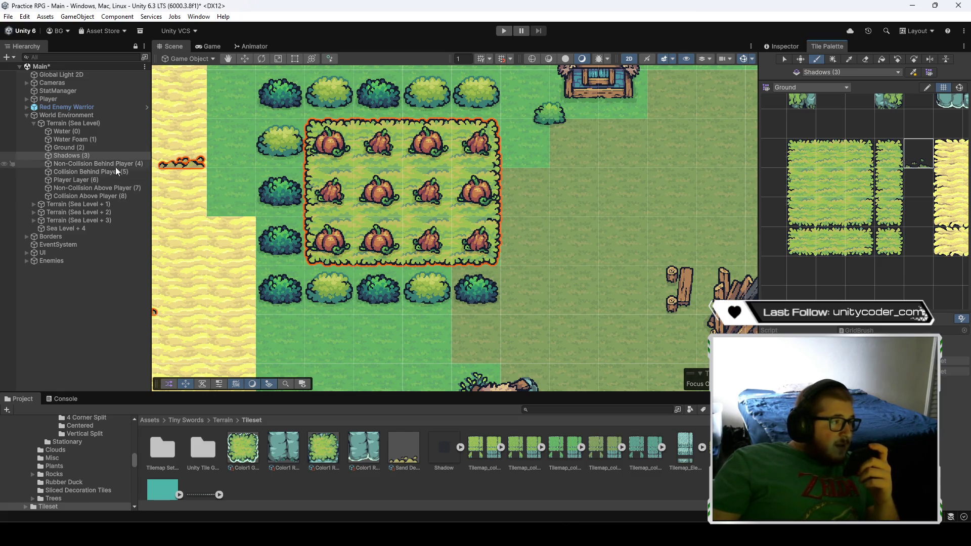
- Paint small grass tufts under three pumpkins on Non-Collision Behind Player (4)
{"action": "left_click", "coordinate": [92, 164]}
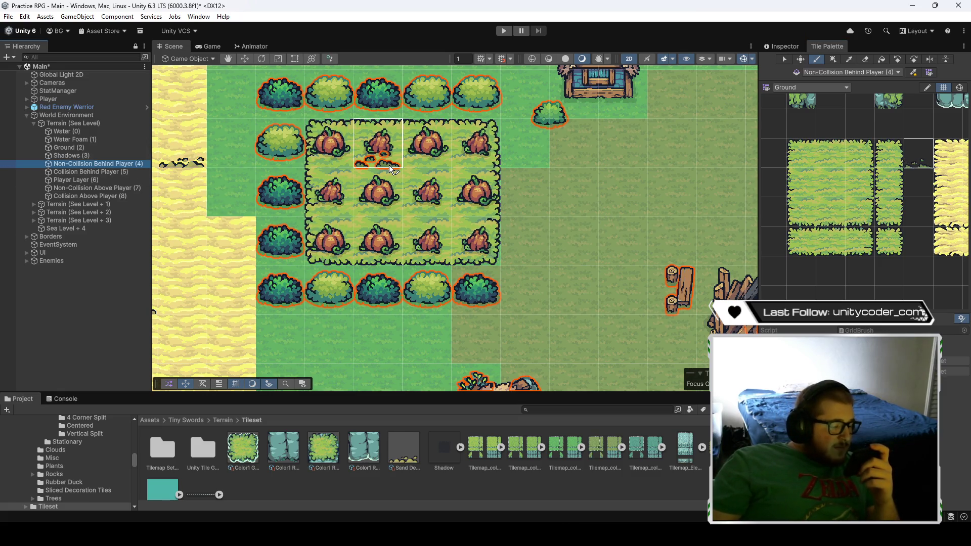
{"action": "left_click", "coordinate": [336, 240]}
{"action": "left_click", "coordinate": [387, 200]}
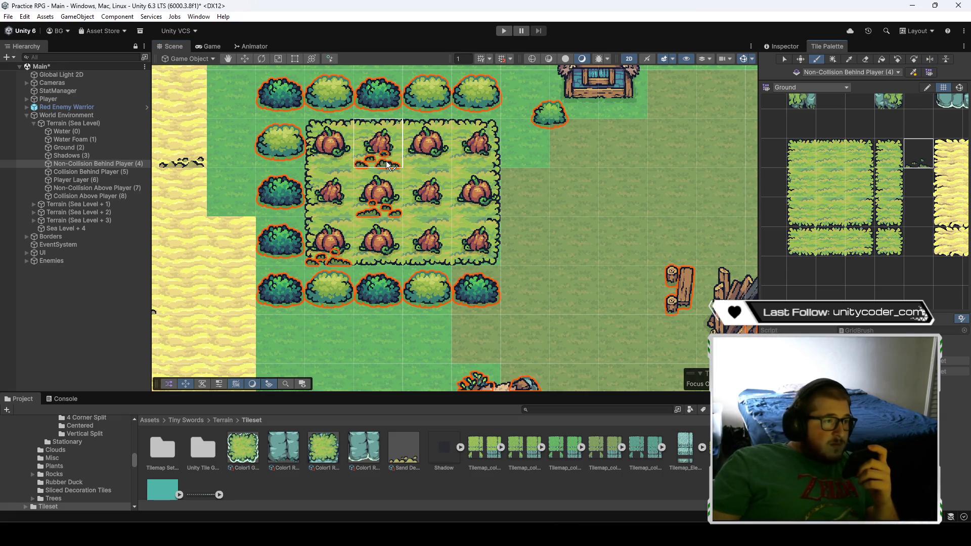
{"action": "left_click", "coordinate": [429, 162]}
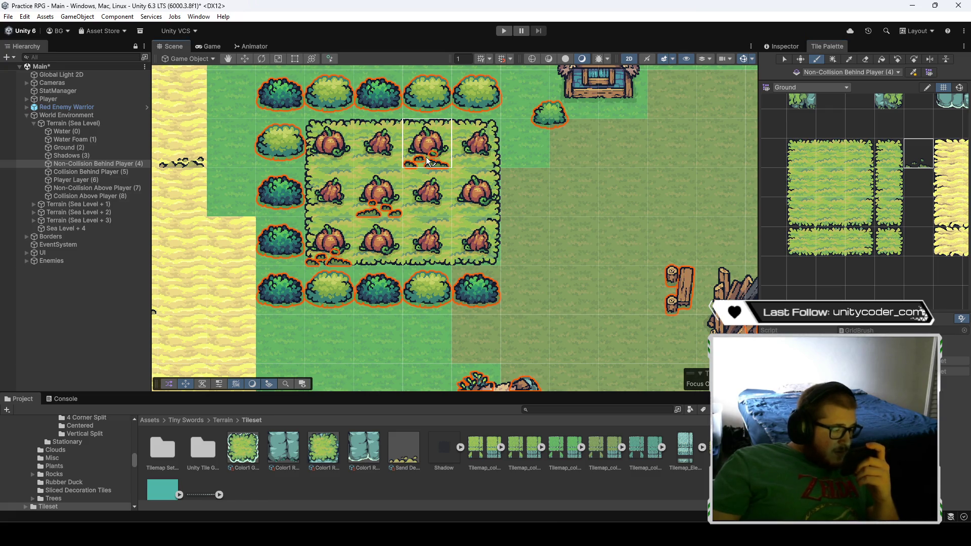
- Switch to the Decorations palette and pick a grass bush decoration
{"action": "left_click", "coordinate": [810, 89]}
{"action": "left_click", "coordinate": [824, 129]}
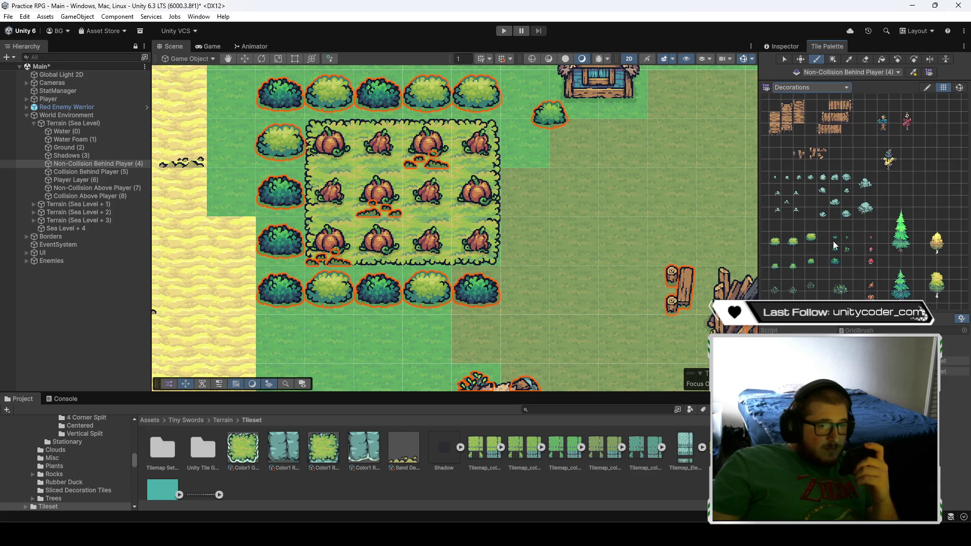
{"action": "right_click", "coordinate": [837, 149]}
{"action": "key", "text": "Escape"}
{"action": "scroll", "coordinate": [812, 276], "scroll_direction": "up", "scroll_amount": 3}
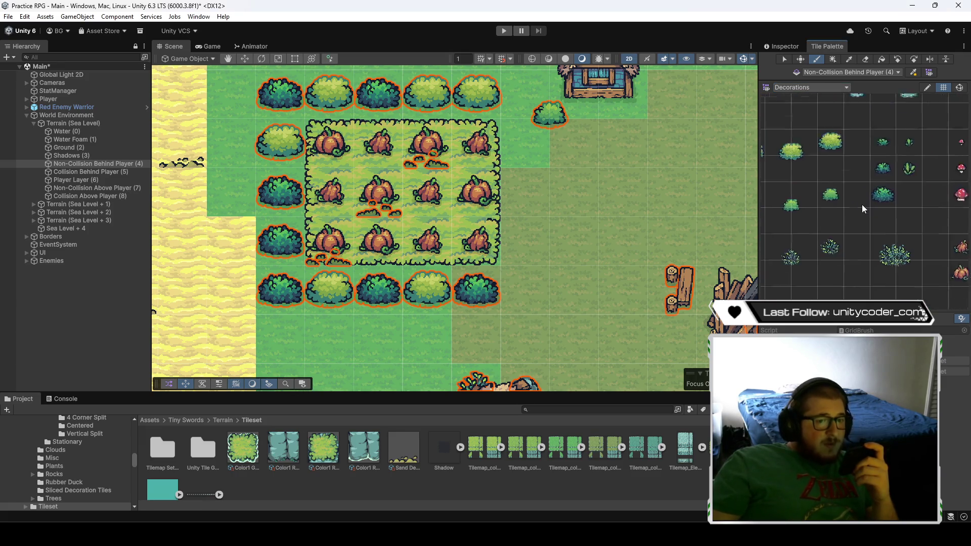
{"action": "left_click", "coordinate": [828, 235]}
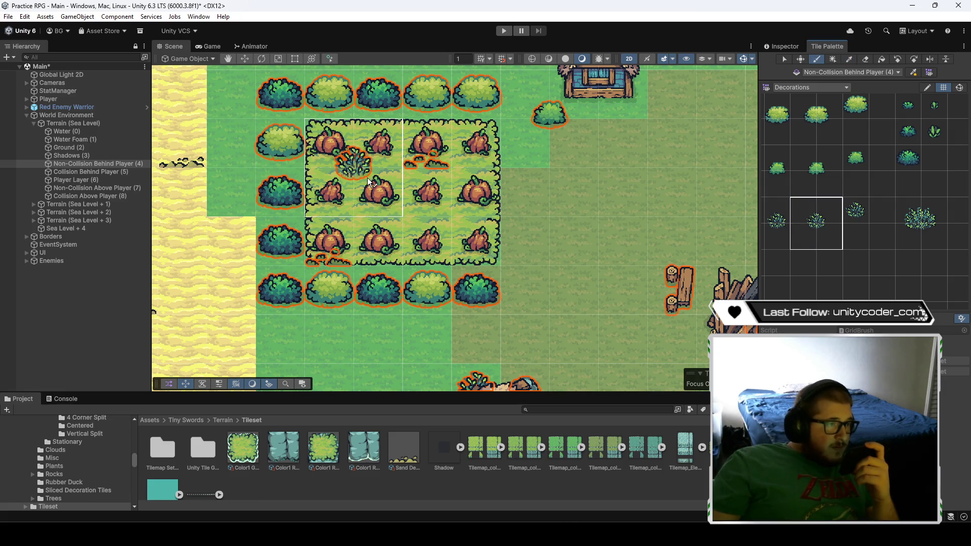
- Try the Shadows and Behind Player tilemaps, ending on Non-Collision Above Player (7)
{"action": "left_click", "coordinate": [99, 156]}
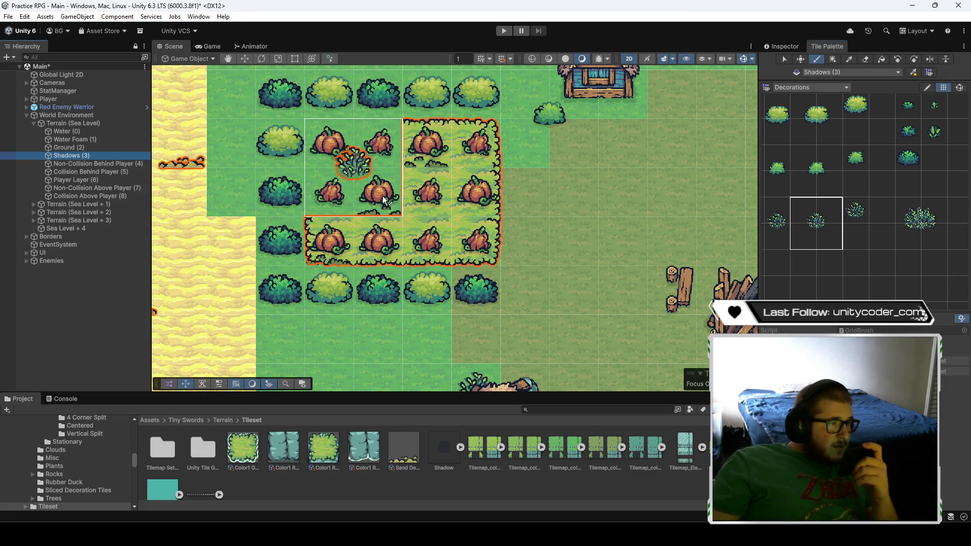
{"action": "left_click", "coordinate": [107, 163]}
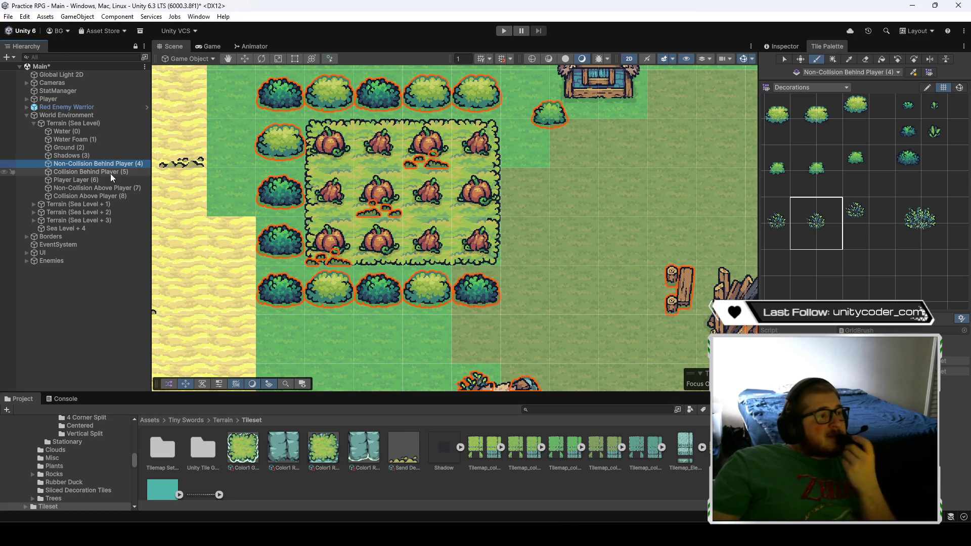
{"action": "double_click", "coordinate": [110, 174]}
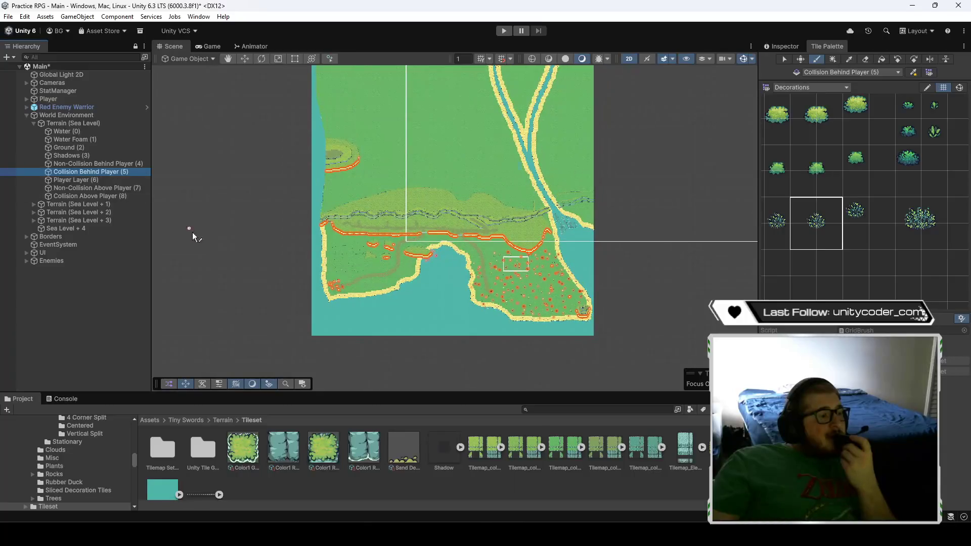
{"action": "scroll", "coordinate": [309, 277], "scroll_direction": "up", "scroll_amount": 10}
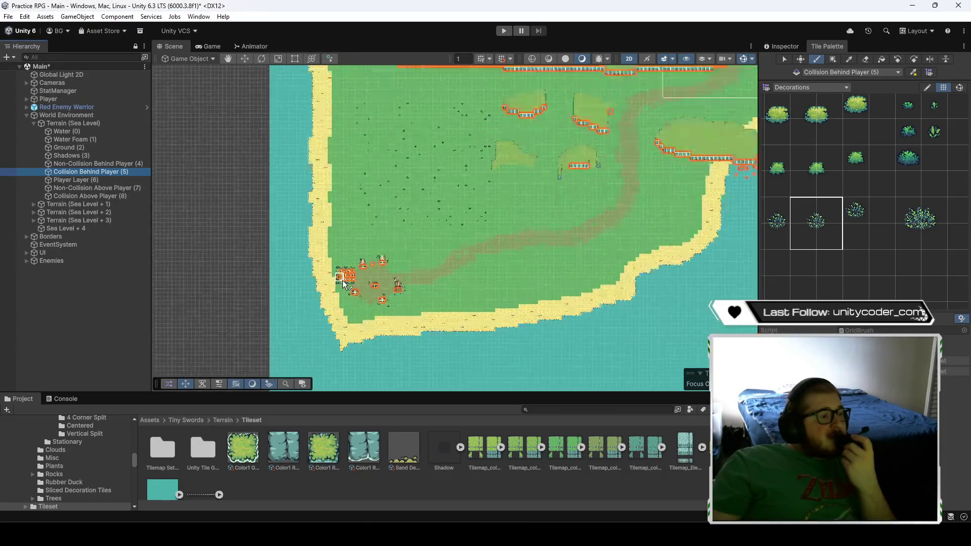
{"action": "scroll", "coordinate": [334, 287], "scroll_direction": "up", "scroll_amount": 10}
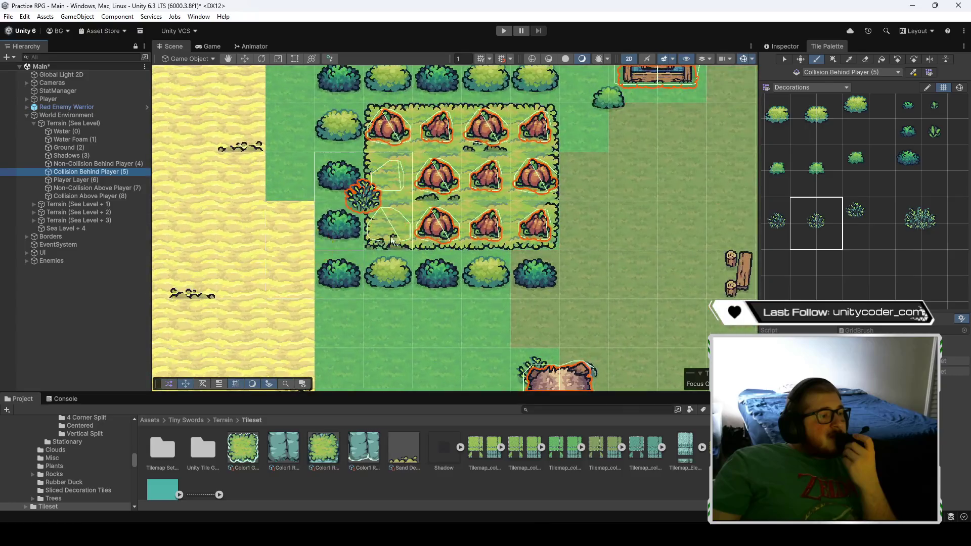
{"action": "scroll", "coordinate": [363, 280], "scroll_direction": "up", "scroll_amount": 3}
{"action": "left_click", "coordinate": [120, 188]}
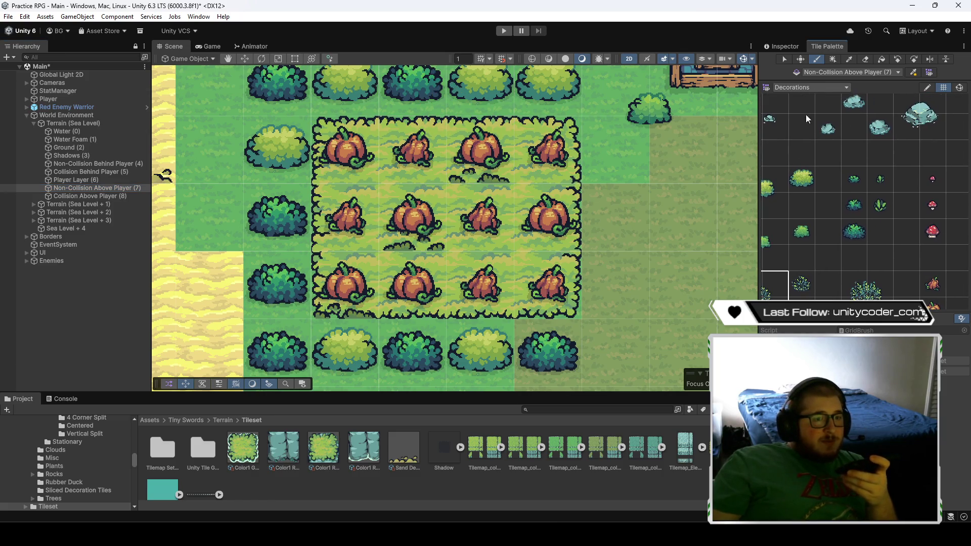
- Switch to the Ground palette and paint a grass tuft under a pumpkin
{"action": "left_click", "coordinate": [814, 86]}
{"action": "left_click", "coordinate": [825, 114]}
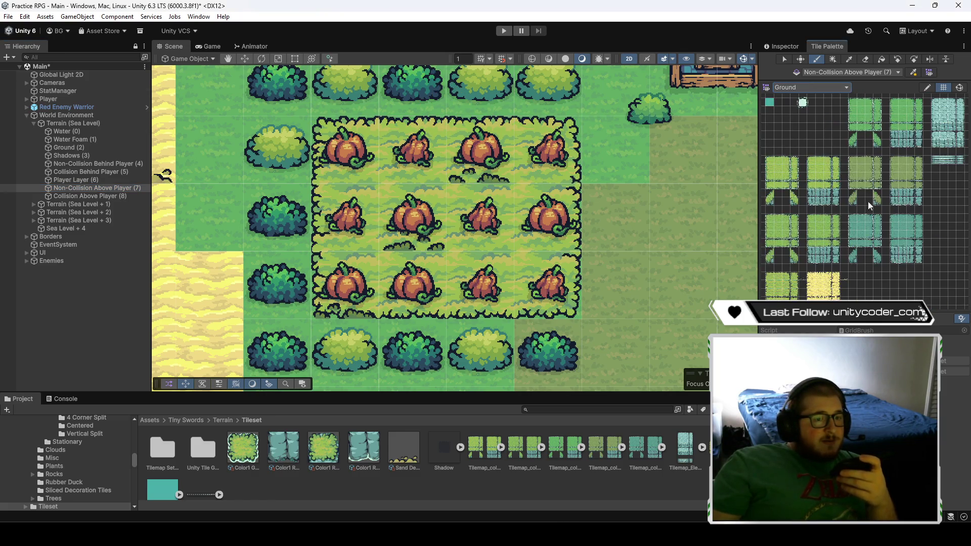
{"action": "scroll", "coordinate": [809, 274], "scroll_direction": "up", "scroll_amount": 5}
{"action": "right_click", "coordinate": [791, 275]}
{"action": "left_click", "coordinate": [790, 272]}
{"action": "left_click_drag", "start_coordinate": [790, 271], "coordinate": [863, 201]}
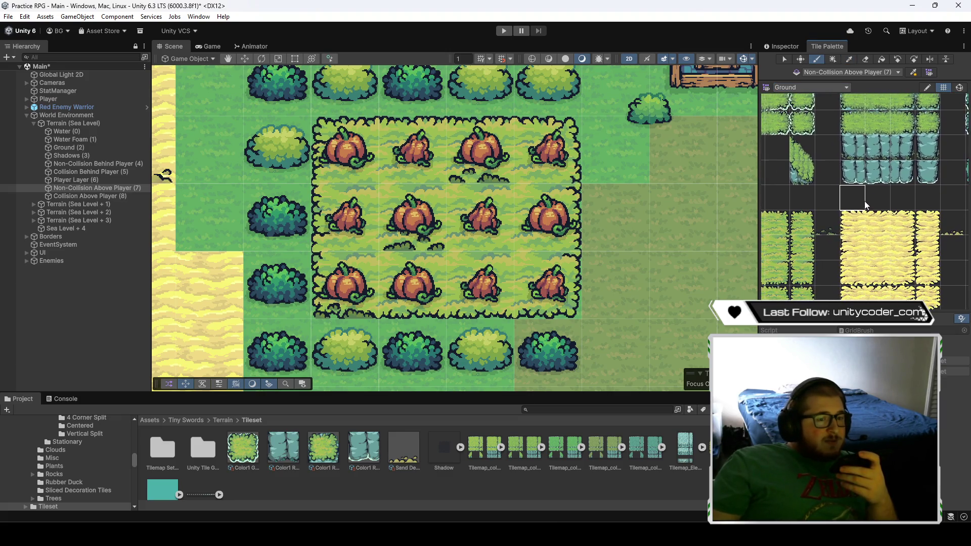
{"action": "left_click", "coordinate": [828, 225]}
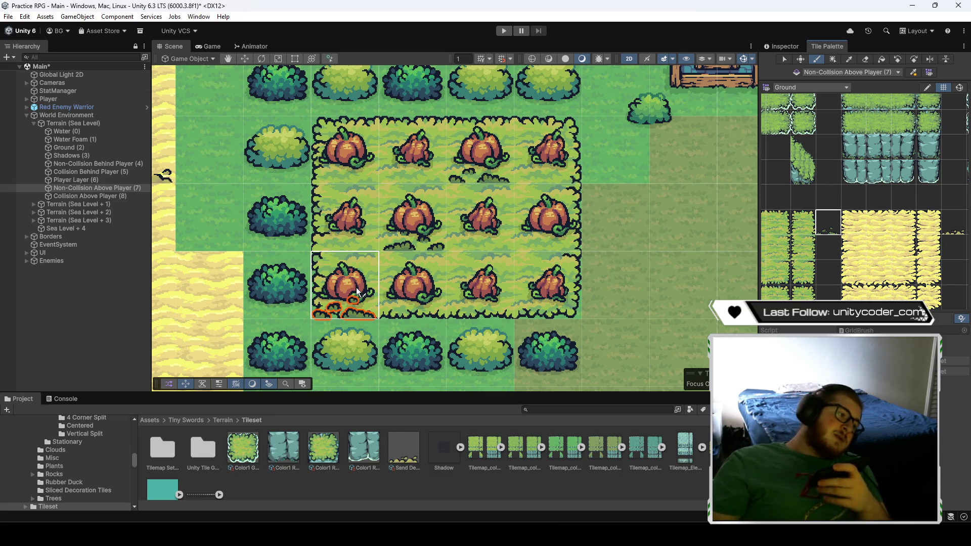
{"action": "left_click", "coordinate": [436, 212]}
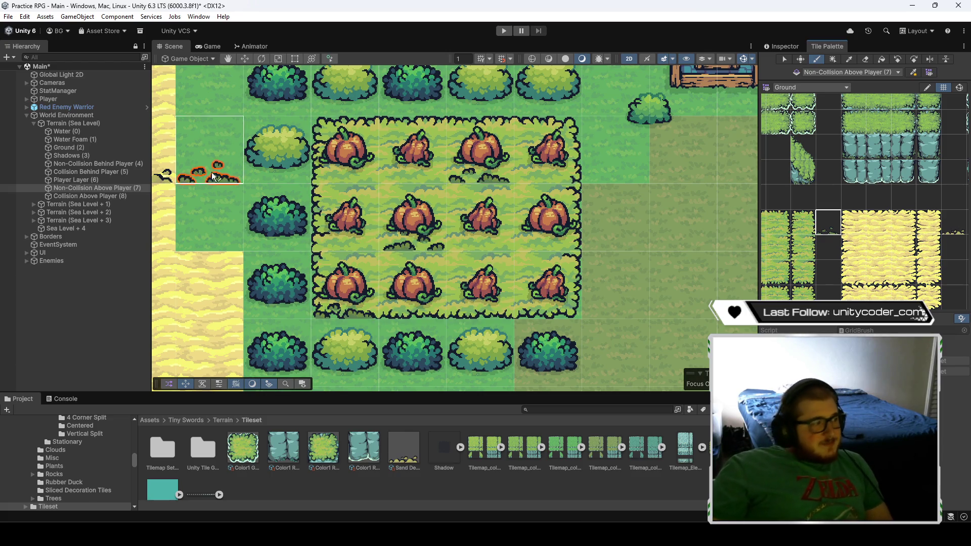
- Target Non-Collision Behind Player (4) and pick a 2x2 small plant from Decorations
{"action": "left_click", "coordinate": [110, 171]}
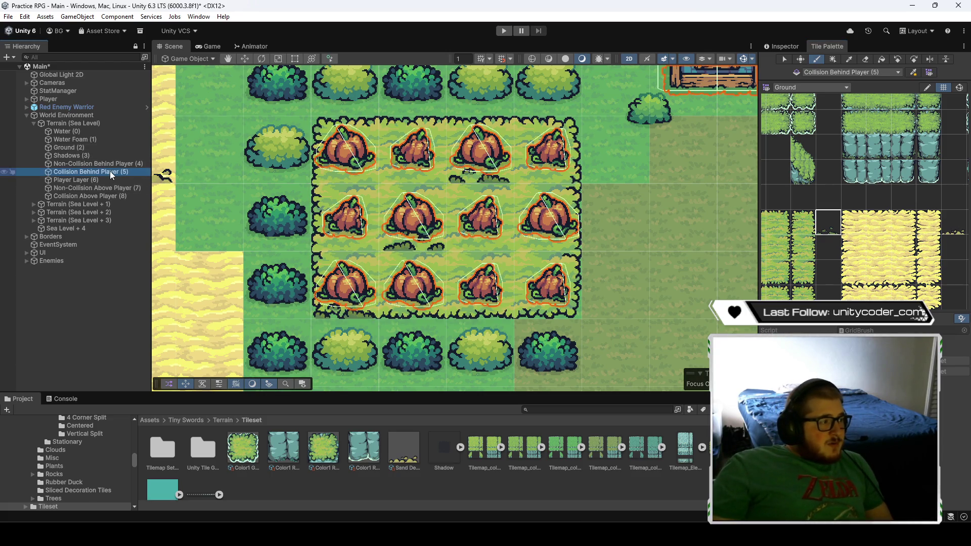
{"action": "left_click", "coordinate": [110, 163]}
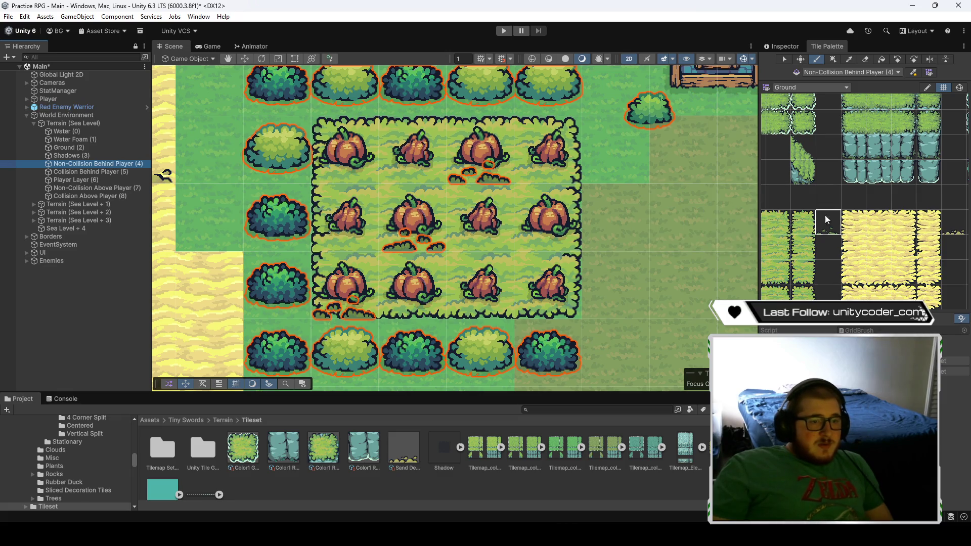
{"action": "left_click", "coordinate": [800, 87]}
{"action": "left_click", "coordinate": [805, 108]}
{"action": "scroll", "coordinate": [817, 280], "scroll_direction": "up", "scroll_amount": 5}
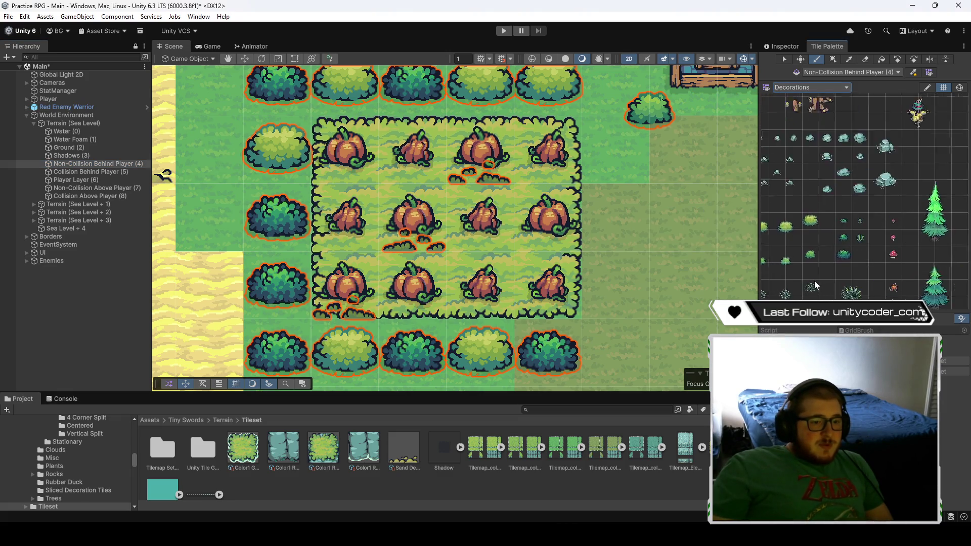
{"action": "right_click", "coordinate": [809, 275]}
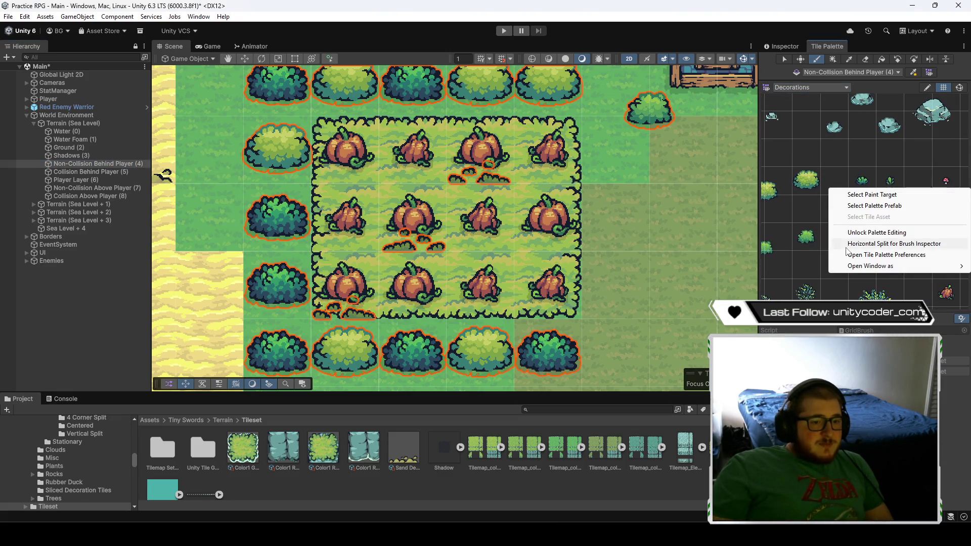
{"action": "left_click", "coordinate": [801, 273]}
{"action": "scroll", "coordinate": [812, 227], "scroll_direction": "up", "scroll_amount": 3}
{"action": "left_click_drag", "start_coordinate": [811, 220], "coordinate": [830, 236]}
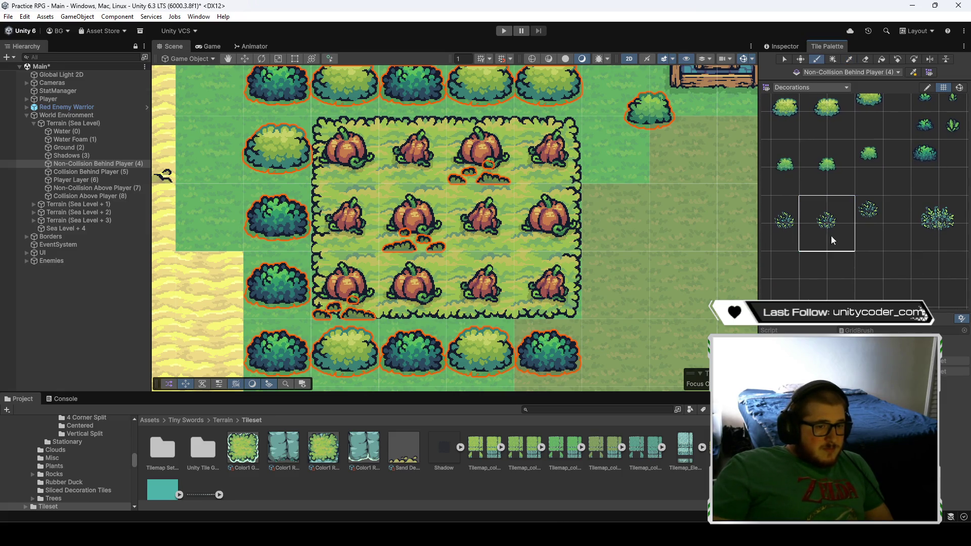
- Paint a small plant in the patch and a taller 1x2 plant near the top-left pumpkins
{"action": "left_click", "coordinate": [547, 288]}
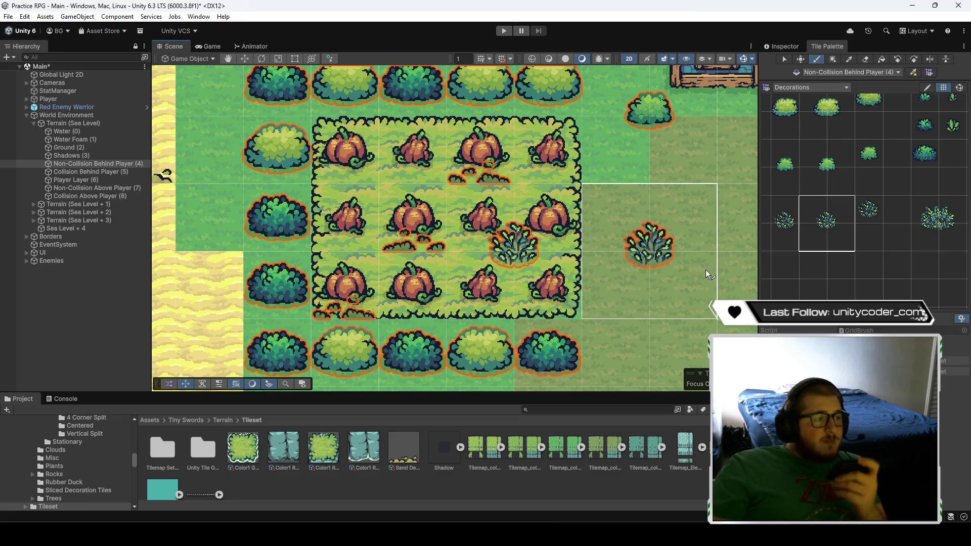
{"action": "left_click_drag", "start_coordinate": [787, 209], "coordinate": [786, 238]}
{"action": "left_click", "coordinate": [353, 217]}
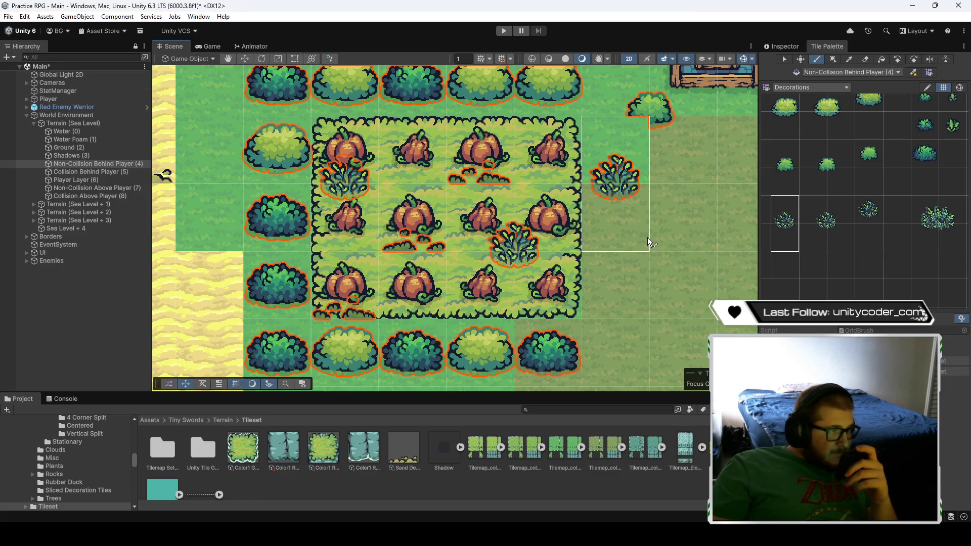
- Toggle between Collision and Non-Collision Behind Player tilemaps to check the plants' layer
{"action": "left_click", "coordinate": [88, 172]}
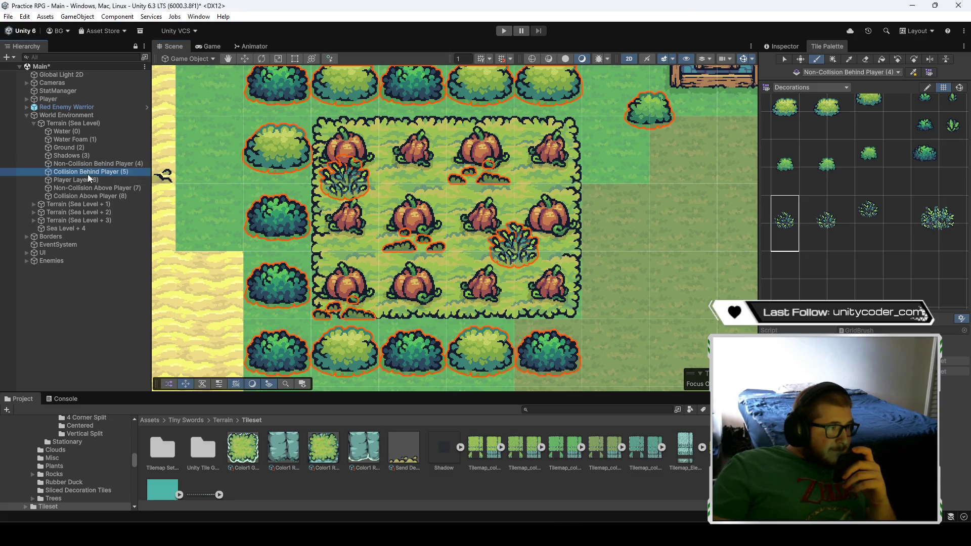
{"action": "left_click", "coordinate": [88, 164]}
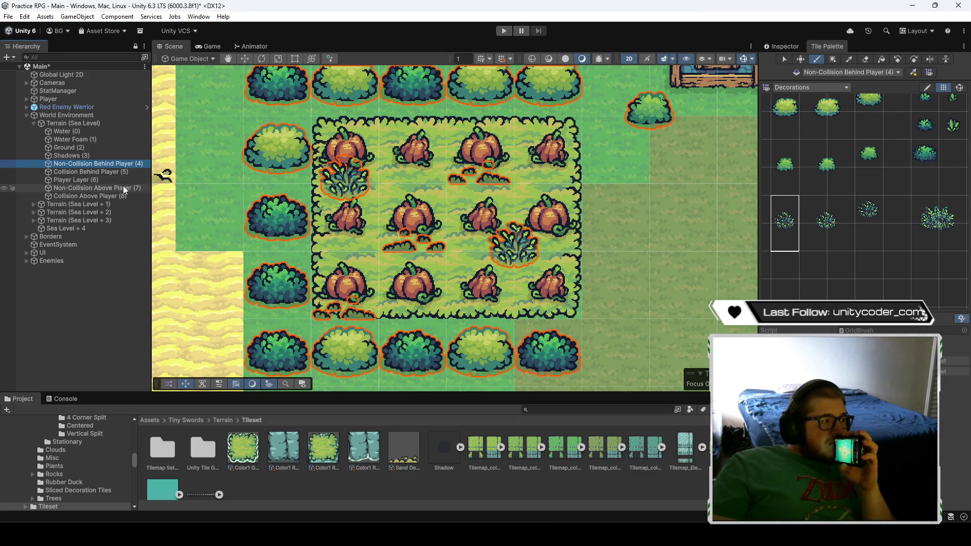
{"action": "left_click", "coordinate": [120, 173]}
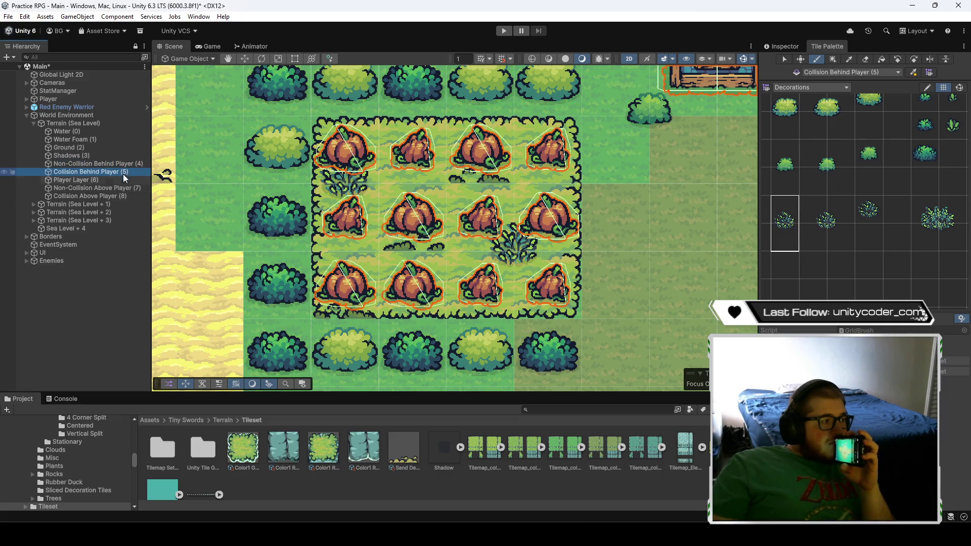
{"action": "left_click", "coordinate": [122, 165]}
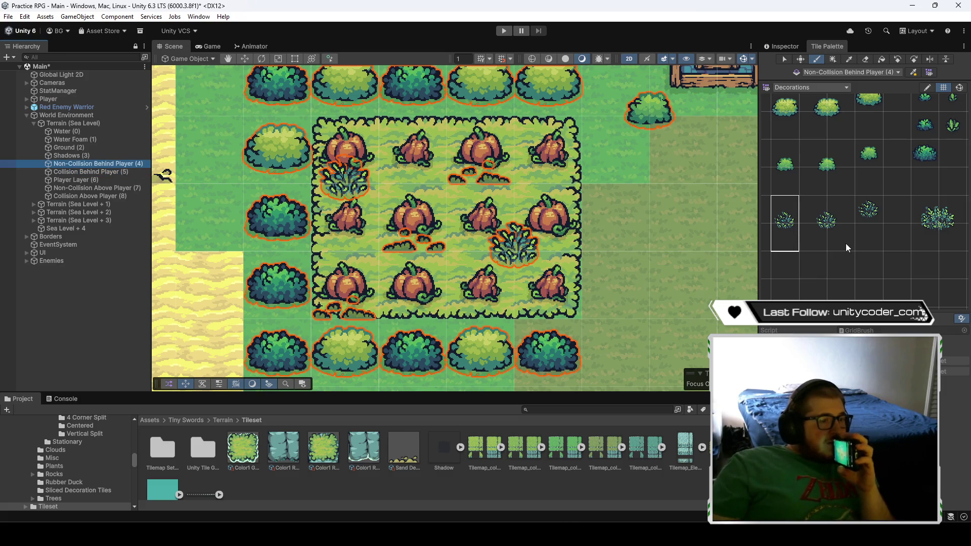
{"action": "left_click_drag", "start_coordinate": [875, 238], "coordinate": [855, 250]}
- Erase the misplaced spiky plant and repaint it as a 2x2 block further right
{"action": "left_click", "coordinate": [785, 195]}
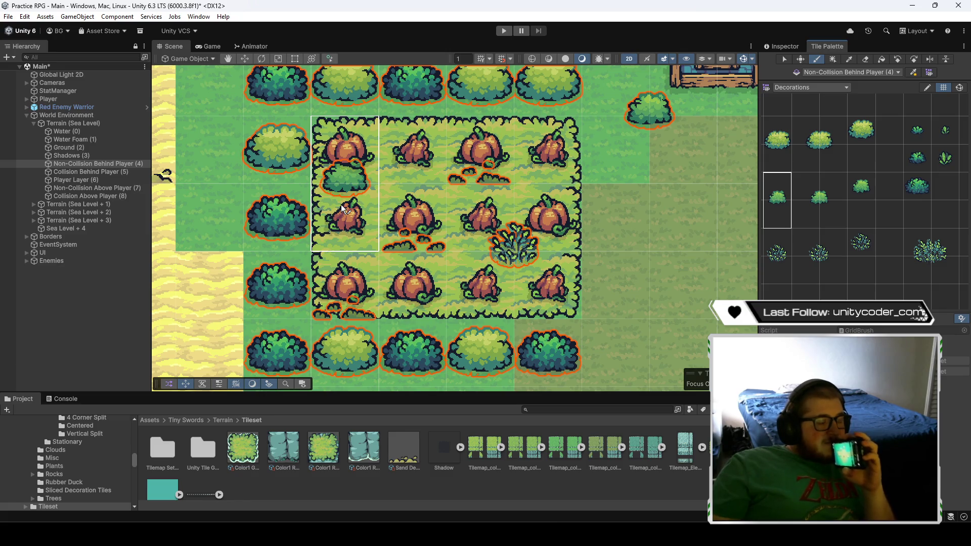
{"action": "left_click", "coordinate": [916, 159]}
{"action": "left_click", "coordinate": [356, 172]}
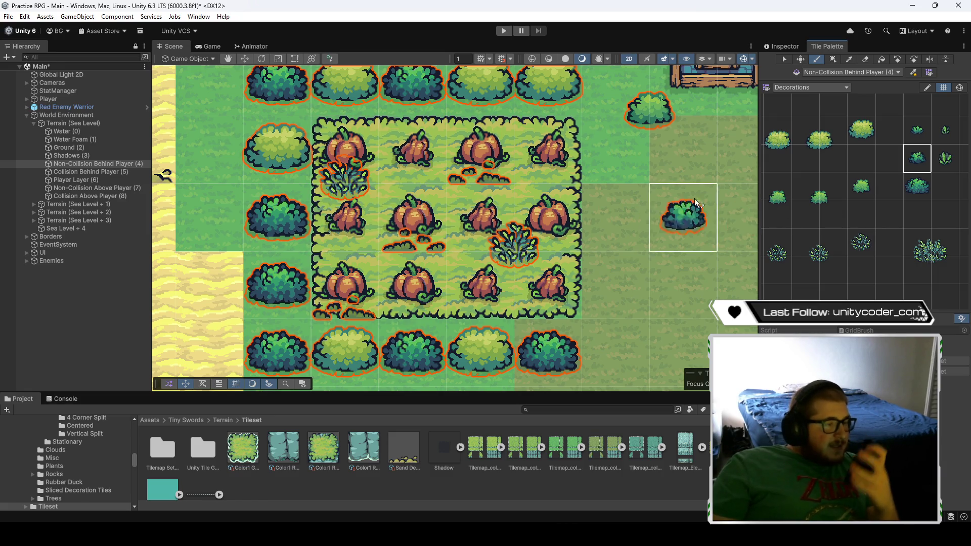
{"action": "left_click", "coordinate": [864, 62]}
{"action": "left_click", "coordinate": [349, 162]}
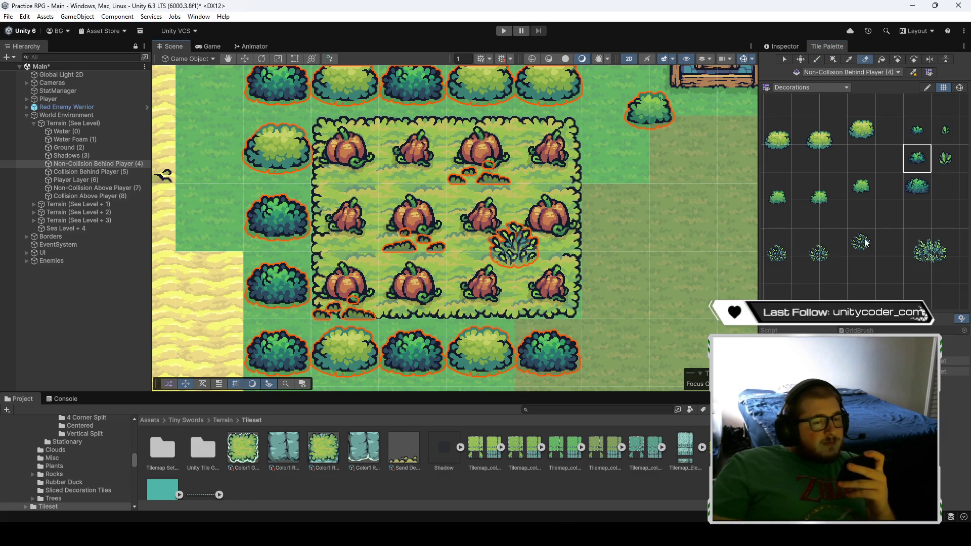
{"action": "left_click_drag", "start_coordinate": [817, 242], "coordinate": [839, 271]}
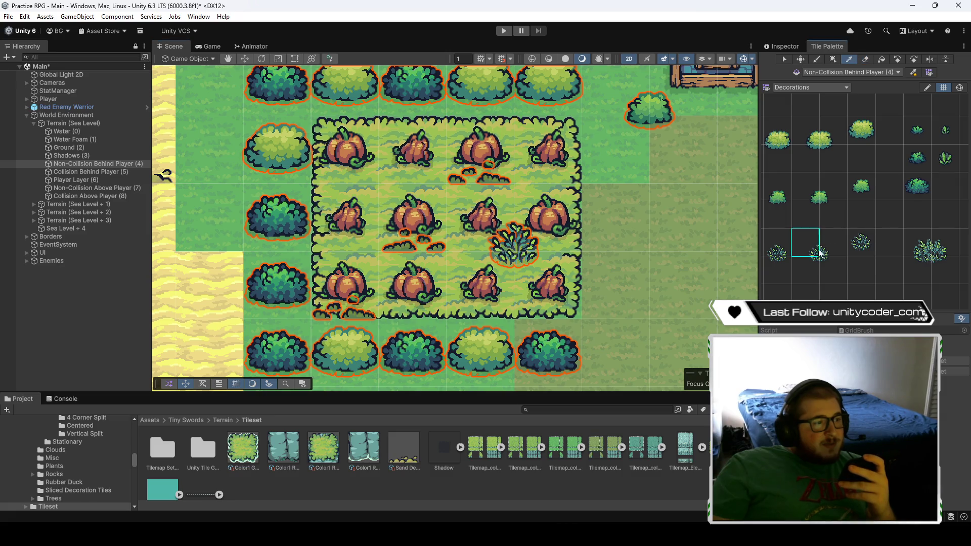
{"action": "left_click", "coordinate": [407, 202]}
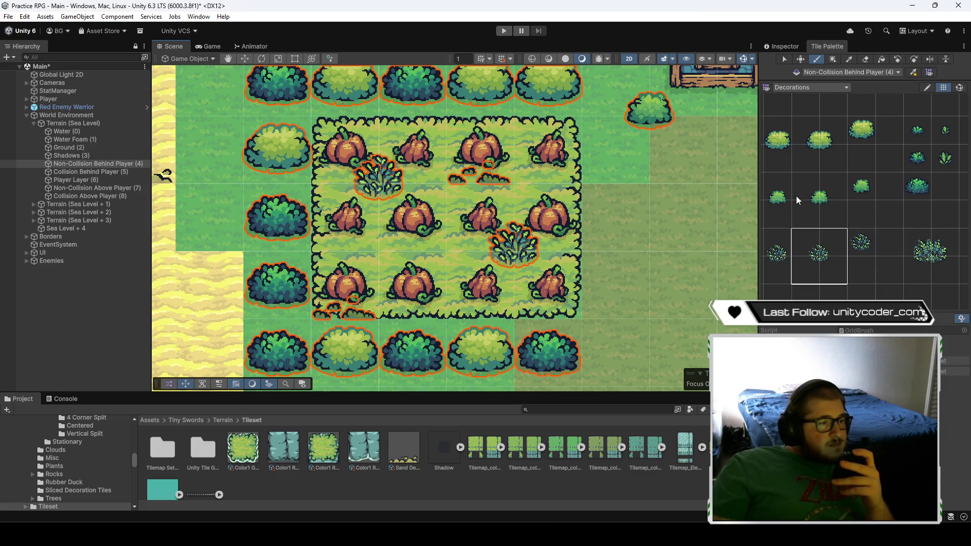
- Change the painting target from Shadows (3) to Collision Behind Player (5)
{"action": "left_click", "coordinate": [64, 156]}
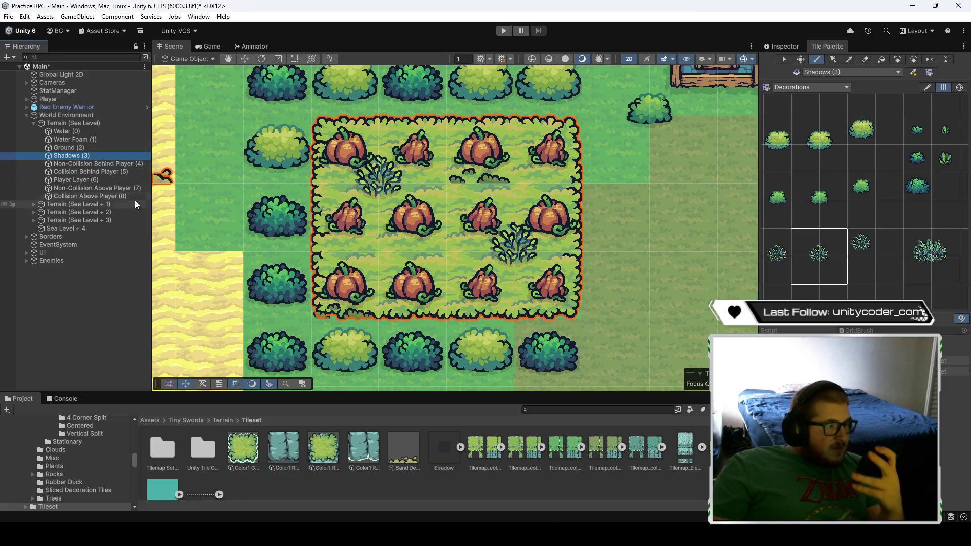
{"action": "scroll", "coordinate": [156, 198], "scroll_direction": "left", "scroll_amount": 5}
{"action": "left_click", "coordinate": [99, 171]}
- Paint the scarecrow on Collision Behind Player (5) and its two-cell hat on Non-Collision Above Player (7)
{"action": "mouse_move", "coordinate": [873, 249]}
{"action": "left_mouse_down"}
{"action": "mouse_move", "coordinate": [888, 220]}
{"action": "mouse_move", "coordinate": [847, 230]}
{"action": "mouse_move", "coordinate": [884, 176]}
{"action": "mouse_move", "coordinate": [865, 183]}
{"action": "left_mouse_up"}
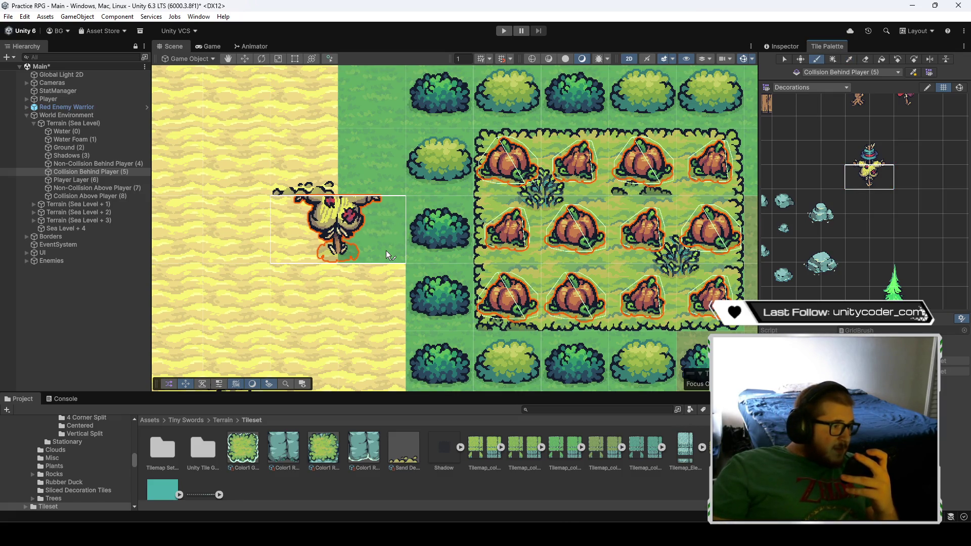
{"action": "left_click", "coordinate": [418, 258]}
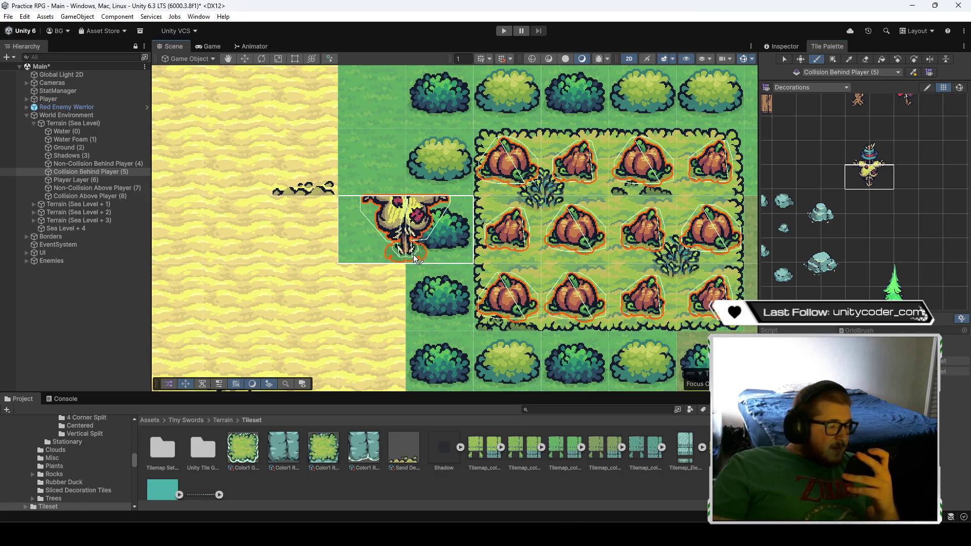
{"action": "left_click", "coordinate": [101, 187]}
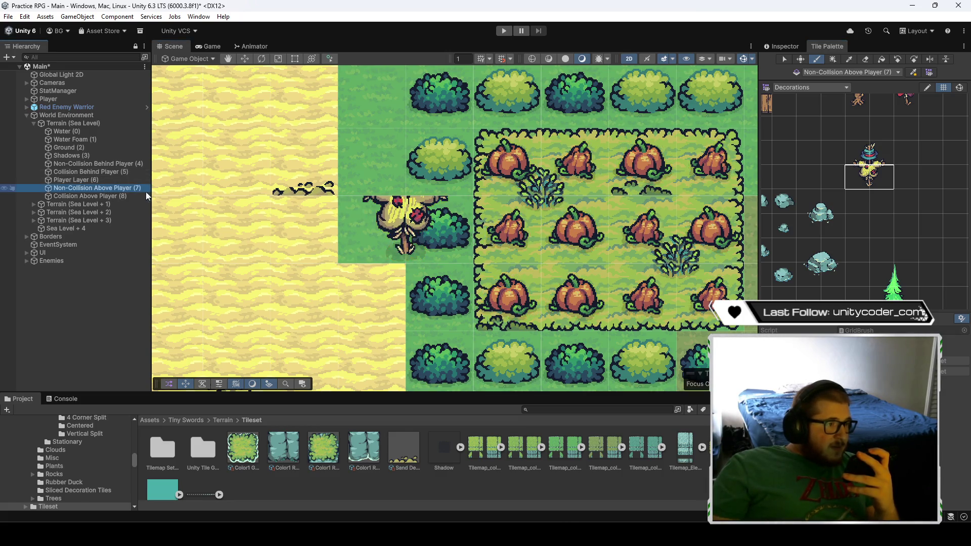
{"action": "left_click", "coordinate": [883, 150]}
{"action": "left_click", "coordinate": [423, 192]}
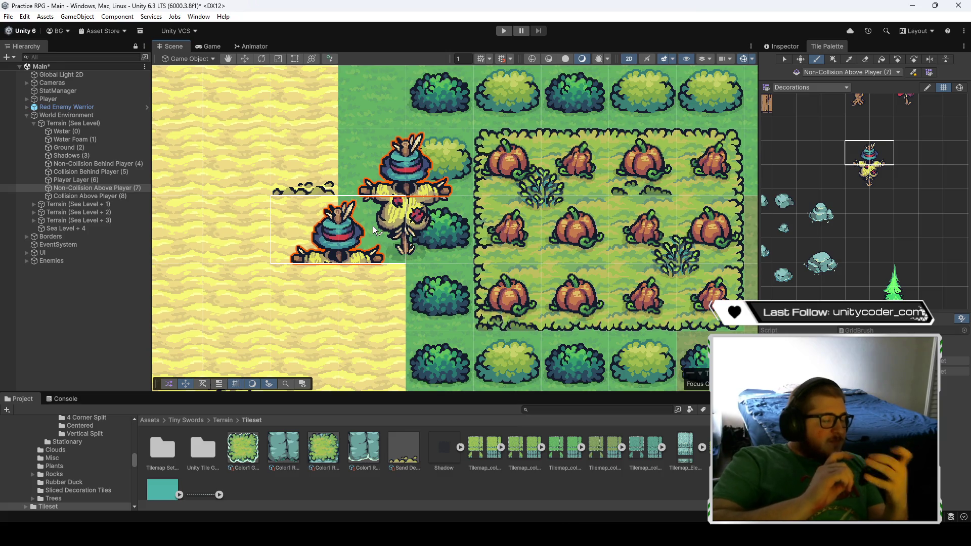
{"action": "scroll", "coordinate": [525, 245], "scroll_direction": "down", "scroll_amount": 3}
{"action": "scroll", "coordinate": [524, 242], "scroll_direction": "down", "scroll_amount": 3}
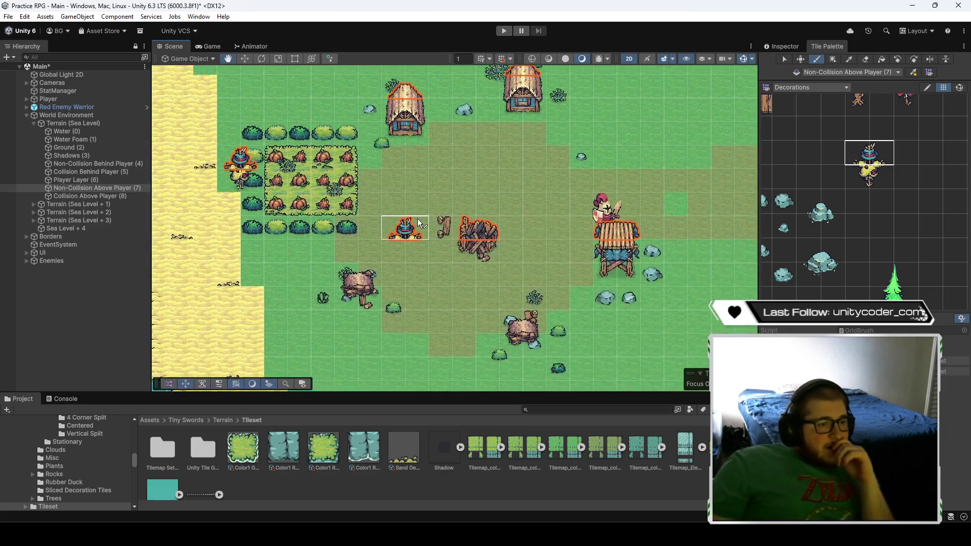
- Drag the Red Enemy Warrior a short way left in the Scene view
{"action": "scroll", "coordinate": [513, 183], "scroll_direction": "down", "scroll_amount": 3}
{"action": "left_click", "coordinate": [86, 306]}
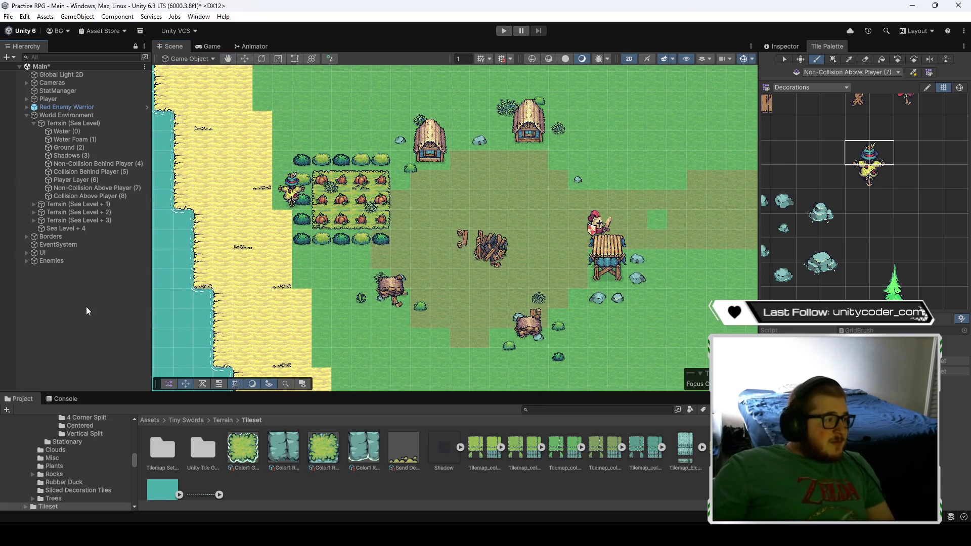
{"action": "left_click", "coordinate": [76, 107]}
{"action": "left_click", "coordinate": [247, 56]}
{"action": "left_click_drag", "start_coordinate": [622, 227], "coordinate": [553, 223]}
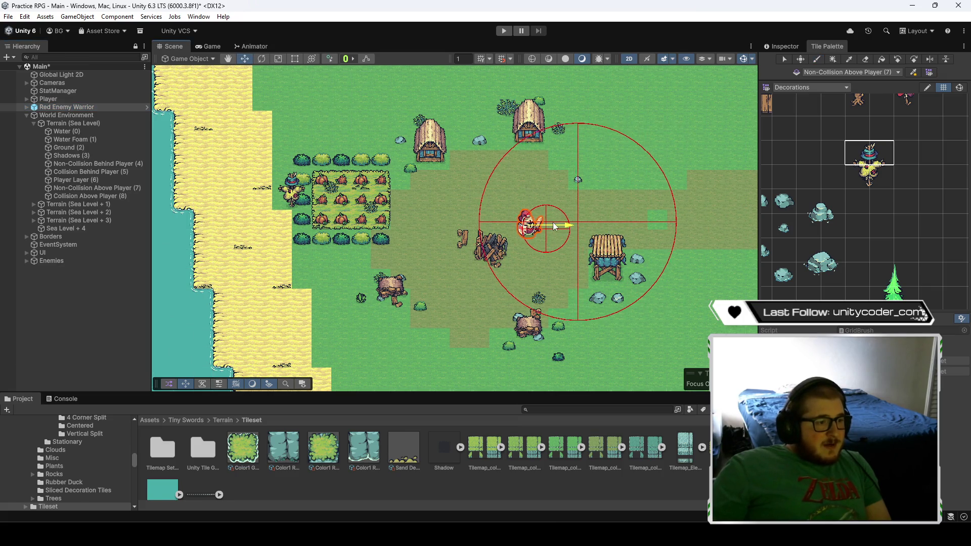
{"action": "scroll", "coordinate": [544, 257], "scroll_direction": "up", "scroll_amount": 1}
{"action": "scroll", "coordinate": [562, 284], "scroll_direction": "down", "scroll_amount": 1}
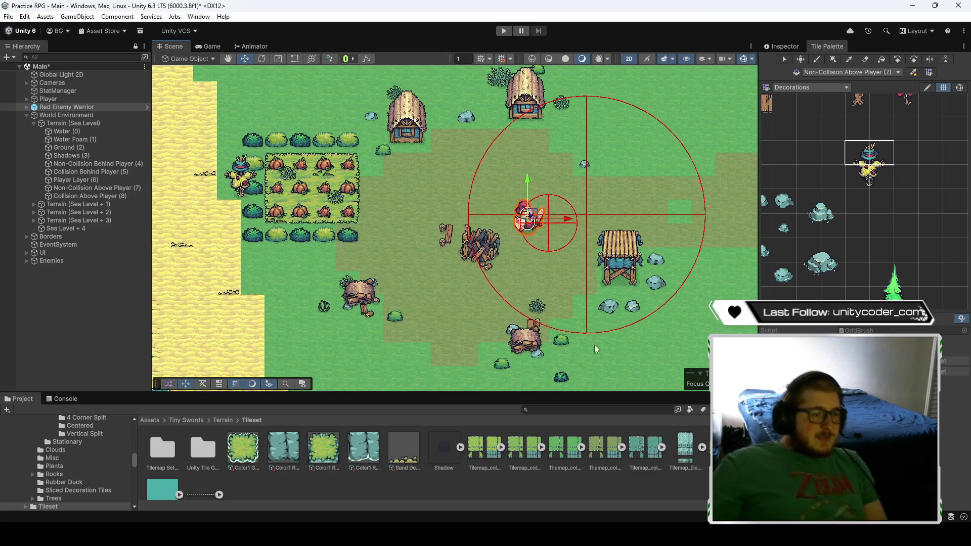
{"action": "scroll", "coordinate": [627, 339], "scroll_direction": "down", "scroll_amount": 1}
- Select the Ground (2) tilemap and then the Player object
{"action": "left_click_drag", "start_coordinate": [626, 362], "coordinate": [628, 345]}
{"action": "left_click", "coordinate": [628, 343]}
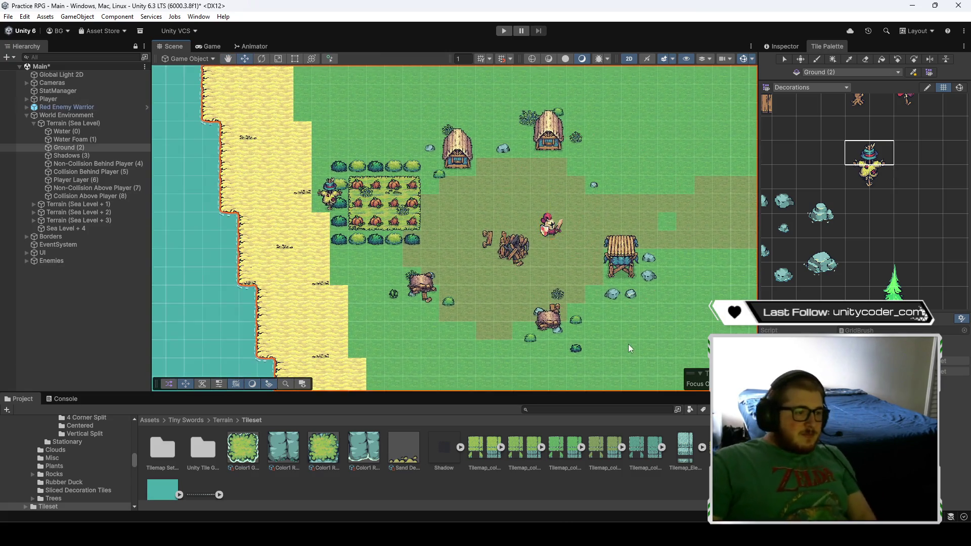
{"action": "left_click", "coordinate": [55, 100]}
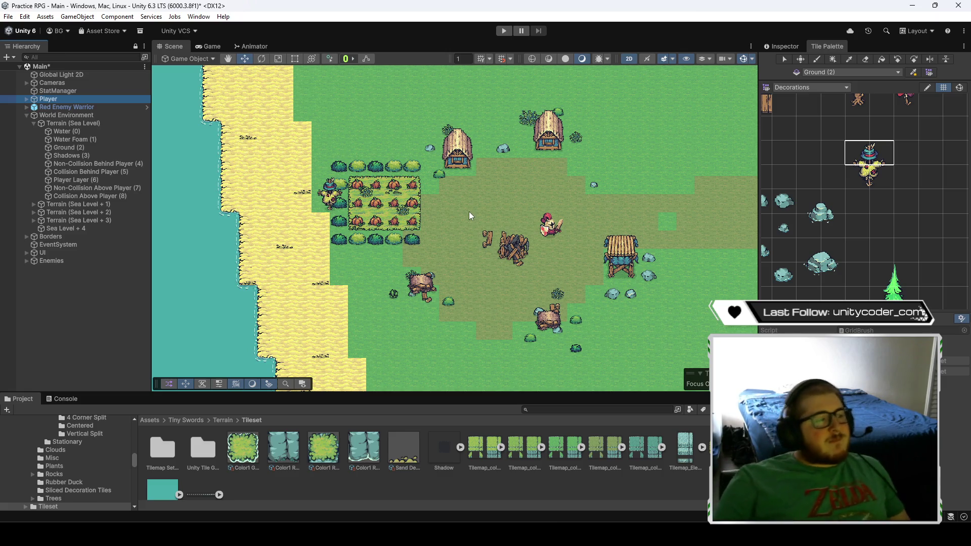
- Pan and zoom the Scene view along the coastline to centre the sand and docks
{"action": "scroll", "coordinate": [468, 212], "scroll_direction": "up", "scroll_amount": 2}
{"action": "scroll", "coordinate": [417, 208], "scroll_direction": "up", "scroll_amount": 1}
{"action": "mouse_move", "coordinate": [536, 189]}
{"action": "left_mouse_down"}
{"action": "mouse_move", "coordinate": [440, 219]}
{"action": "mouse_move", "coordinate": [544, 191]}
{"action": "left_mouse_up"}
{"action": "left_click_drag", "start_coordinate": [456, 275], "coordinate": [551, 163]}
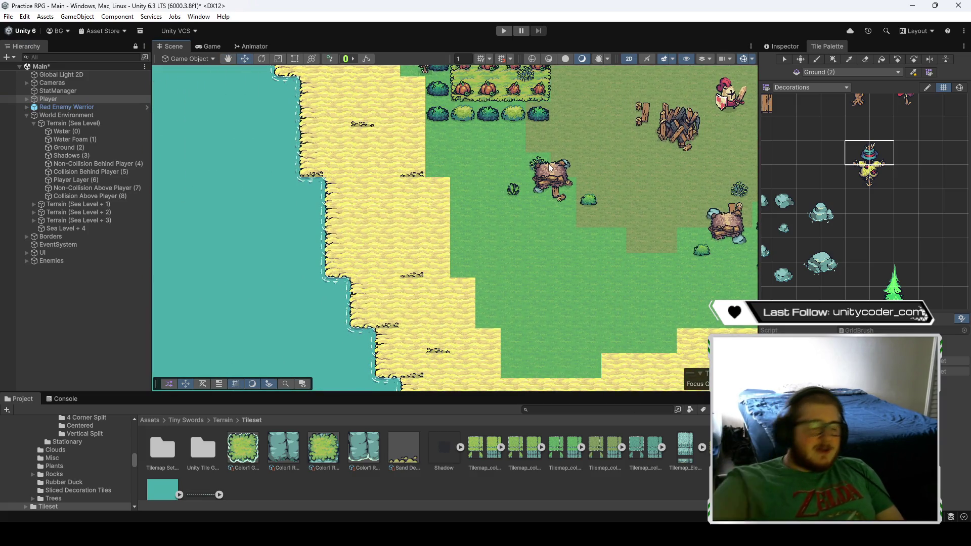
{"action": "scroll", "coordinate": [800, 159], "scroll_direction": "down", "scroll_amount": 5}
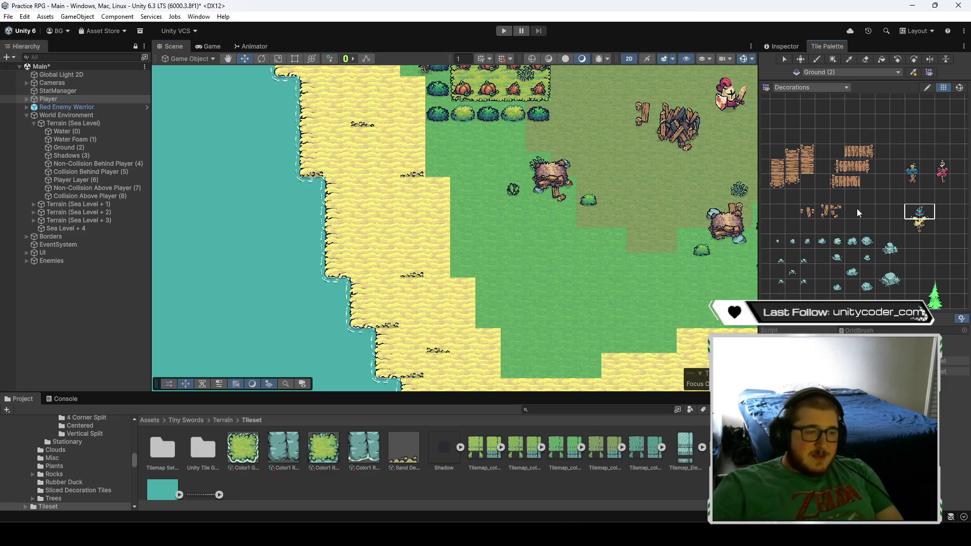
{"action": "scroll", "coordinate": [638, 266], "scroll_direction": "down", "scroll_amount": 5}
{"action": "mouse_move", "coordinate": [642, 271]}
{"action": "left_mouse_down"}
{"action": "mouse_move", "coordinate": [478, 238]}
{"action": "mouse_move", "coordinate": [536, 243]}
{"action": "mouse_move", "coordinate": [514, 281]}
{"action": "mouse_move", "coordinate": [482, 302]}
{"action": "left_mouse_up"}
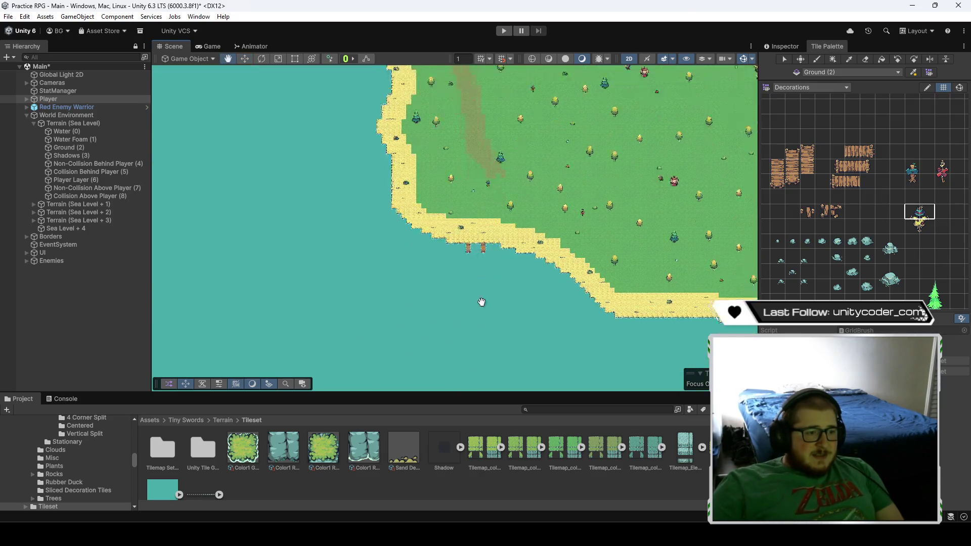
{"action": "scroll", "coordinate": [438, 198], "scroll_direction": "up", "scroll_amount": 10}
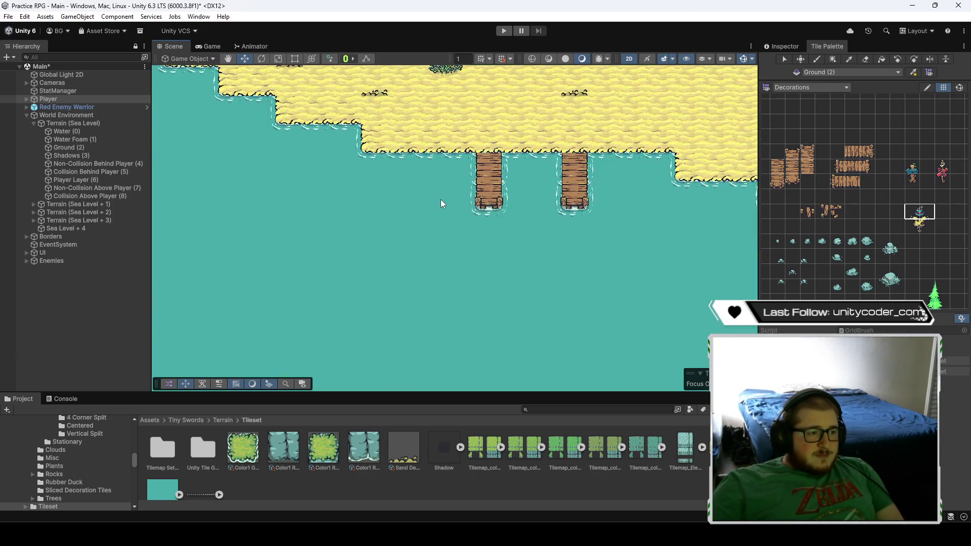
{"action": "scroll", "coordinate": [461, 205], "scroll_direction": "up", "scroll_amount": 2}
{"action": "left_click_drag", "start_coordinate": [538, 191], "coordinate": [526, 290]}
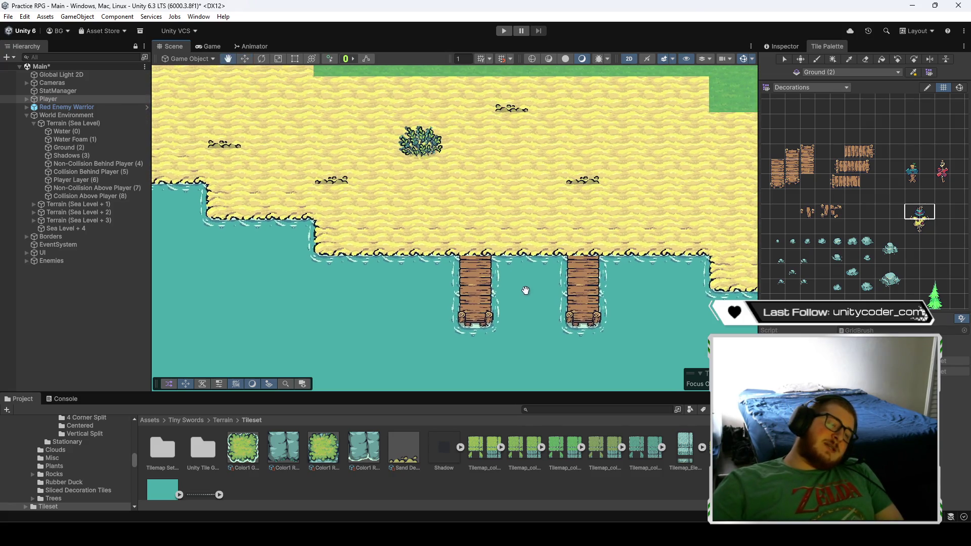
- Zoom in on the two docks and leave Non-Collision Behind Player (4) as the paint target
{"action": "left_click", "coordinate": [92, 171]}
{"action": "double_click", "coordinate": [100, 186]}
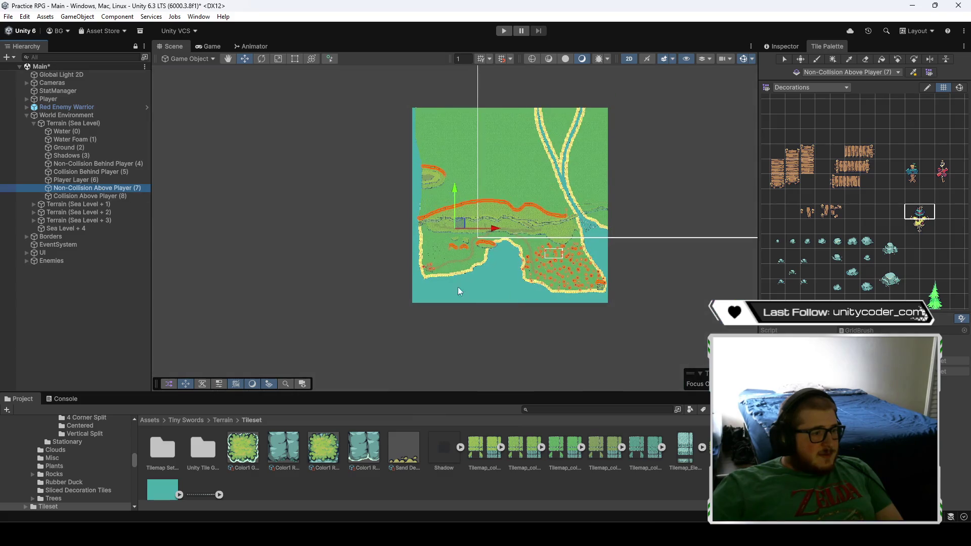
{"action": "left_click", "coordinate": [106, 195]}
{"action": "scroll", "coordinate": [536, 299], "scroll_direction": "up", "scroll_amount": 8}
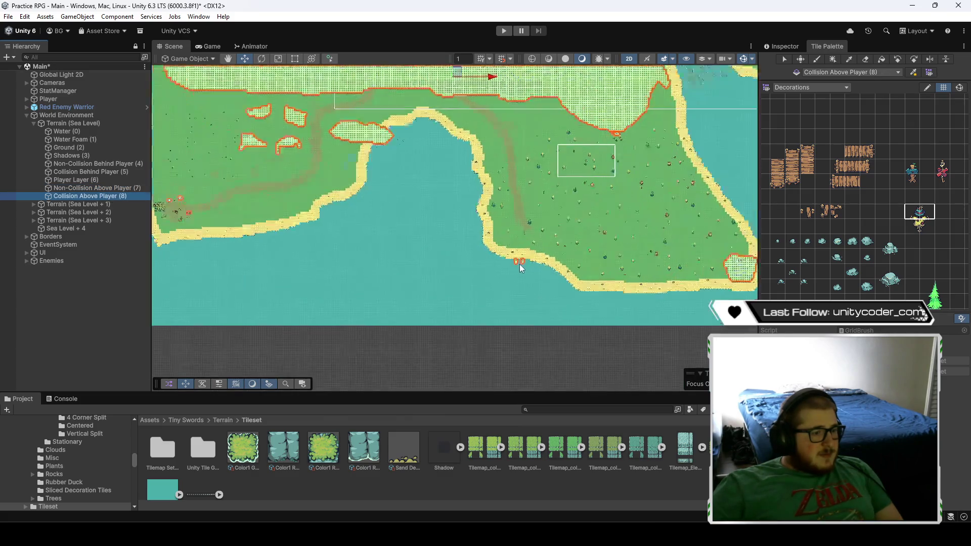
{"action": "scroll", "coordinate": [516, 263], "scroll_direction": "up", "scroll_amount": 10}
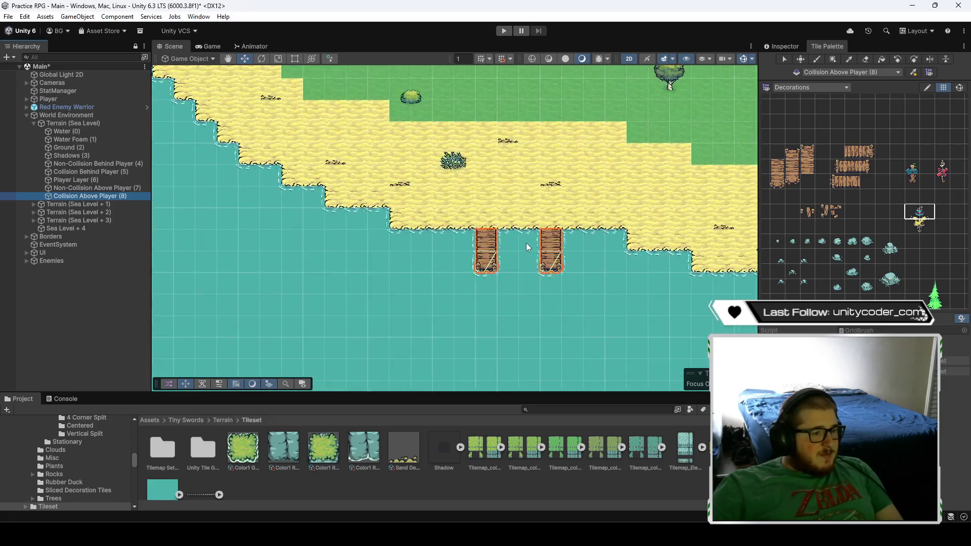
{"action": "scroll", "coordinate": [523, 246], "scroll_direction": "up", "scroll_amount": 3}
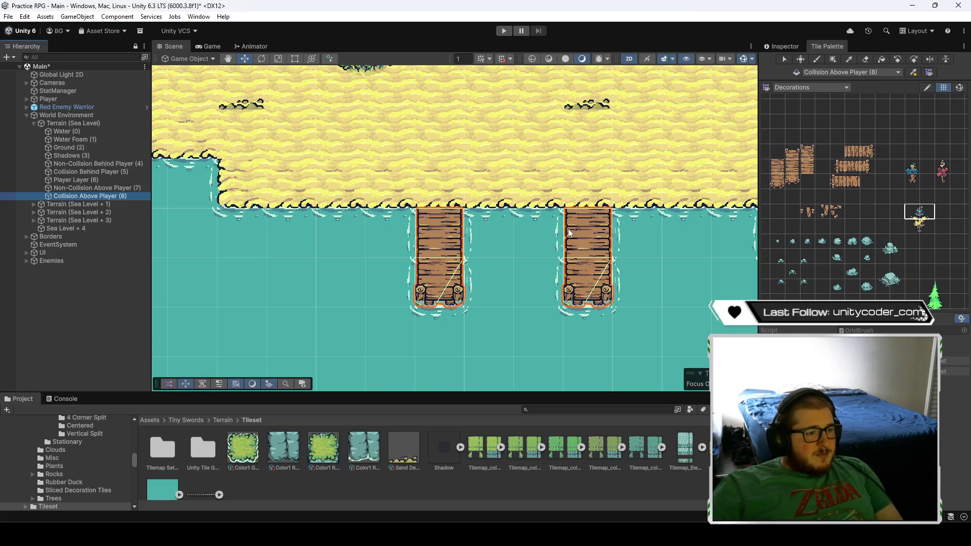
{"action": "left_click_drag", "start_coordinate": [497, 224], "coordinate": [494, 261]}
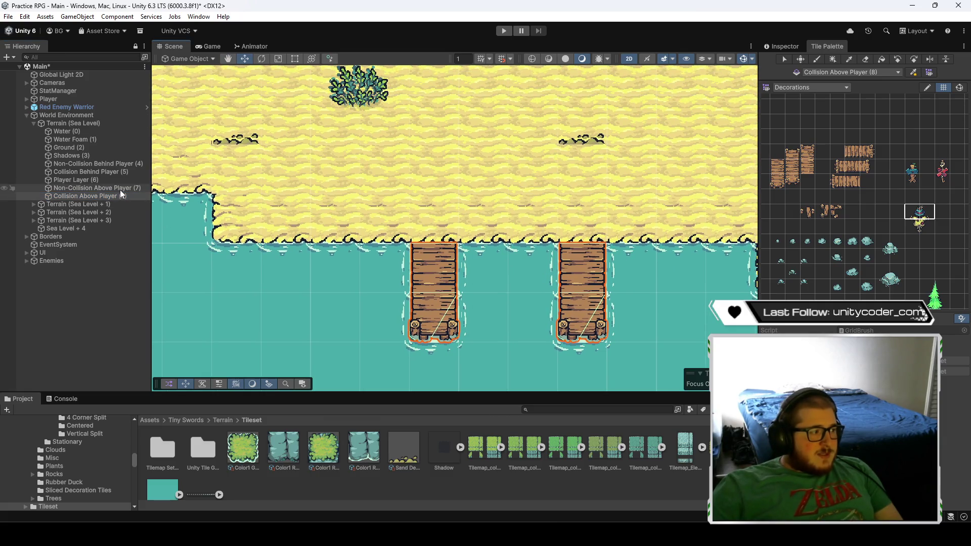
{"action": "left_click", "coordinate": [121, 164]}
- Paint dock-top tiles onto the left and right docks
{"action": "left_click", "coordinate": [792, 152]}
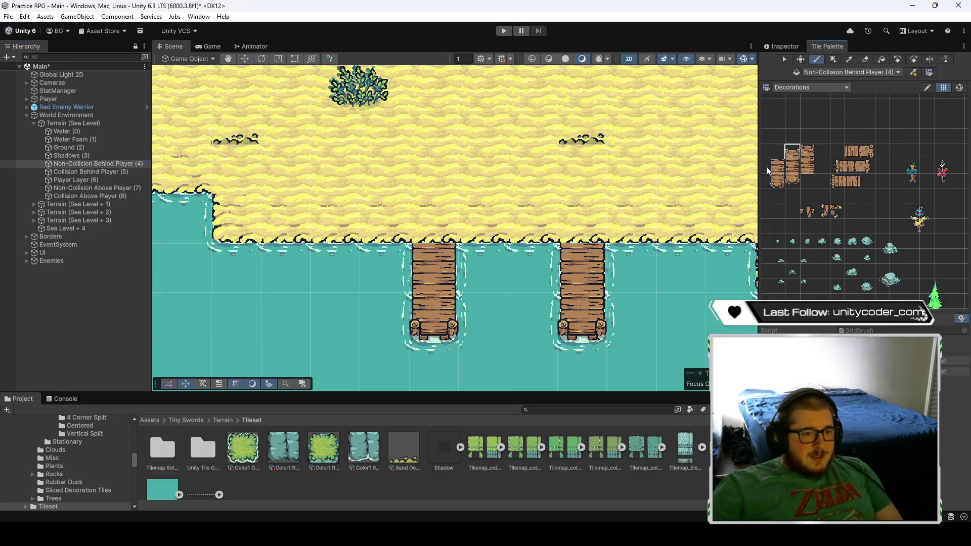
{"action": "left_click", "coordinate": [587, 224]}
{"action": "left_click", "coordinate": [451, 219]}
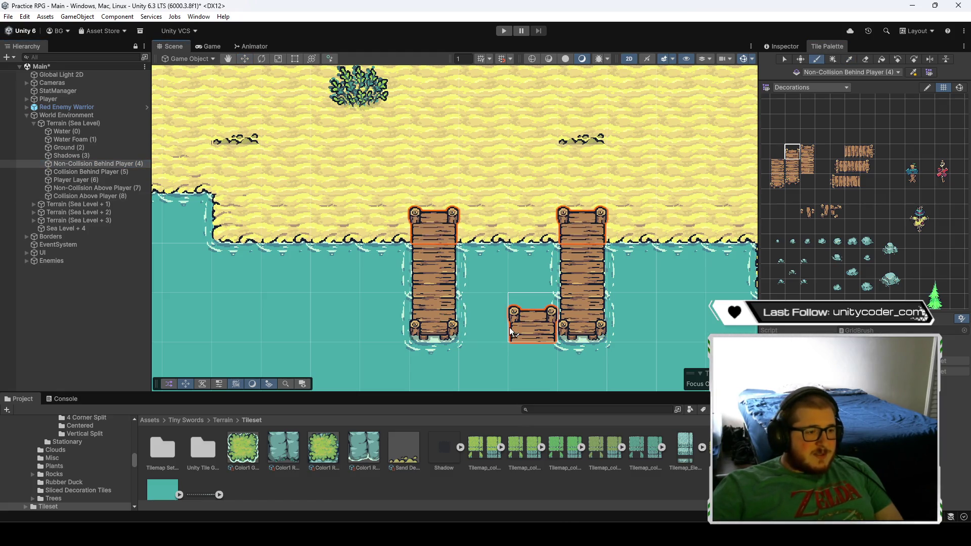
{"action": "scroll", "coordinate": [499, 304], "scroll_direction": "down", "scroll_amount": 3}
{"action": "scroll", "coordinate": [500, 304], "scroll_direction": "down", "scroll_amount": 5}
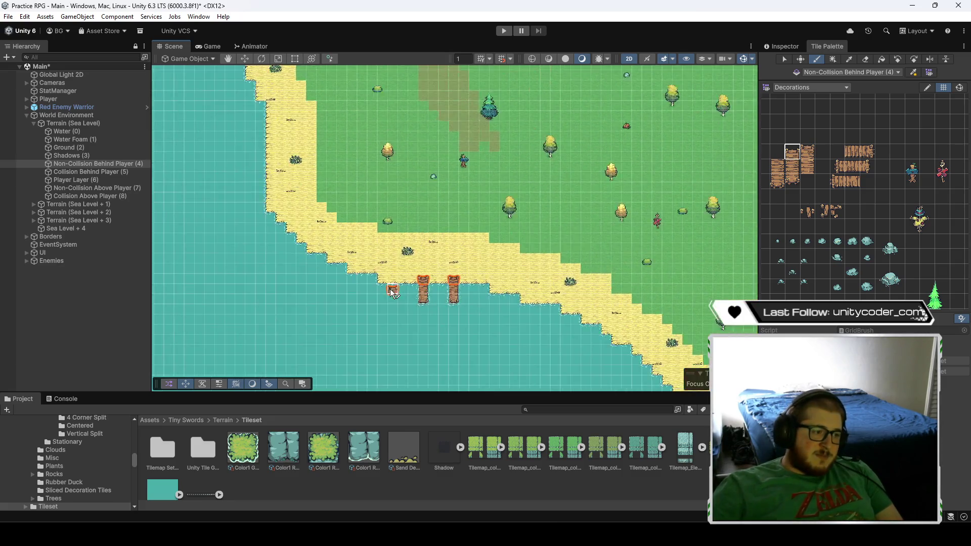
{"action": "scroll", "coordinate": [498, 304], "scroll_direction": "up", "scroll_amount": 6}
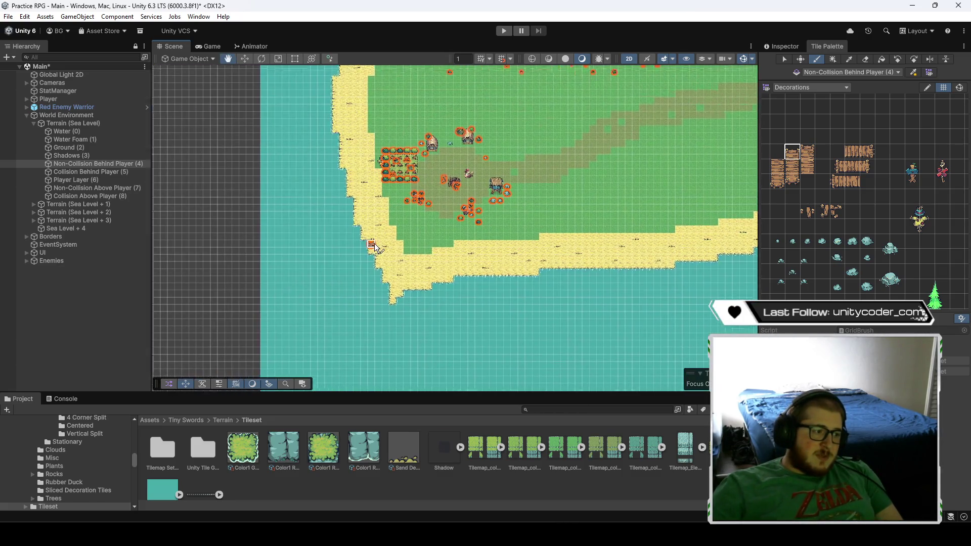
{"action": "scroll", "coordinate": [560, 314], "scroll_direction": "up", "scroll_amount": 4}
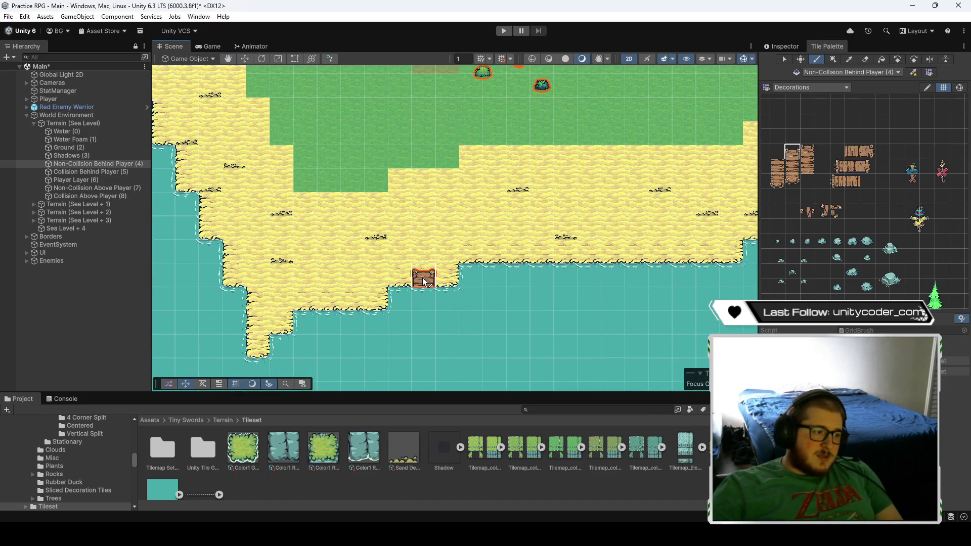
{"action": "scroll", "coordinate": [428, 240], "scroll_direction": "down", "scroll_amount": 3}
{"action": "scroll", "coordinate": [444, 272], "scroll_direction": "up", "scroll_amount": 3}
- Paint a dock tile on the shoreline, then pan toward the left coastline
{"action": "left_click", "coordinate": [427, 309]}
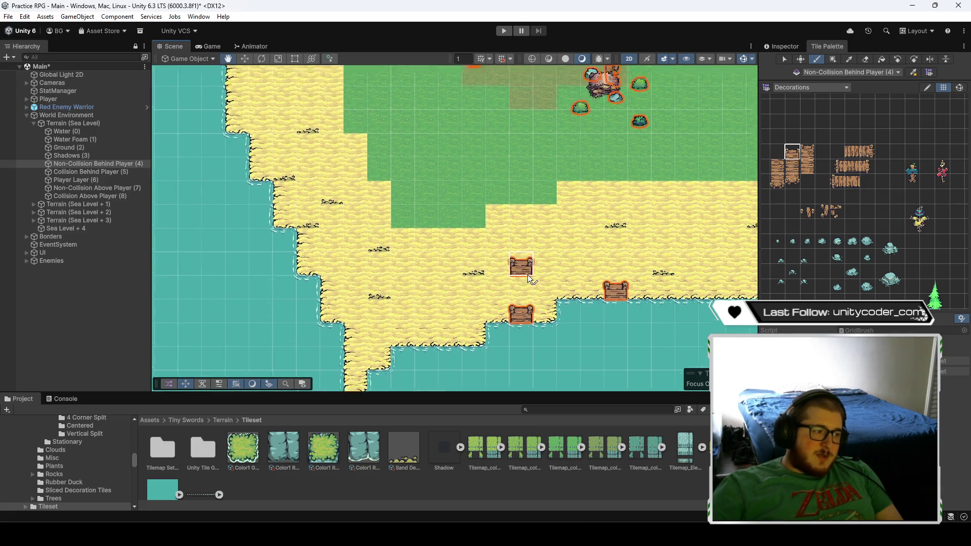
{"action": "key", "text": "Left"}
{"action": "key", "text": "Up"}
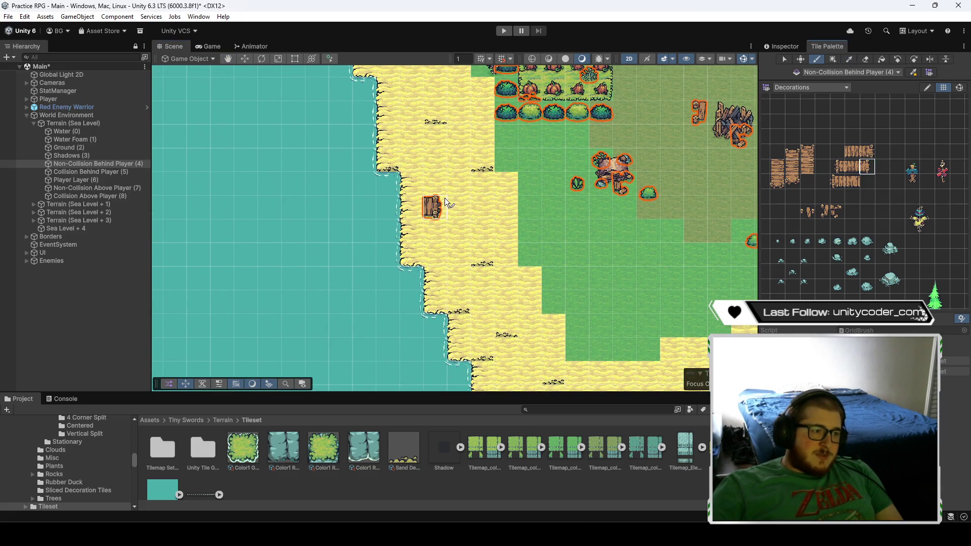
{"action": "key", "text": "Up"}
{"action": "key", "text": "Right"}
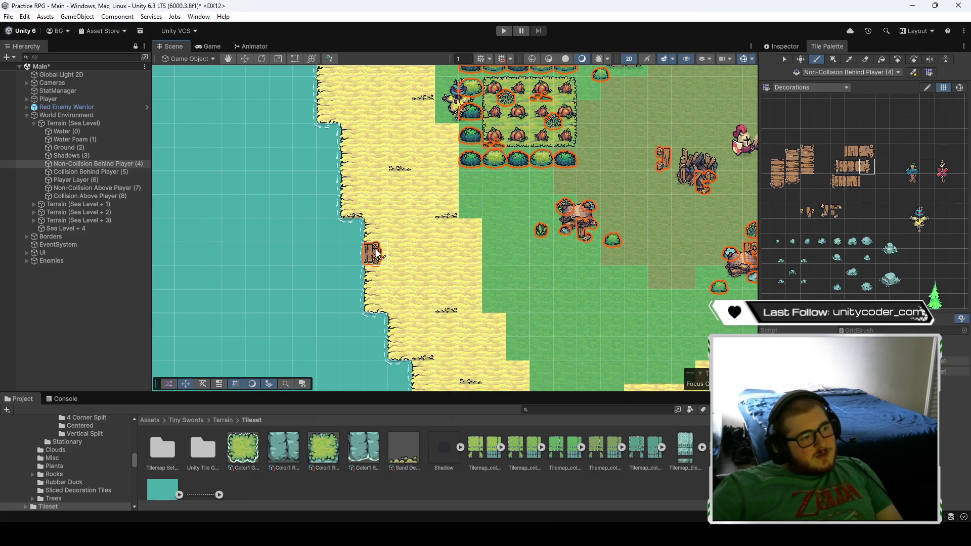
{"action": "key", "text": "Up"}
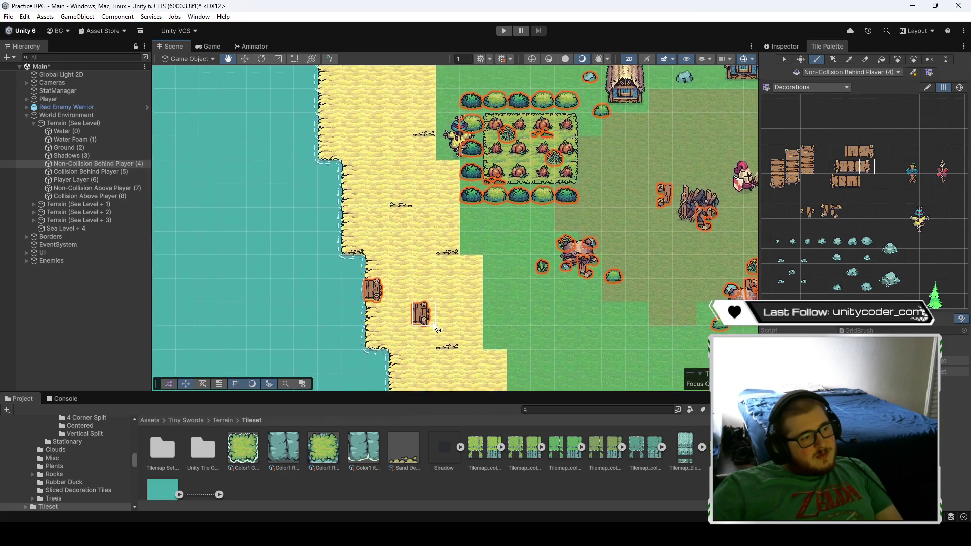
- Place crates at the beach edge beside the dock, including two-cell crates on Collision Above Player (8)
{"action": "left_click", "coordinate": [347, 227]}
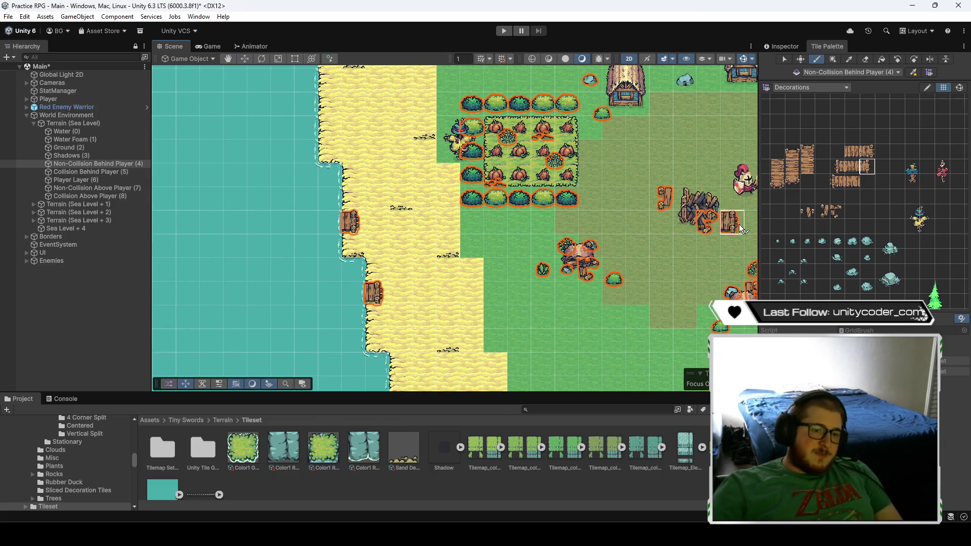
{"action": "left_click_drag", "start_coordinate": [838, 168], "coordinate": [852, 167]}
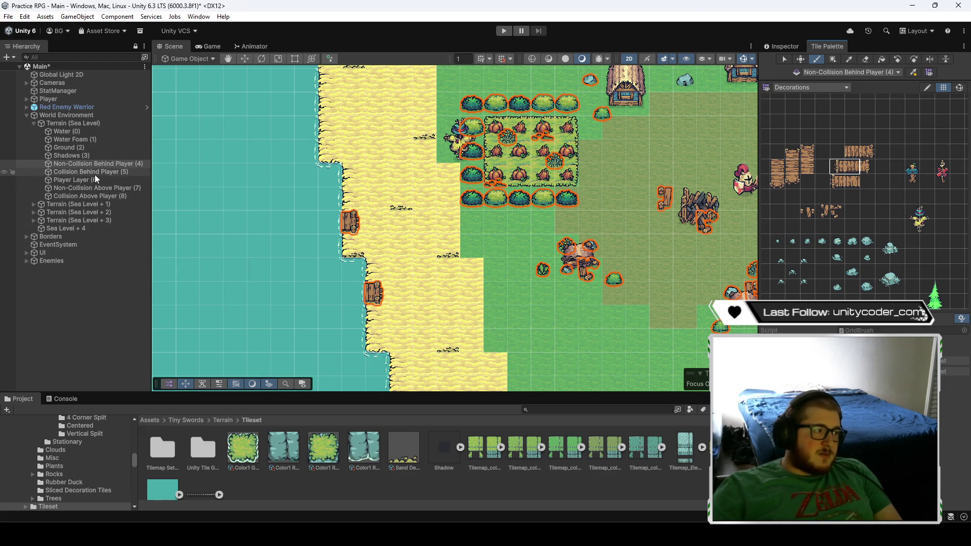
{"action": "left_click", "coordinate": [105, 196]}
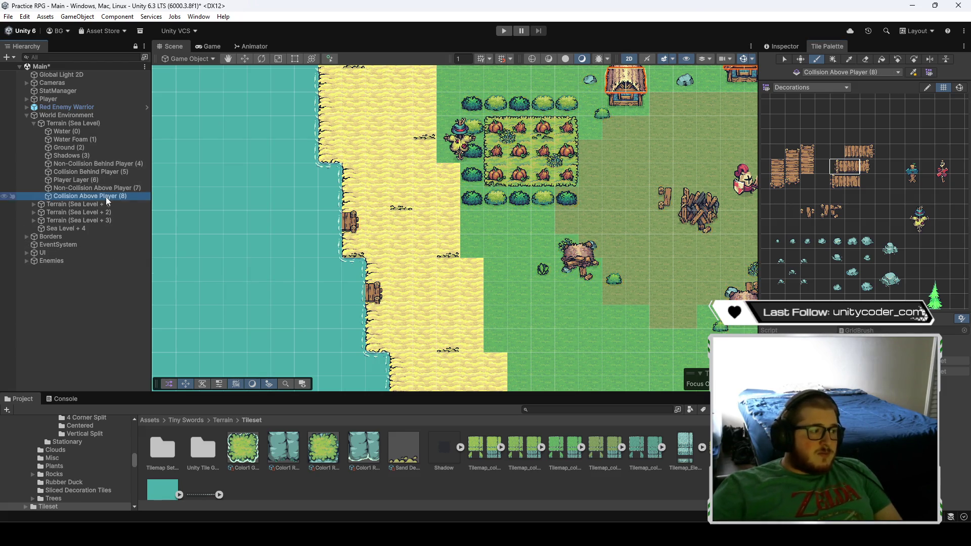
{"action": "left_click", "coordinate": [307, 232]}
- Paint two vertical docks onto the shoreline
{"action": "mouse_move", "coordinate": [490, 344]}
{"action": "left_mouse_down"}
{"action": "mouse_move", "coordinate": [480, 302]}
{"action": "mouse_move", "coordinate": [400, 220]}
{"action": "left_mouse_up"}
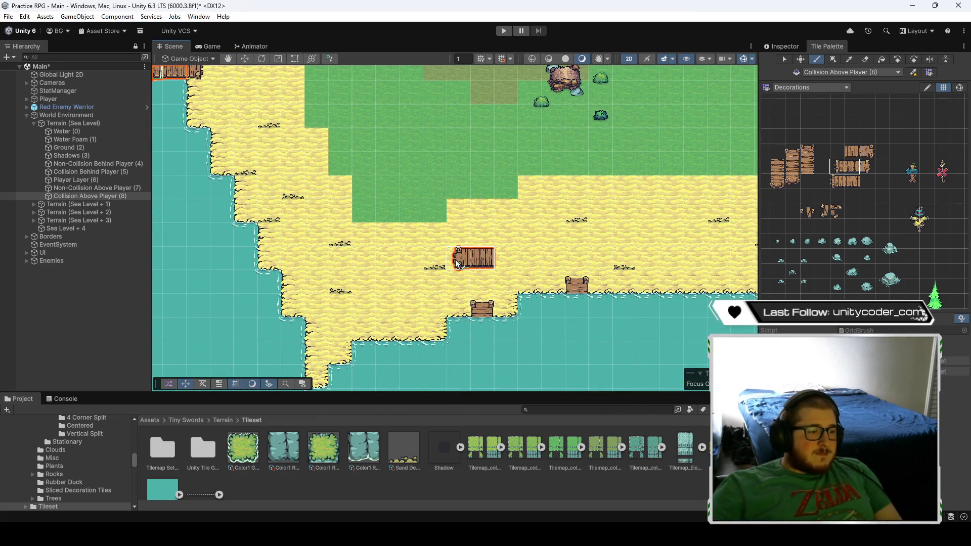
{"action": "key", "text": "Down"}
{"action": "left_click", "coordinate": [797, 170]}
{"action": "left_click", "coordinate": [479, 336]}
{"action": "left_click", "coordinate": [572, 308]}
{"action": "scroll", "coordinate": [428, 313], "scroll_direction": "down", "scroll_amount": 2}
{"action": "scroll", "coordinate": [427, 314], "scroll_direction": "down", "scroll_amount": 4}
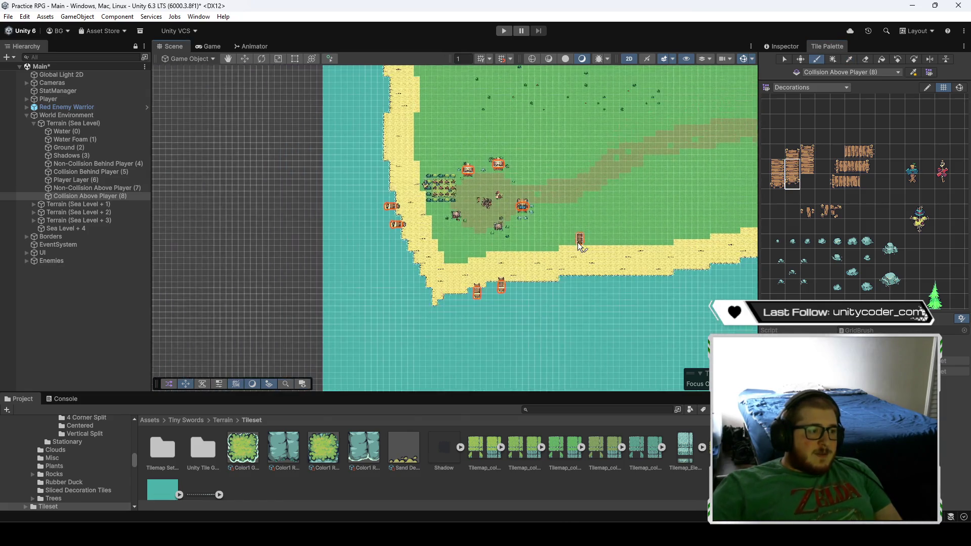
{"action": "scroll", "coordinate": [538, 274], "scroll_direction": "up", "scroll_amount": 2}
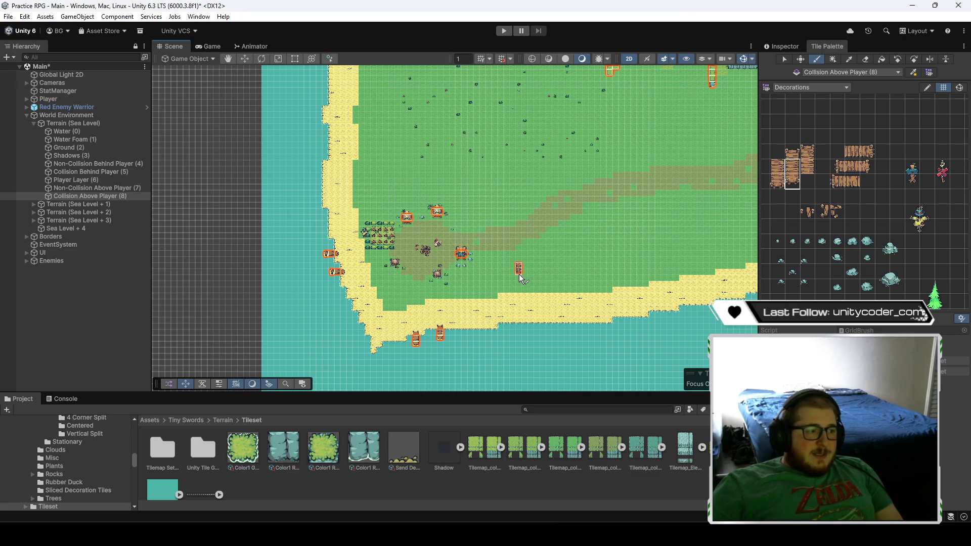
{"action": "scroll", "coordinate": [519, 274], "scroll_direction": "up", "scroll_amount": 5}
{"action": "scroll", "coordinate": [423, 268], "scroll_direction": "down", "scroll_amount": 4}
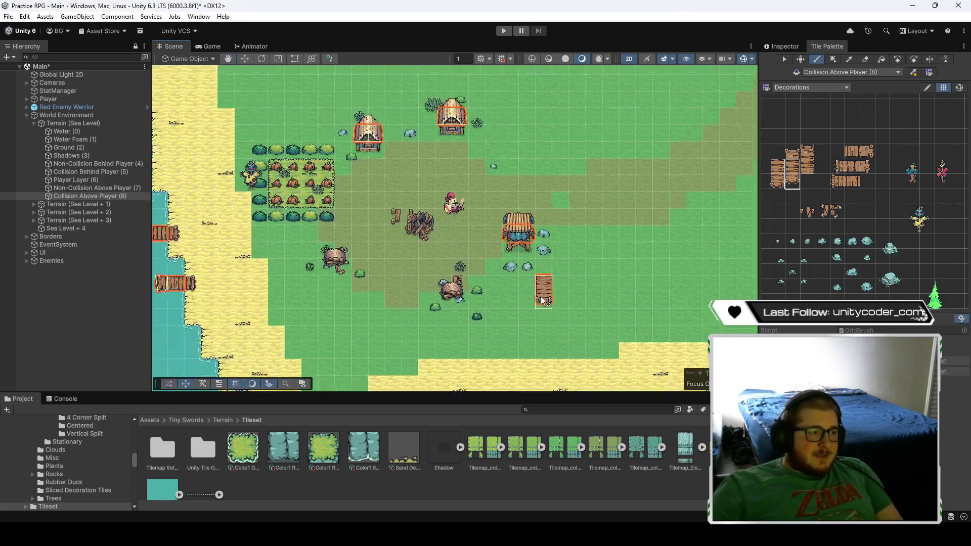
{"action": "scroll", "coordinate": [579, 292], "scroll_direction": "up", "scroll_amount": 2}
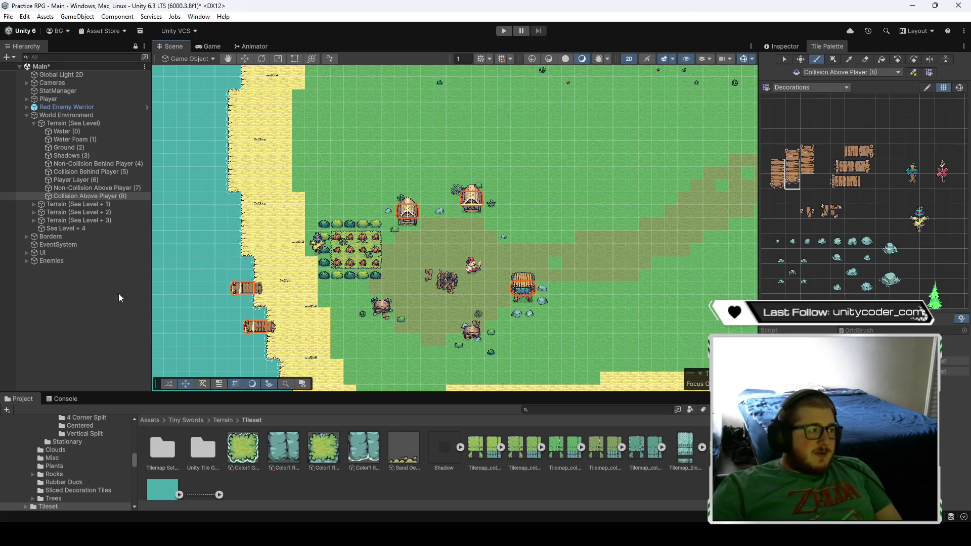
- Clear the tilemap target and save the scene with Ctrl+S
{"action": "left_click", "coordinate": [86, 317]}
{"action": "key", "text": "ctrl+s"}
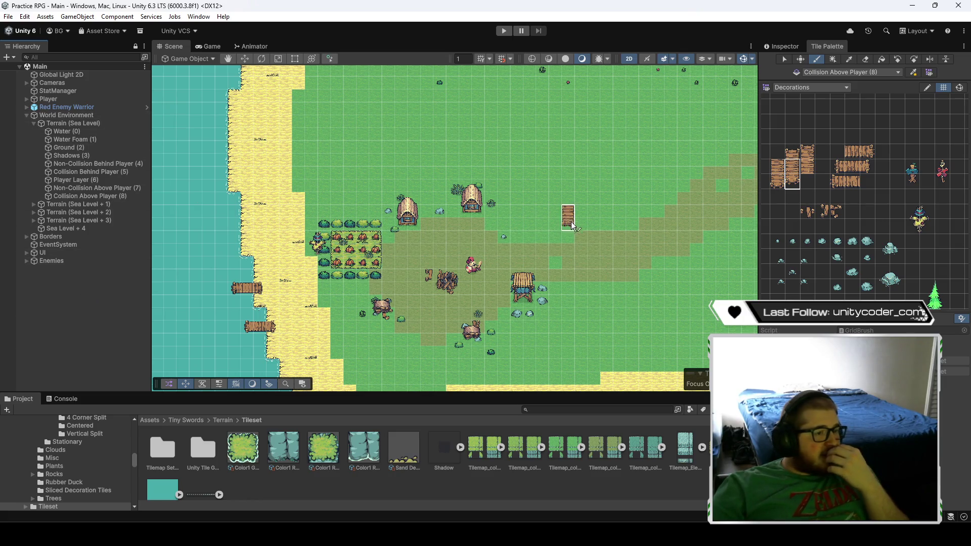
{"action": "scroll", "coordinate": [571, 225], "scroll_direction": "down", "scroll_amount": 5}
{"action": "scroll", "coordinate": [594, 230], "scroll_direction": "up", "scroll_amount": 5}
{"action": "scroll", "coordinate": [554, 248], "scroll_direction": "up", "scroll_amount": 2}
{"action": "left_click", "coordinate": [828, 87]}
- Switch the palette to the Buildings tile set and target Collision Behind Player (5)
{"action": "left_click", "coordinate": [817, 98]}
{"action": "scroll", "coordinate": [894, 212], "scroll_direction": "left", "scroll_amount": 5}
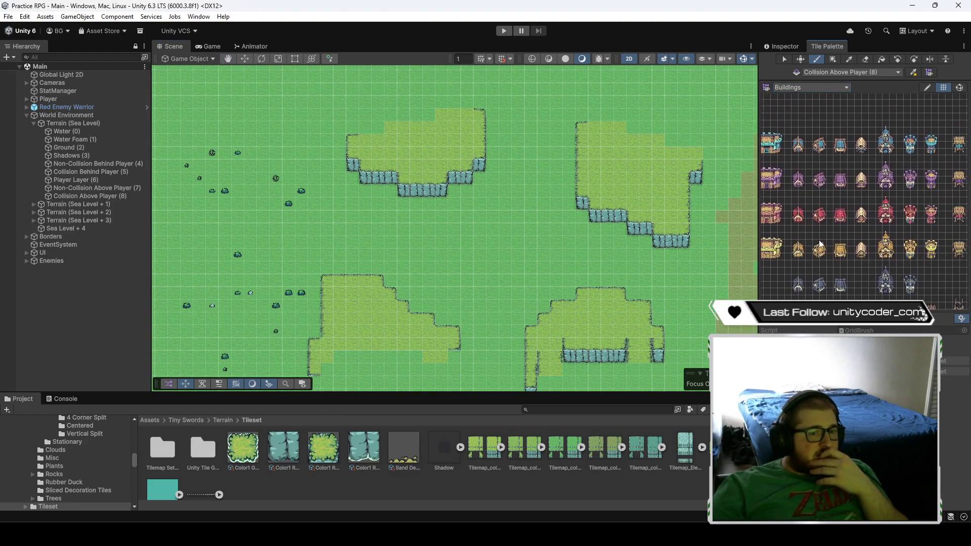
{"action": "scroll", "coordinate": [914, 215], "scroll_direction": "left", "scroll_amount": 2}
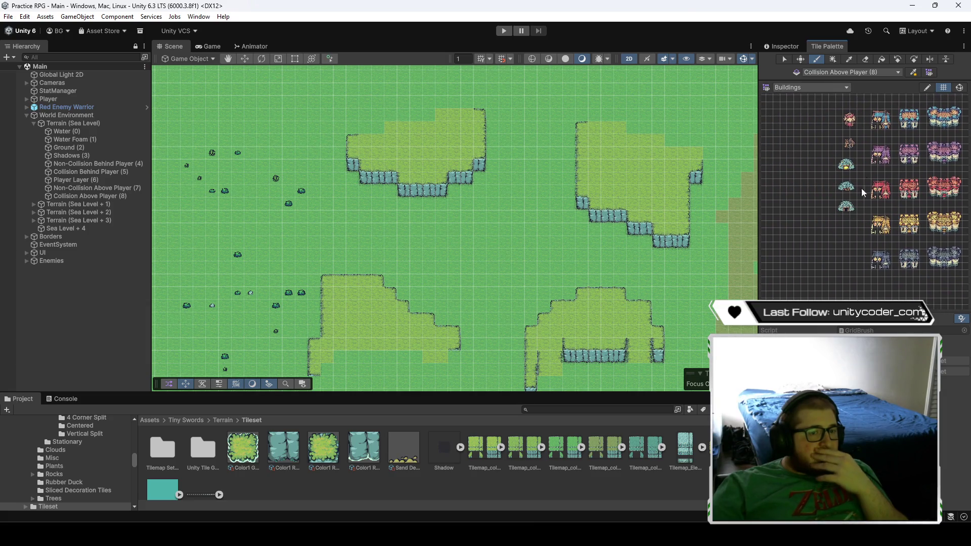
{"action": "scroll", "coordinate": [893, 207], "scroll_direction": "up", "scroll_amount": 5}
{"action": "scroll", "coordinate": [842, 189], "scroll_direction": "up", "scroll_amount": 4}
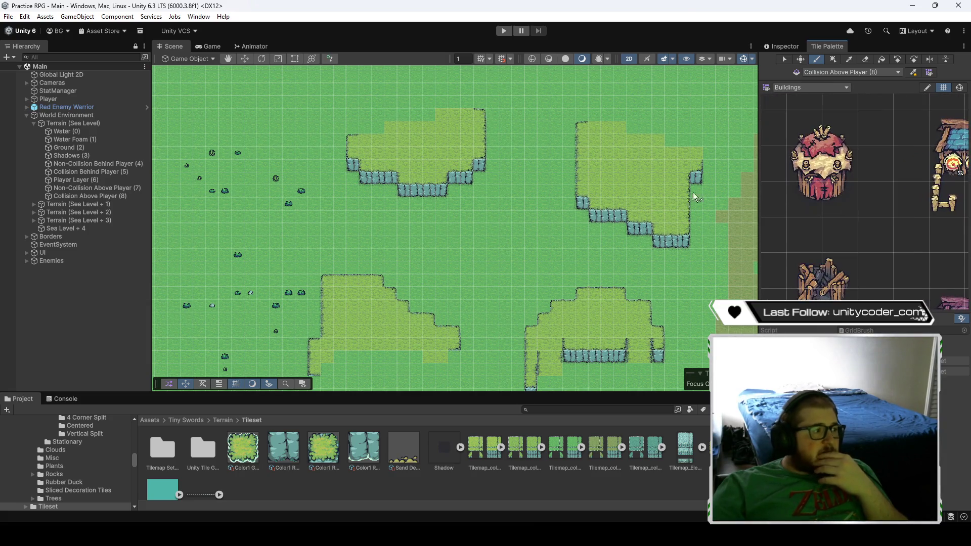
{"action": "left_click", "coordinate": [107, 172]}
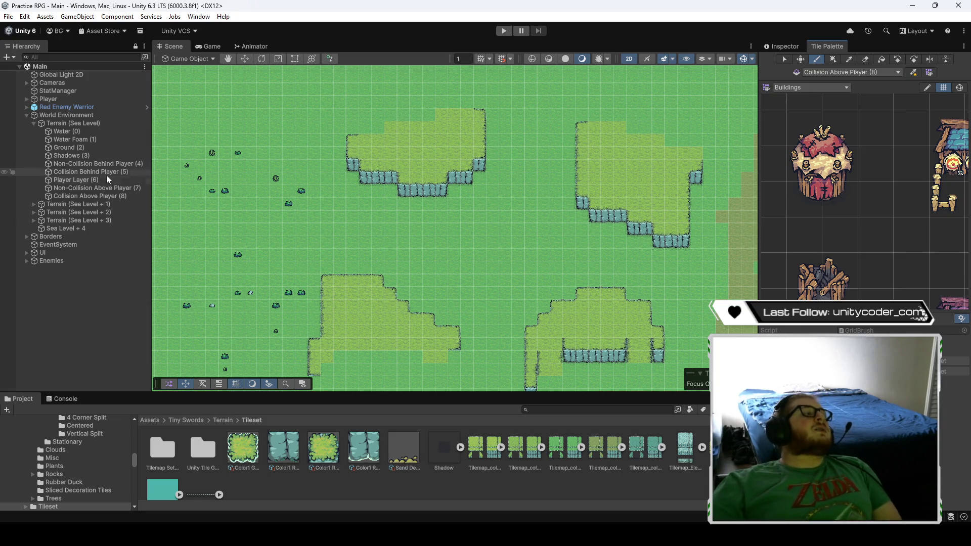
- Paint eight red tent bases across the open grass between the plateaus
{"action": "left_click", "coordinate": [806, 213]}
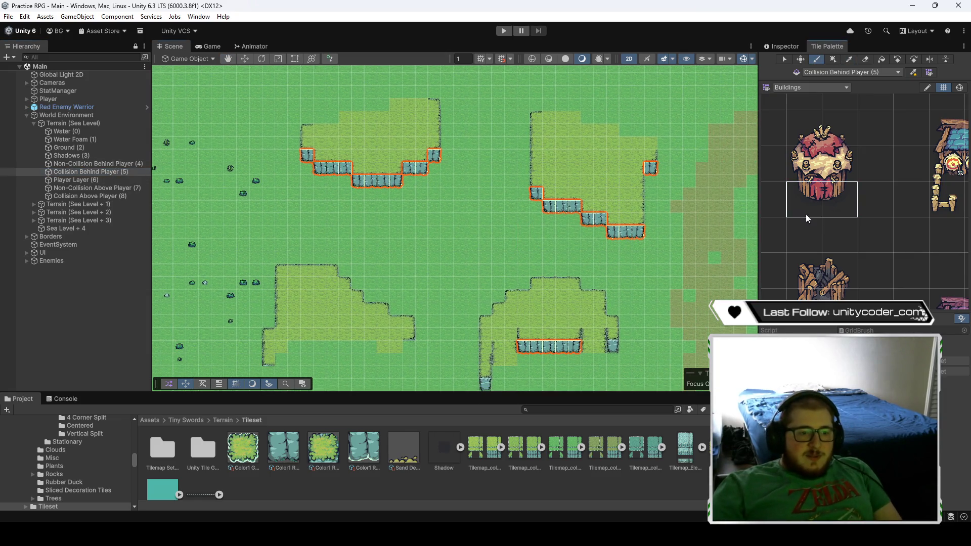
{"action": "left_click", "coordinate": [421, 211]}
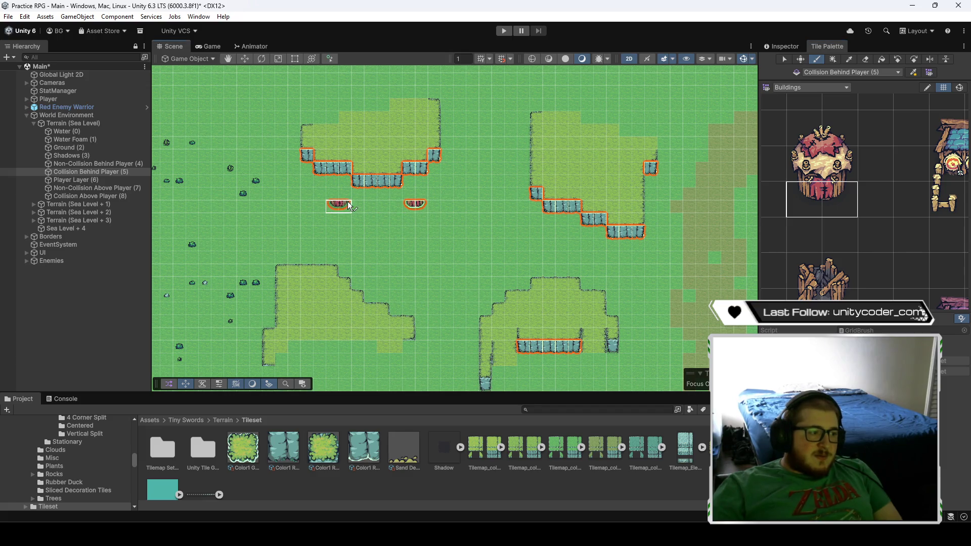
{"action": "left_click", "coordinate": [382, 280]}
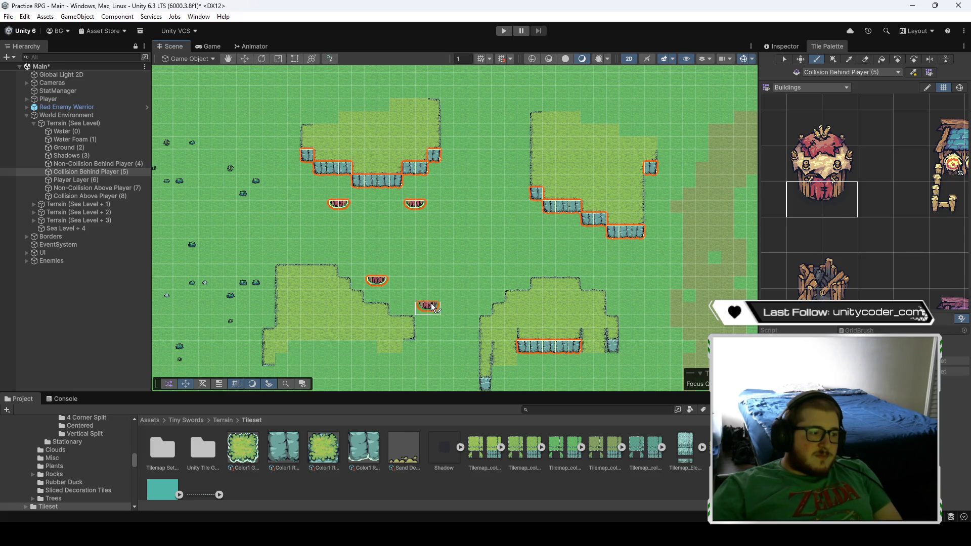
{"action": "left_click", "coordinate": [430, 308]}
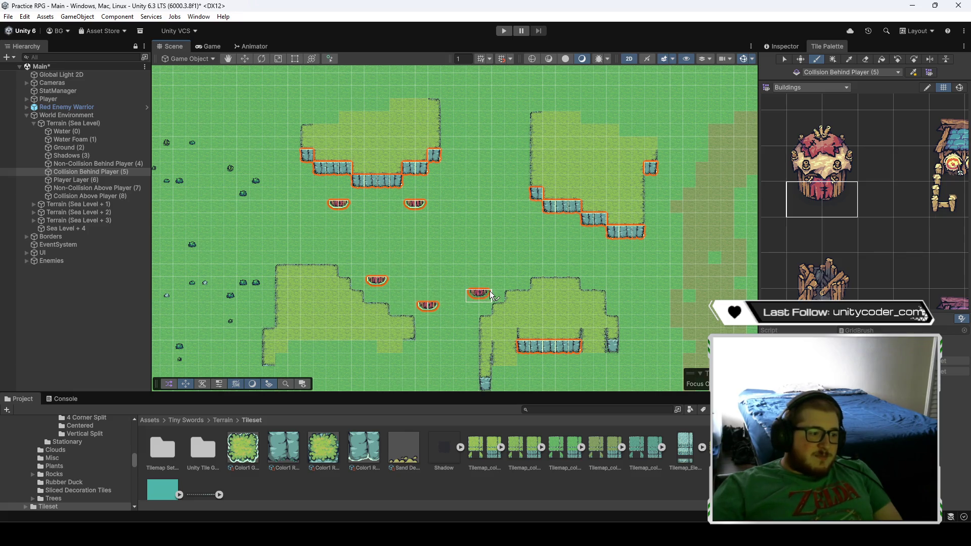
{"action": "left_click", "coordinate": [489, 298]}
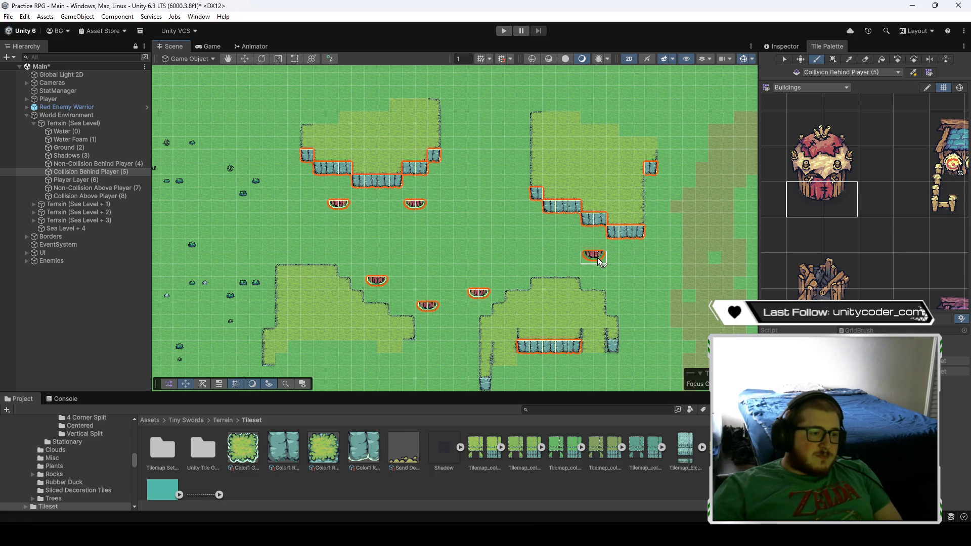
{"action": "left_click", "coordinate": [521, 185]}
{"action": "left_click", "coordinate": [460, 159]}
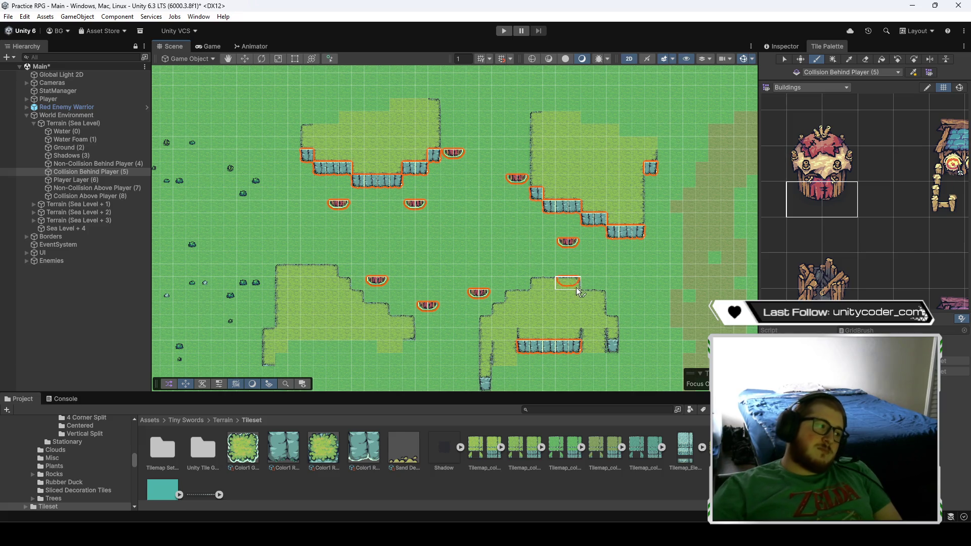
{"action": "left_click", "coordinate": [528, 261]}
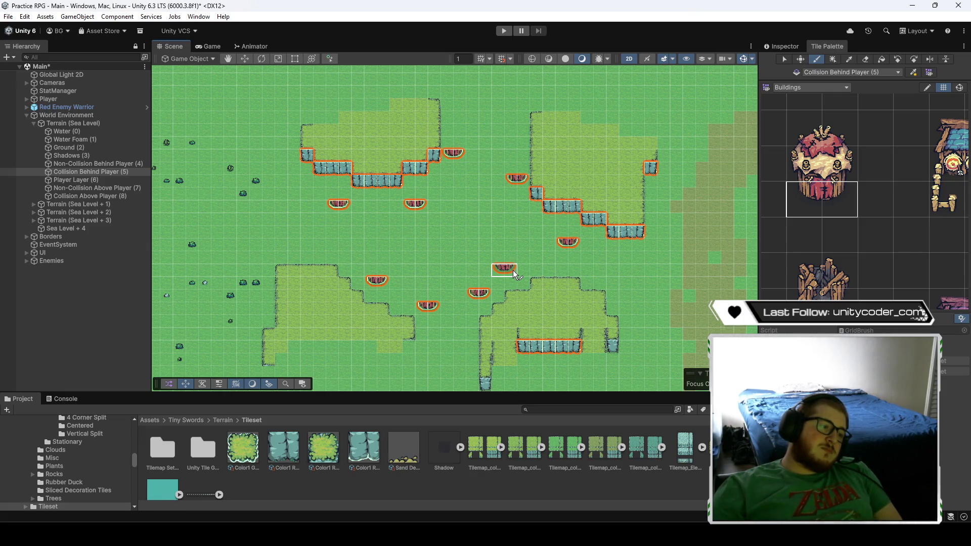
{"action": "left_click", "coordinate": [514, 274]}
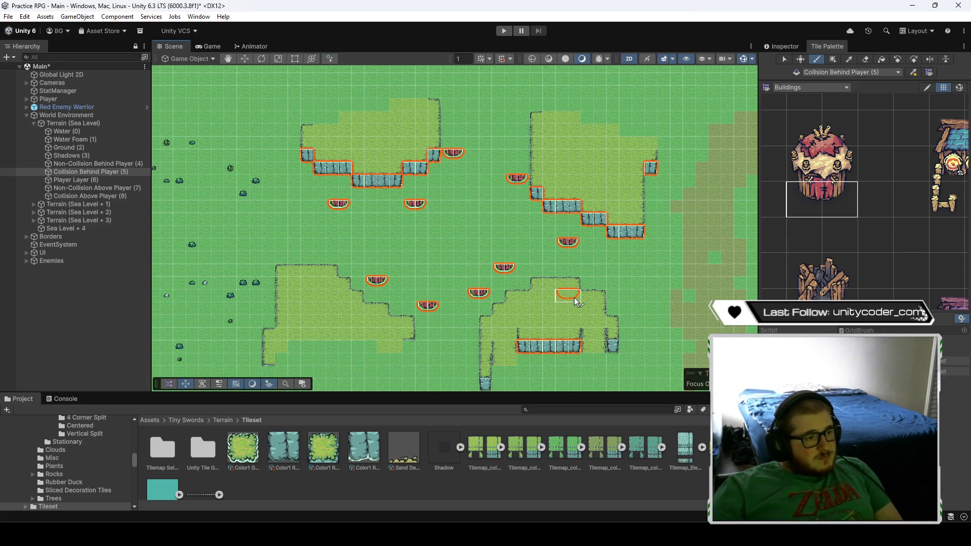
- Place the broken wood pile in the centre of the grass on Collision Behind Player (5)
{"action": "scroll", "coordinate": [866, 284], "scroll_direction": "down", "scroll_amount": 3}
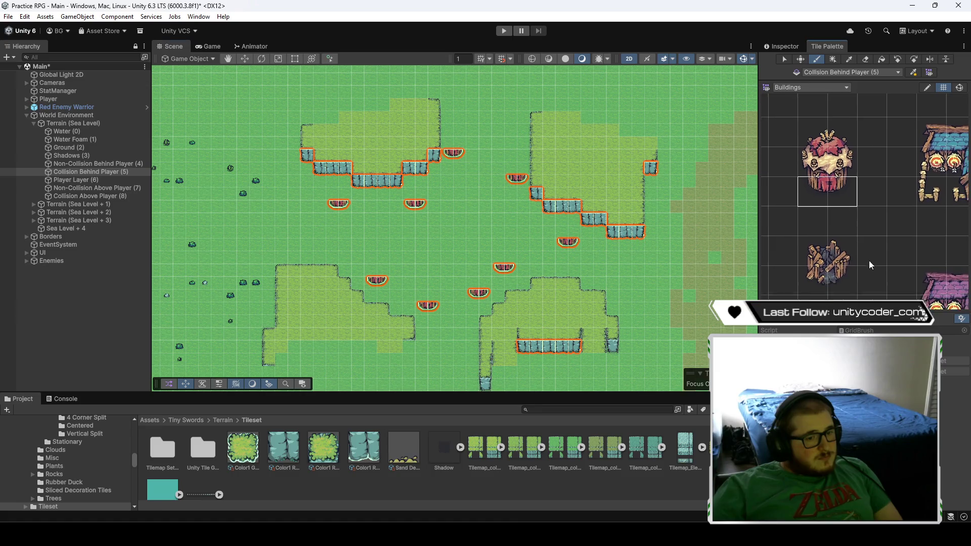
{"action": "left_click", "coordinate": [809, 268]}
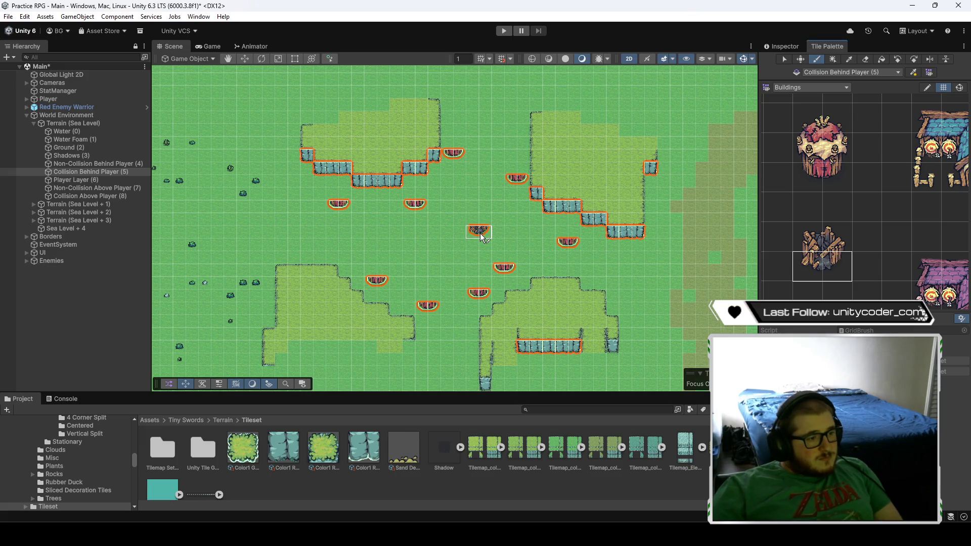
{"action": "left_click", "coordinate": [475, 235]}
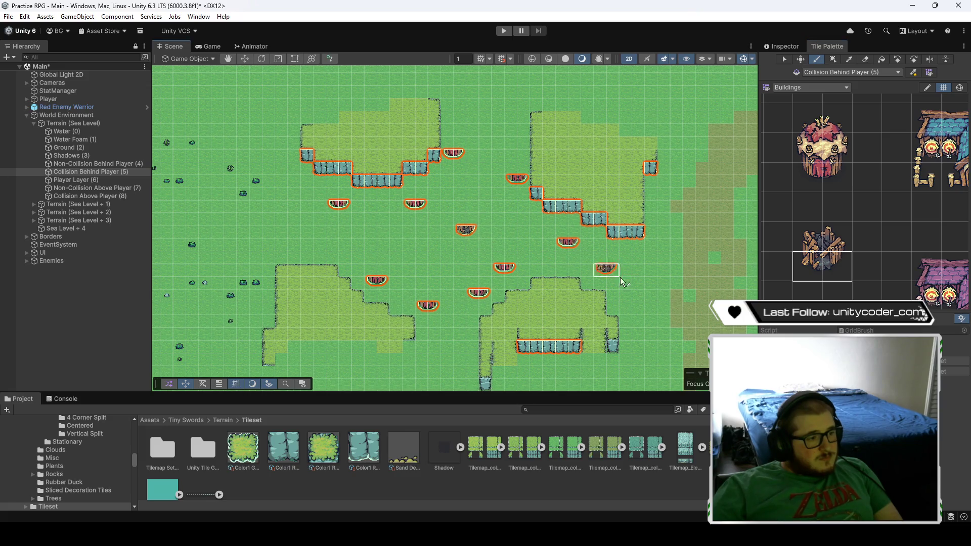
{"action": "left_click", "coordinate": [100, 189]}
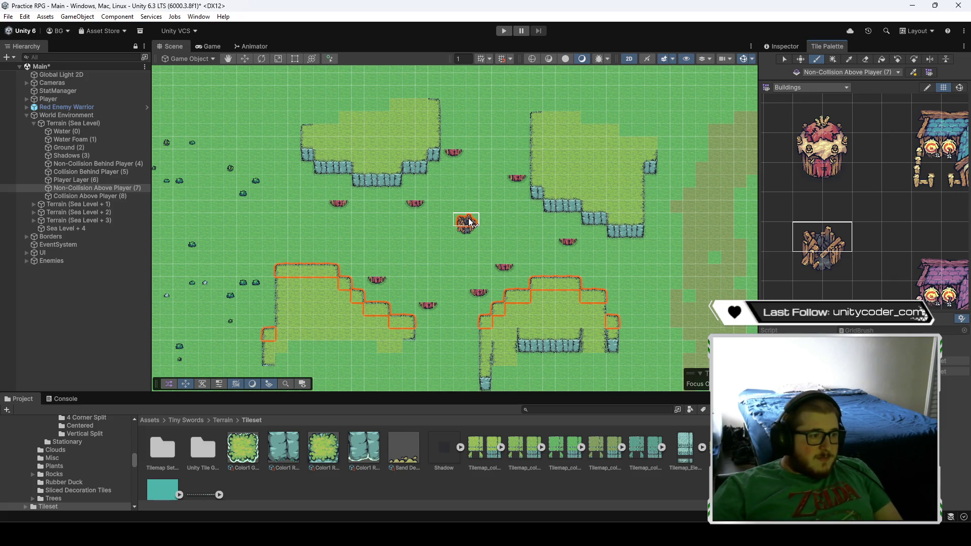
{"action": "left_click", "coordinate": [103, 173]}
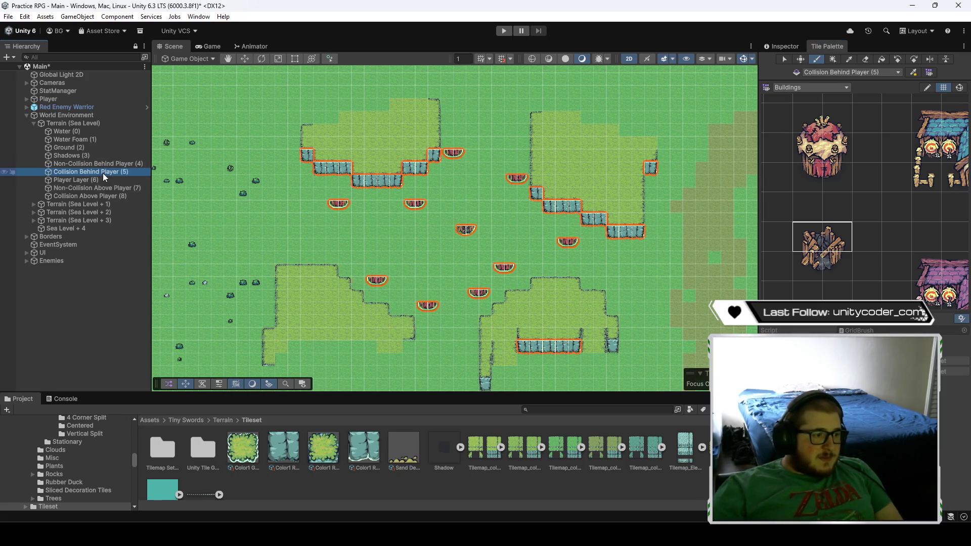
{"action": "left_click", "coordinate": [466, 224]}
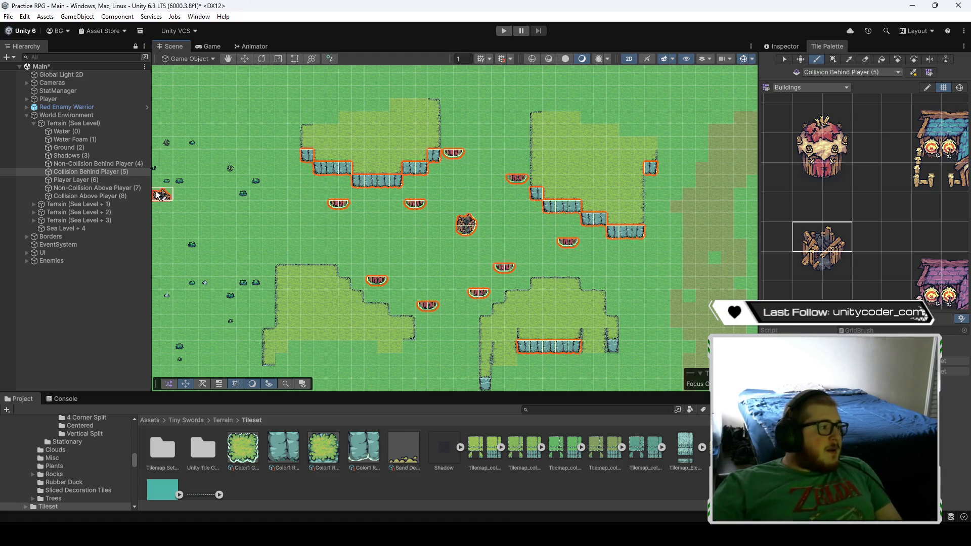
{"action": "left_click", "coordinate": [91, 195]}
{"action": "left_click", "coordinate": [822, 148]}
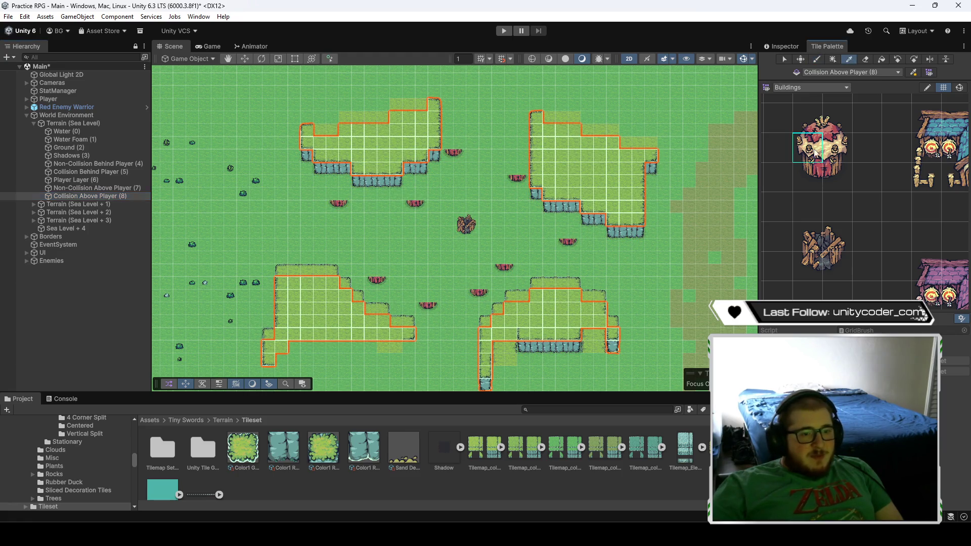
- Stack a red tent body onto each tent base on Collision Above Player (8)
{"action": "left_click", "coordinate": [415, 194]}
{"action": "left_click", "coordinate": [518, 170]}
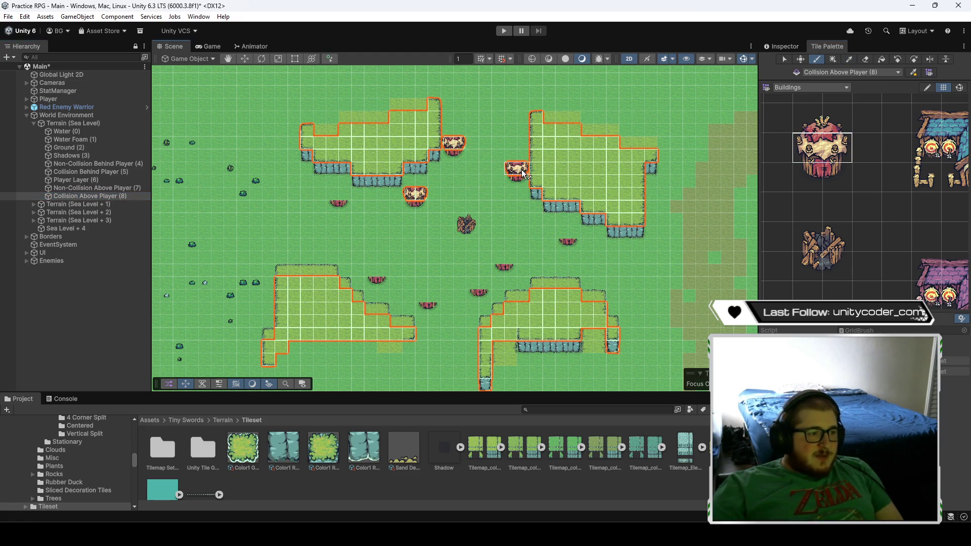
{"action": "left_click", "coordinate": [571, 233]}
{"action": "left_click", "coordinate": [507, 259]}
{"action": "left_click", "coordinate": [484, 289]}
{"action": "left_click", "coordinate": [433, 302]}
{"action": "left_click", "coordinate": [370, 275]}
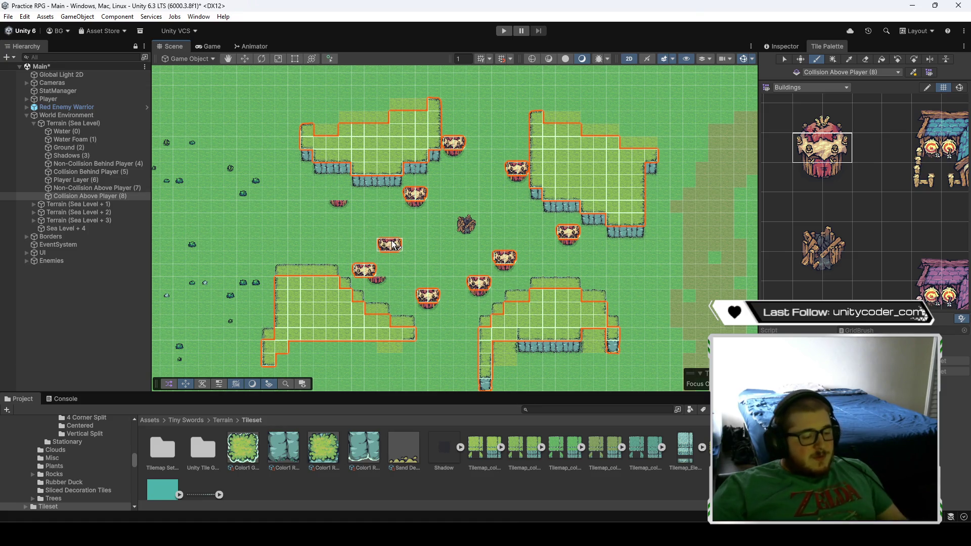
{"action": "left_click", "coordinate": [386, 279]}
{"action": "left_click", "coordinate": [349, 204]}
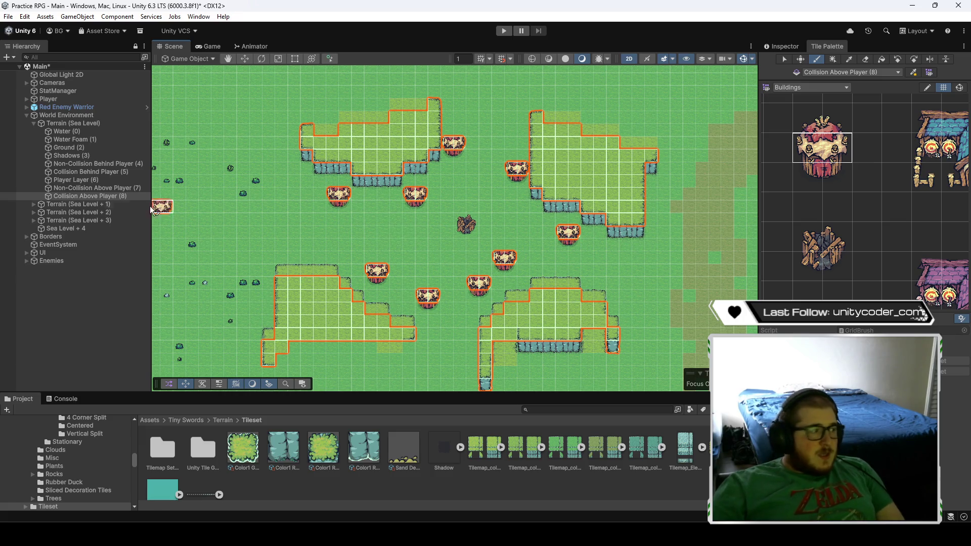
- Cap every tent with a roof tile on Non-Collision Above Player (7)
{"action": "left_click", "coordinate": [95, 188]}
{"action": "left_click", "coordinate": [812, 125]}
{"action": "left_click", "coordinate": [521, 161]}
{"action": "left_click", "coordinate": [571, 225]}
{"action": "left_click", "coordinate": [511, 248]}
{"action": "left_click", "coordinate": [382, 259]}
{"action": "left_click", "coordinate": [342, 183]}
{"action": "left_click", "coordinate": [418, 183]}
{"action": "left_click", "coordinate": [470, 270]}
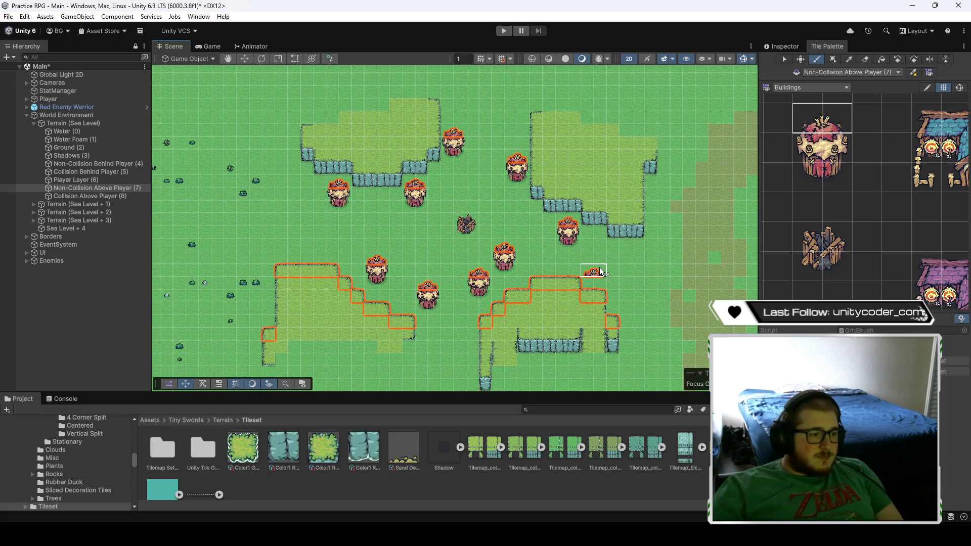
{"action": "left_click", "coordinate": [33, 204]}
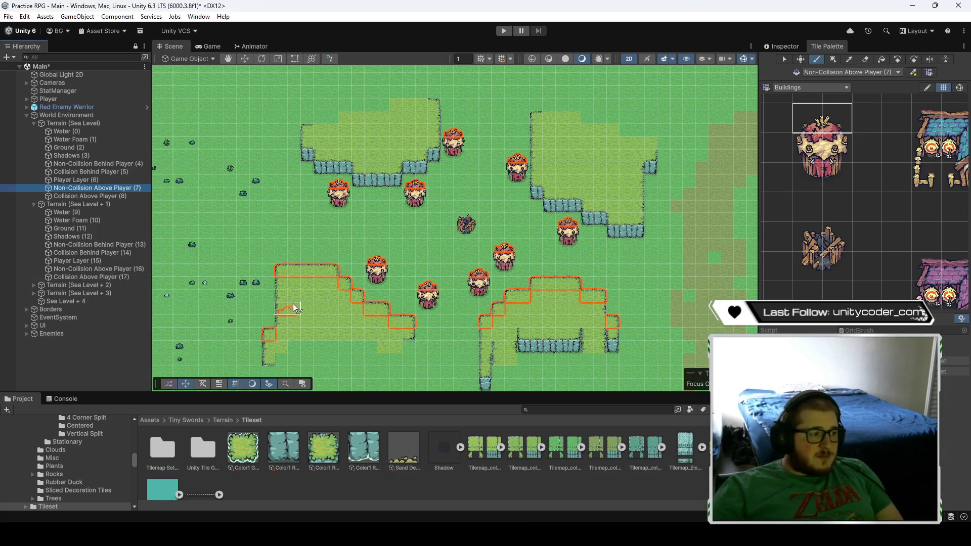
- Paint red tent tops across the lower and upper grass on Non-Collision Above Player (16)
{"action": "left_click", "coordinate": [103, 276]}
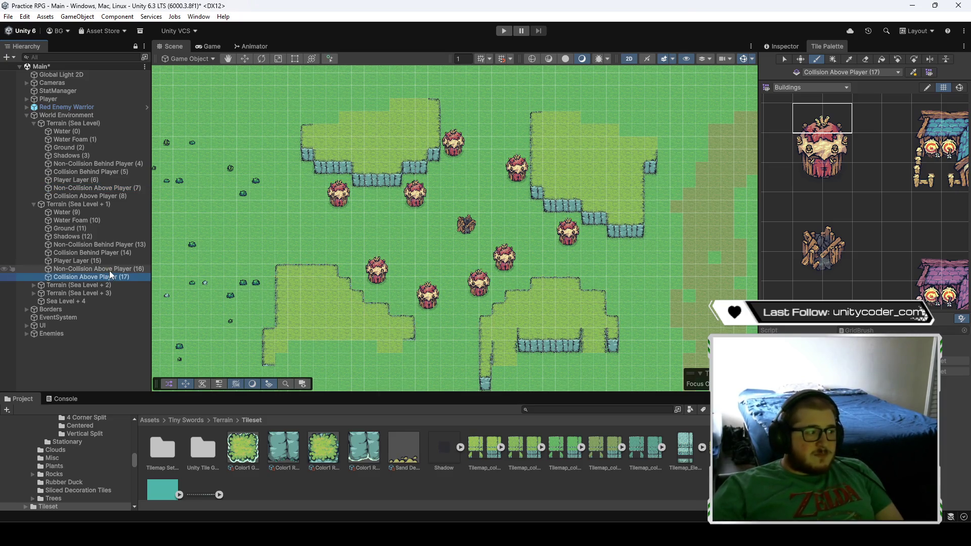
{"action": "left_click", "coordinate": [109, 270]}
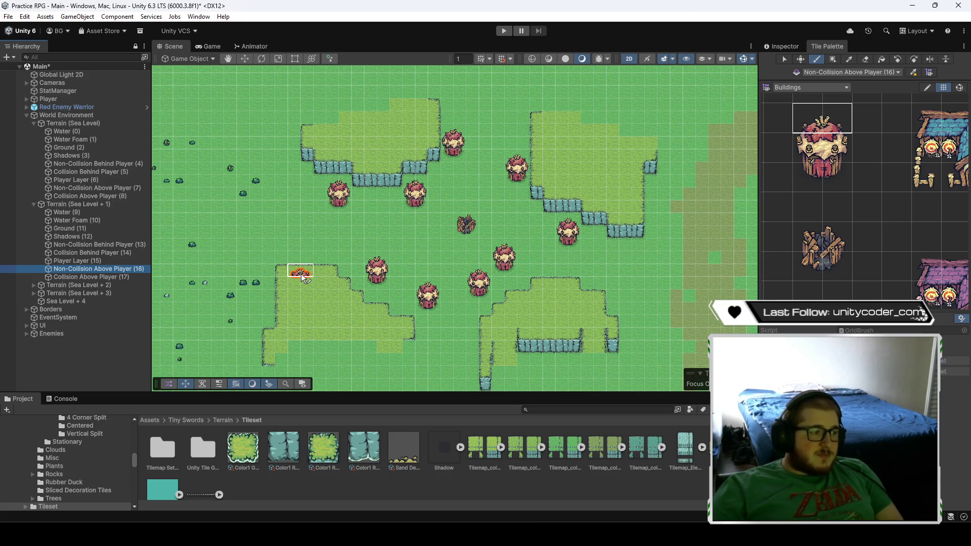
{"action": "left_click", "coordinate": [302, 277]}
{"action": "left_click", "coordinate": [342, 286]}
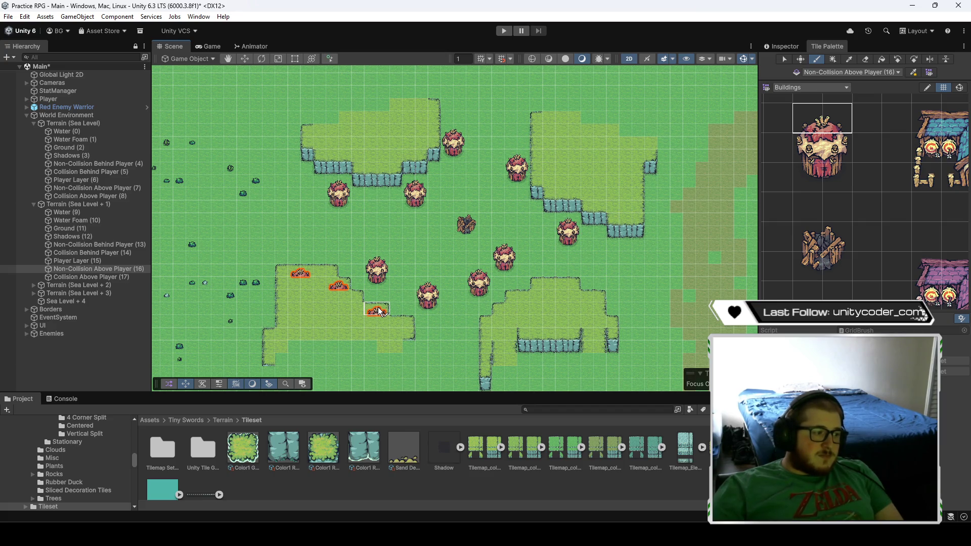
{"action": "key", "text": "ctrl+z"}
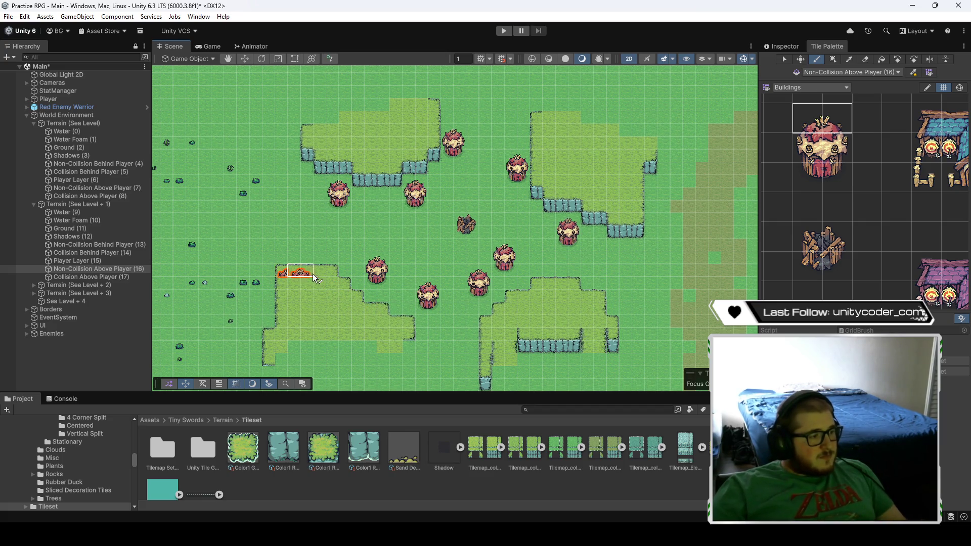
{"action": "left_click", "coordinate": [336, 276]}
{"action": "left_click", "coordinate": [356, 297]}
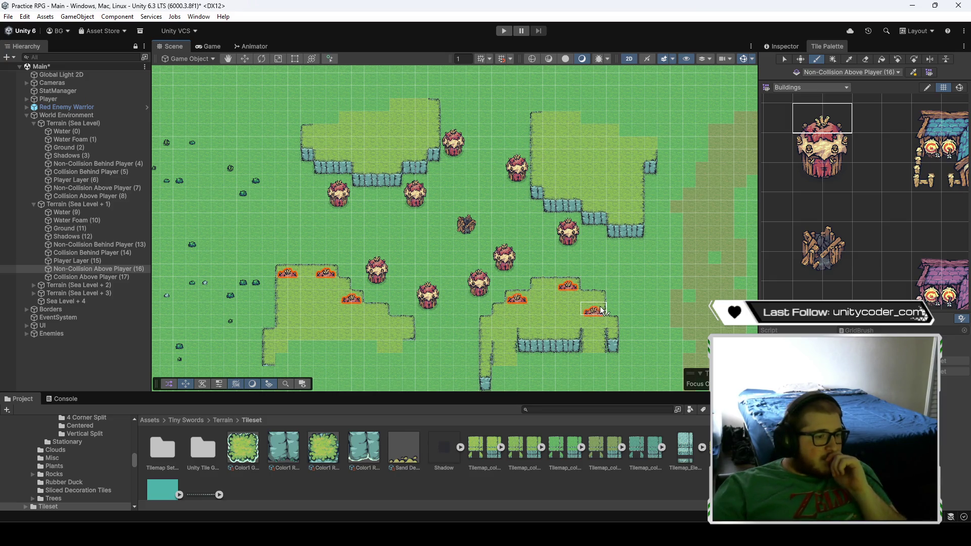
{"action": "left_click_drag", "start_coordinate": [618, 205], "coordinate": [621, 232]}
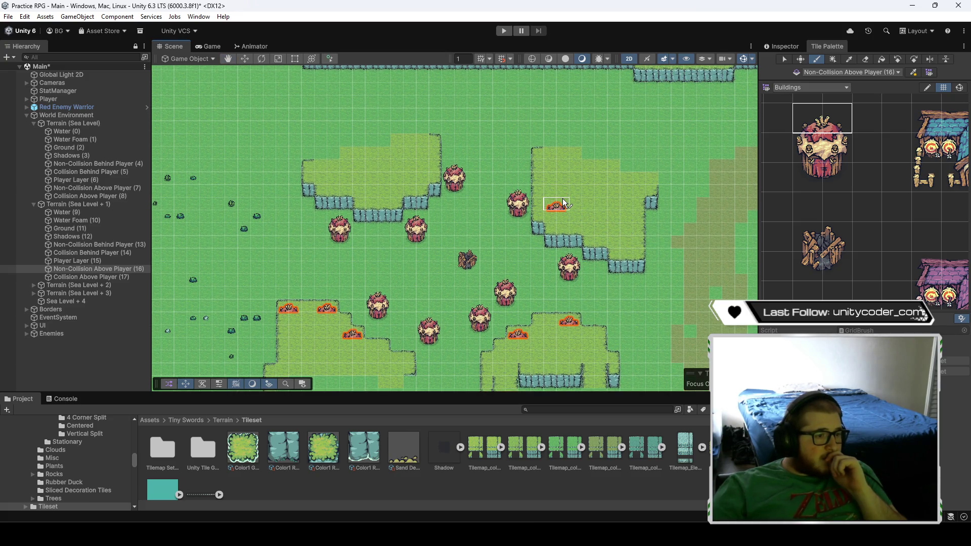
{"action": "left_click", "coordinate": [565, 198]}
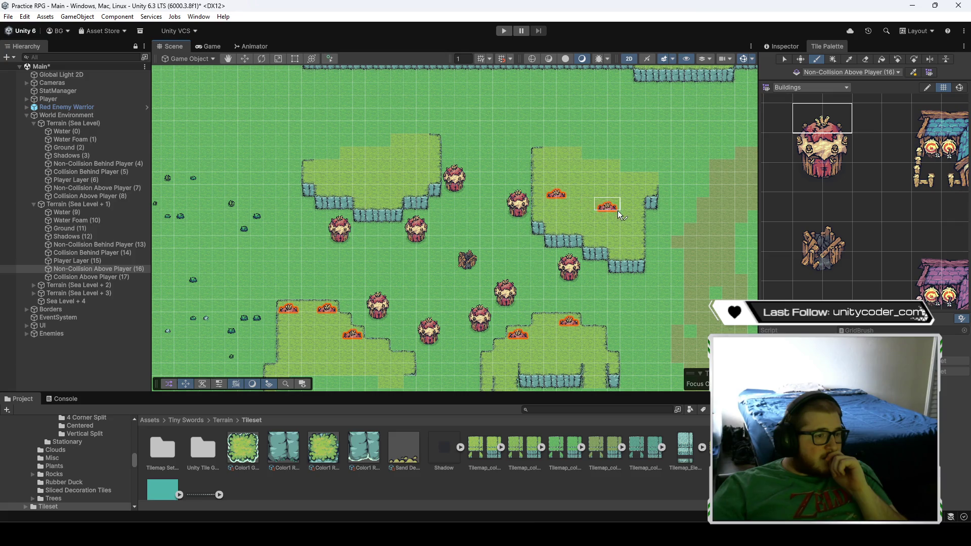
{"action": "left_click", "coordinate": [640, 224]}
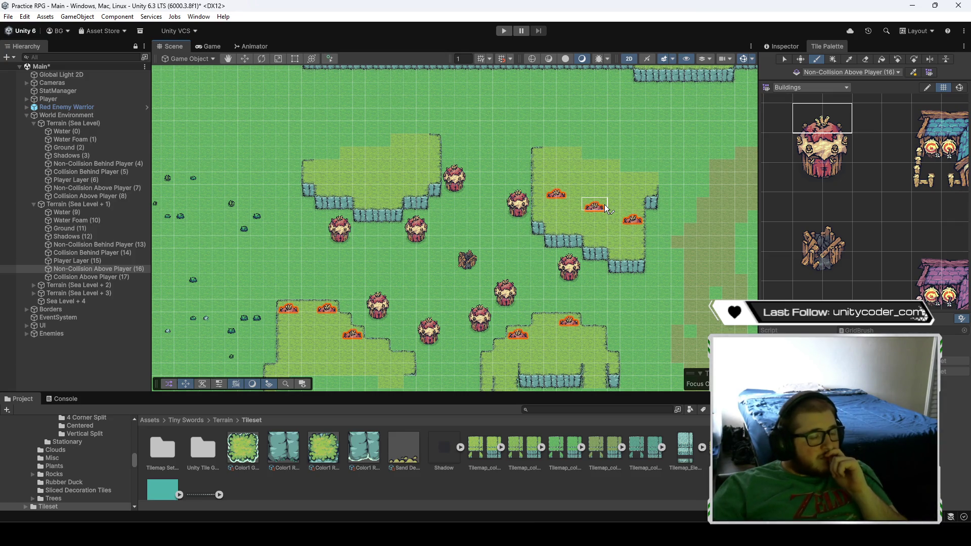
{"action": "left_click", "coordinate": [425, 160]}
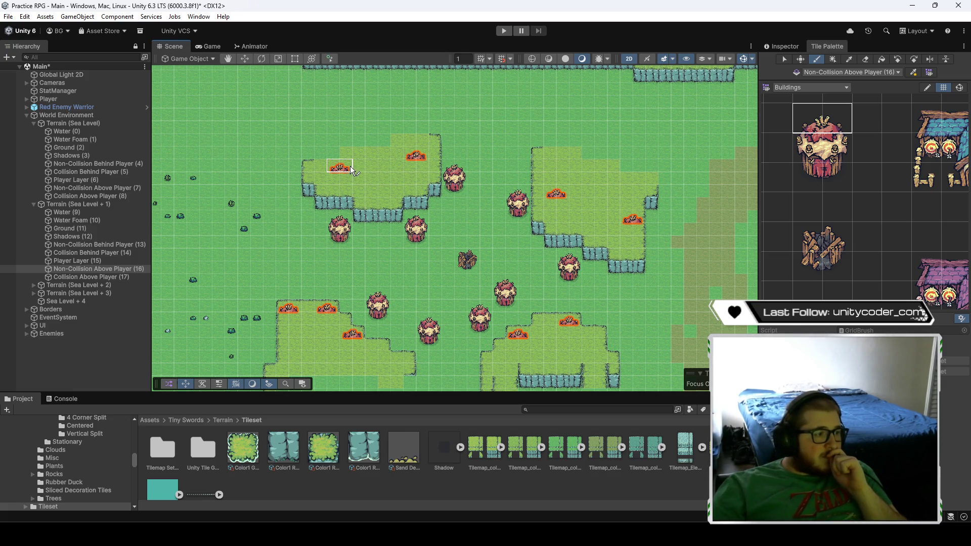
{"action": "left_click", "coordinate": [374, 168]}
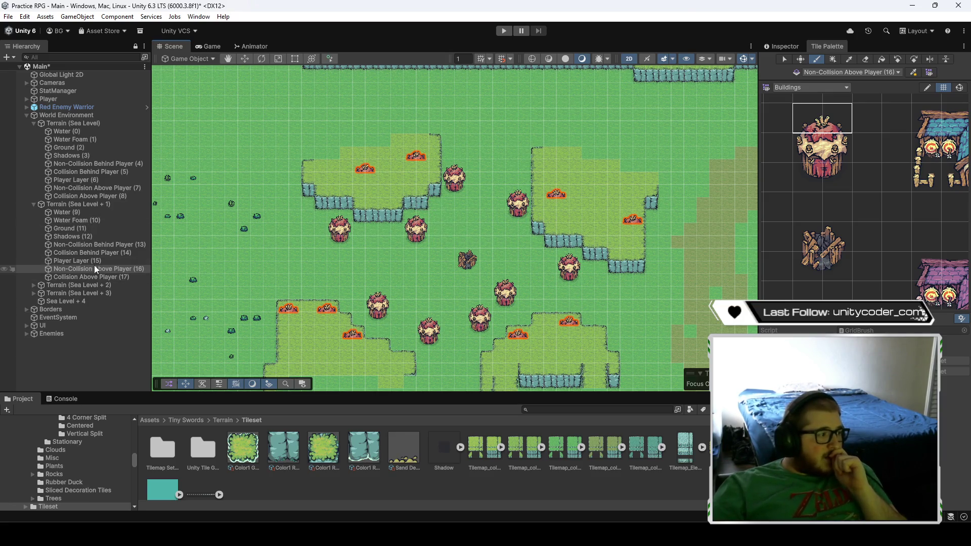
- Paint a tent base beneath a tent top on Collision Above Player (17)
{"action": "left_click", "coordinate": [100, 277]}
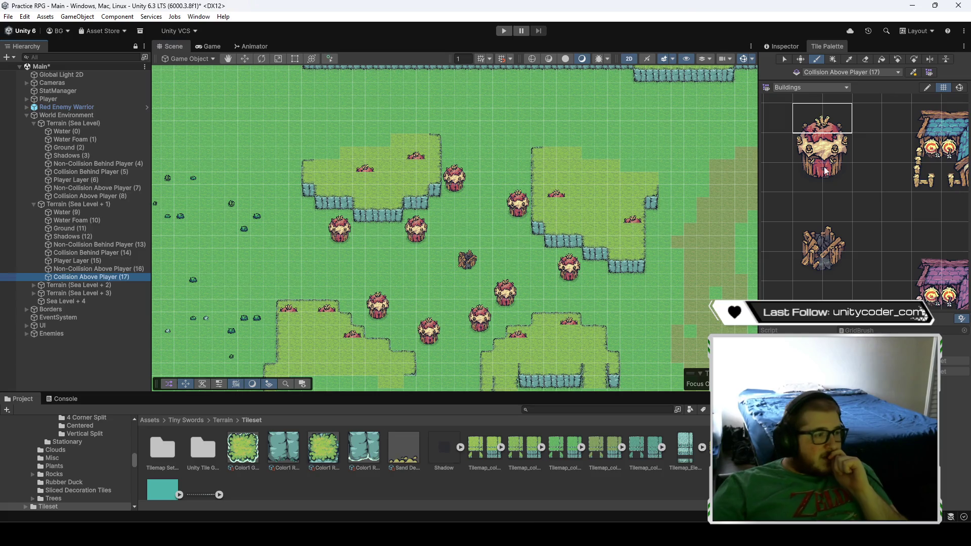
{"action": "left_click", "coordinate": [797, 159]}
{"action": "left_click", "coordinate": [366, 185]}
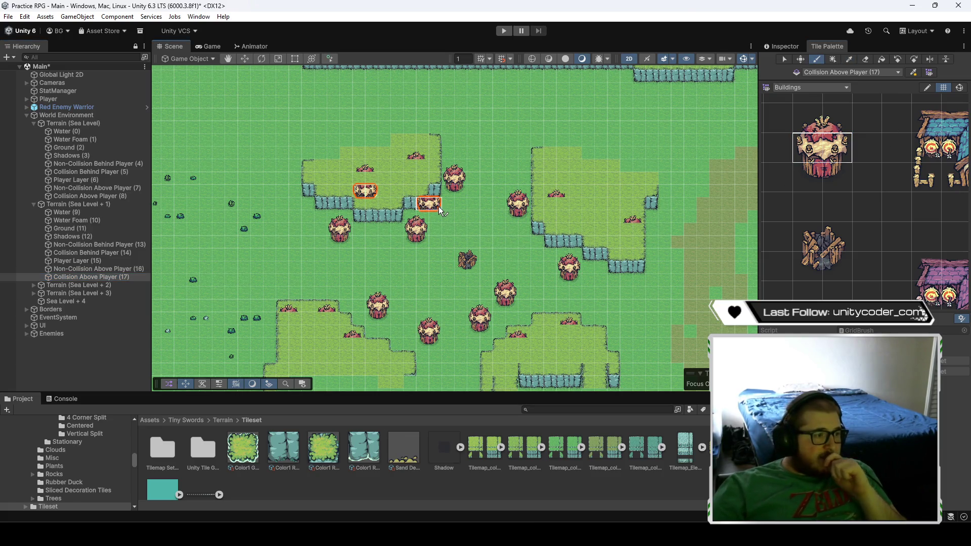
{"action": "key", "text": "ctrl+z"}
{"action": "left_click", "coordinate": [363, 179]}
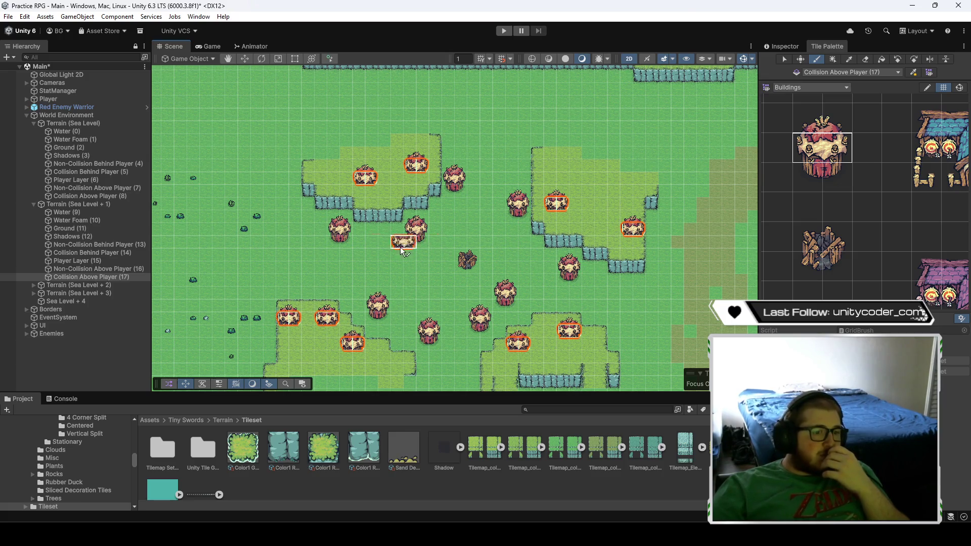
{"action": "left_click", "coordinate": [112, 253]}
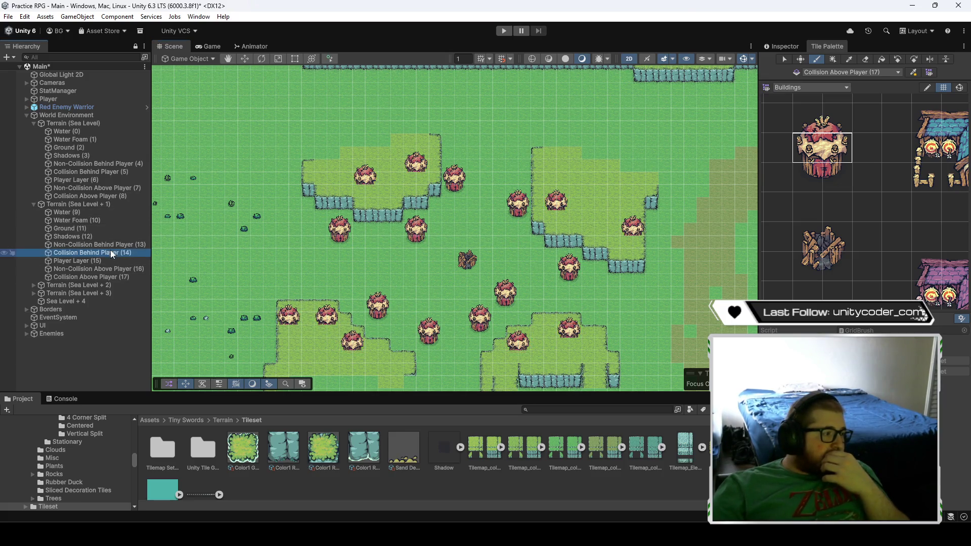
- Paint a collision footprint under each of the nine tents on Collision Behind Player (14)
{"action": "left_click", "coordinate": [822, 176]}
{"action": "left_click", "coordinate": [365, 188]}
{"action": "left_click", "coordinate": [417, 178]}
{"action": "left_click", "coordinate": [565, 216]}
{"action": "left_click", "coordinate": [639, 243]}
{"action": "left_click", "coordinate": [576, 343]}
{"action": "left_click", "coordinate": [521, 355]}
{"action": "left_click", "coordinate": [355, 355]}
{"action": "left_click", "coordinate": [330, 332]}
{"action": "left_click", "coordinate": [296, 331]}
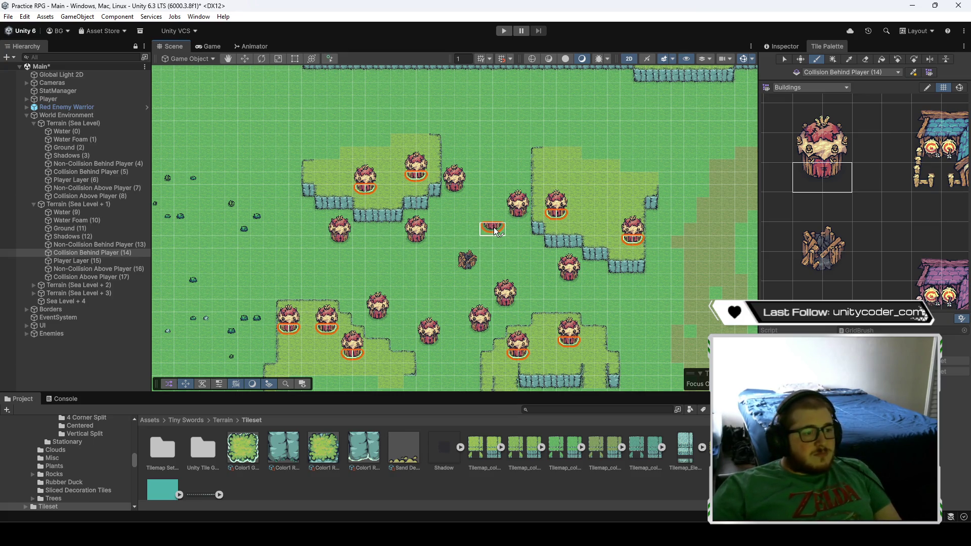
- Switch the Tile Palette to the Decorations tile set and adjust its view
{"action": "left_click_drag", "start_coordinate": [497, 249], "coordinate": [519, 203]}
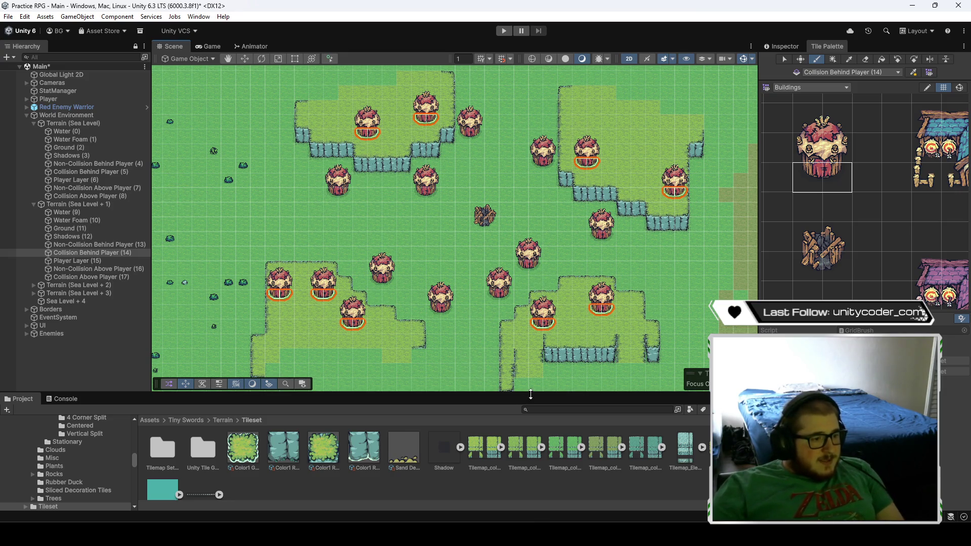
{"action": "scroll", "coordinate": [556, 344], "scroll_direction": "up", "scroll_amount": 5}
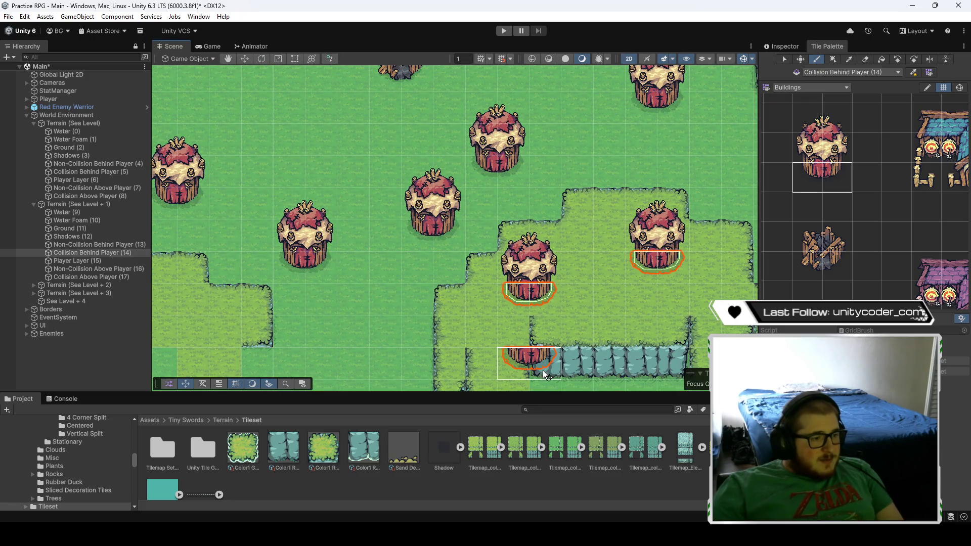
{"action": "scroll", "coordinate": [538, 365], "scroll_direction": "down", "scroll_amount": 5}
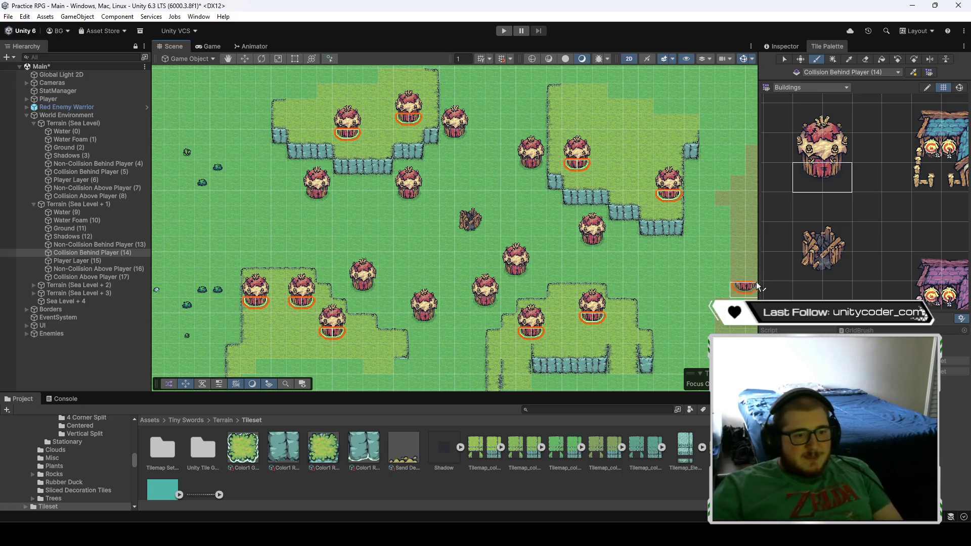
{"action": "scroll", "coordinate": [841, 244], "scroll_direction": "down", "scroll_amount": 3}
{"action": "left_click", "coordinate": [837, 88]}
{"action": "left_click", "coordinate": [821, 105]}
{"action": "scroll", "coordinate": [823, 241], "scroll_direction": "up", "scroll_amount": 3}
{"action": "right_click", "coordinate": [844, 196]}
{"action": "left_click", "coordinate": [811, 275]}
{"action": "left_click_drag", "start_coordinate": [811, 283], "coordinate": [863, 157]}
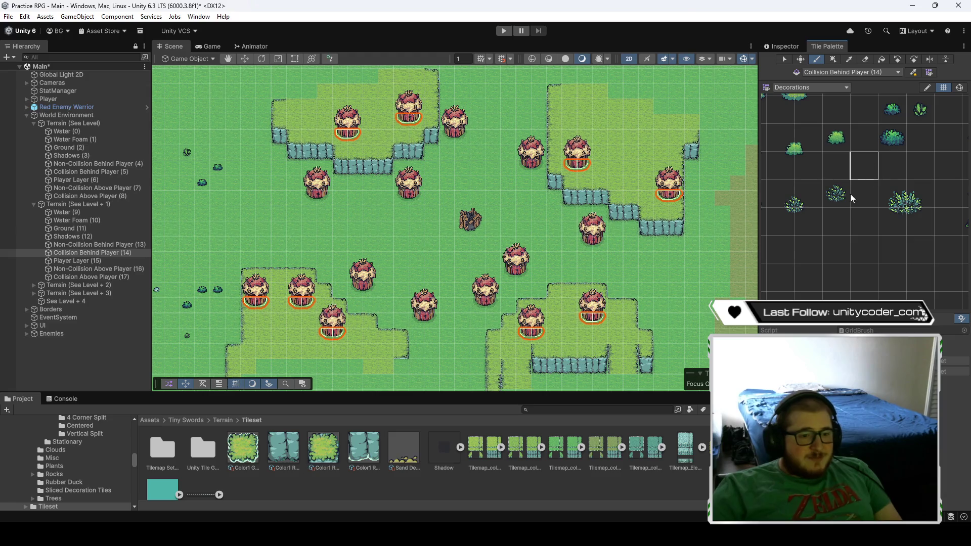
- Paint seven bushes across the grass on the Non-Collision Behind Player (13) tilemap
{"action": "left_click_drag", "start_coordinate": [840, 239], "coordinate": [899, 232]}
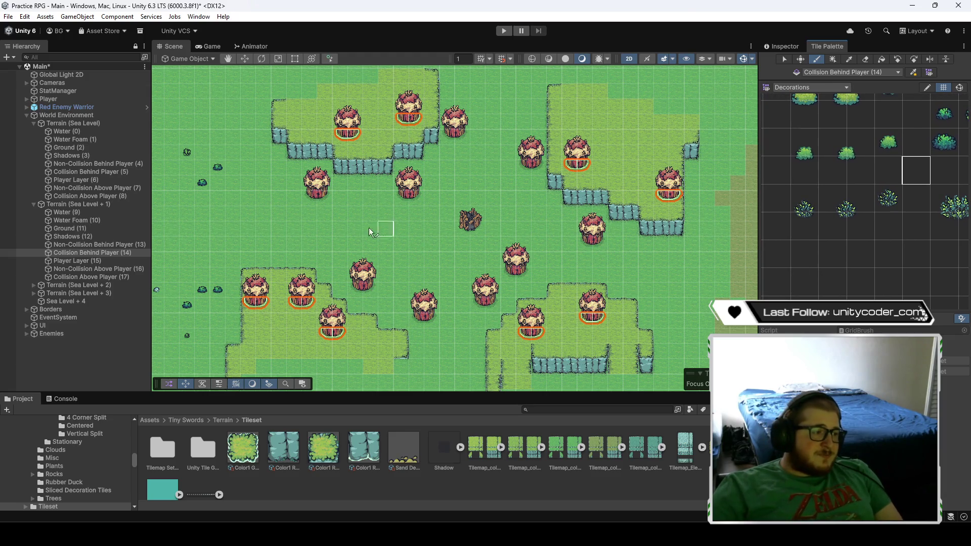
{"action": "left_click", "coordinate": [90, 245]}
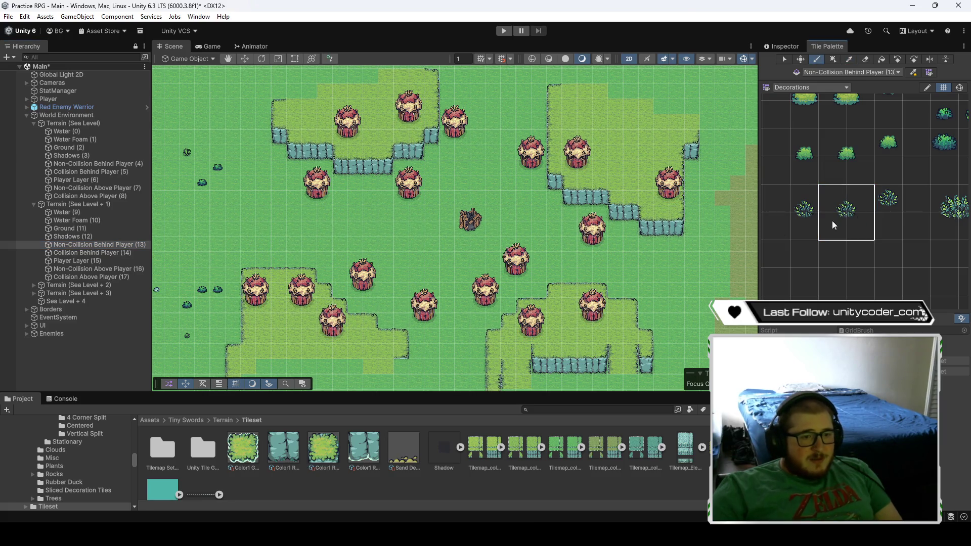
{"action": "left_click", "coordinate": [317, 251]}
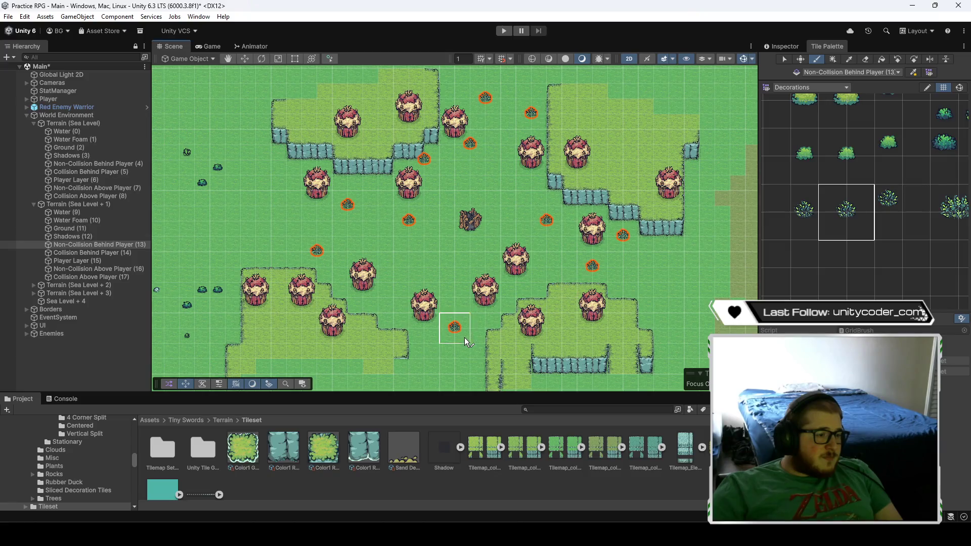
{"action": "left_click", "coordinate": [434, 335]}
{"action": "left_click", "coordinate": [403, 274]}
{"action": "left_click", "coordinate": [339, 242]}
{"action": "left_click", "coordinate": [281, 213]}
{"action": "left_click", "coordinate": [295, 182]}
{"action": "left_click", "coordinate": [302, 253]}
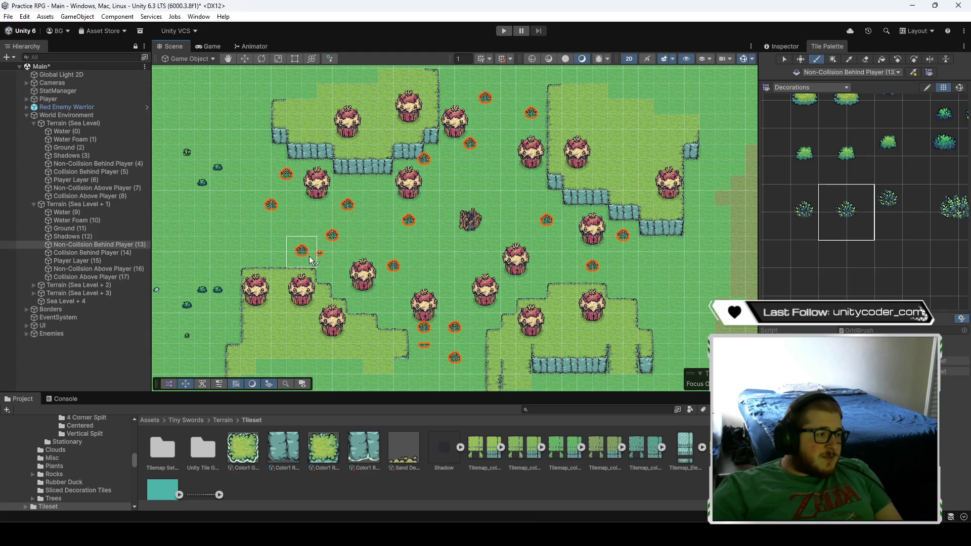
- Erase the bushes and make Non-Collision Behind Player (4) the active tilemap
{"action": "left_click", "coordinate": [865, 59]}
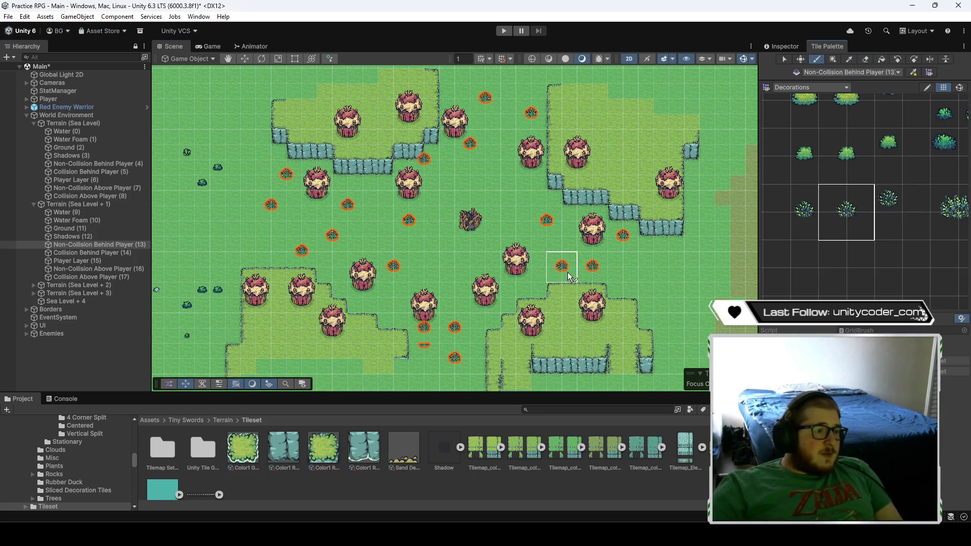
{"action": "left_click", "coordinate": [505, 188]}
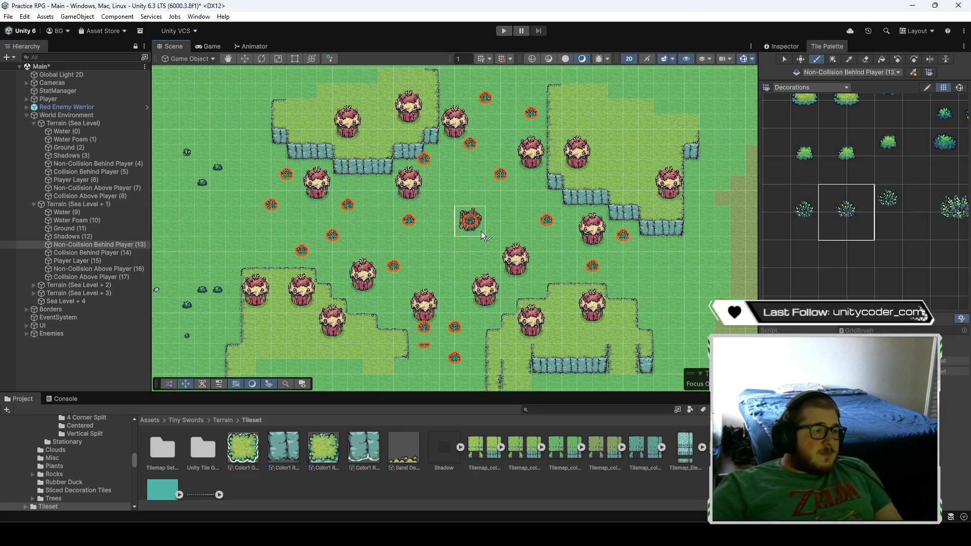
{"action": "left_click", "coordinate": [451, 274]}
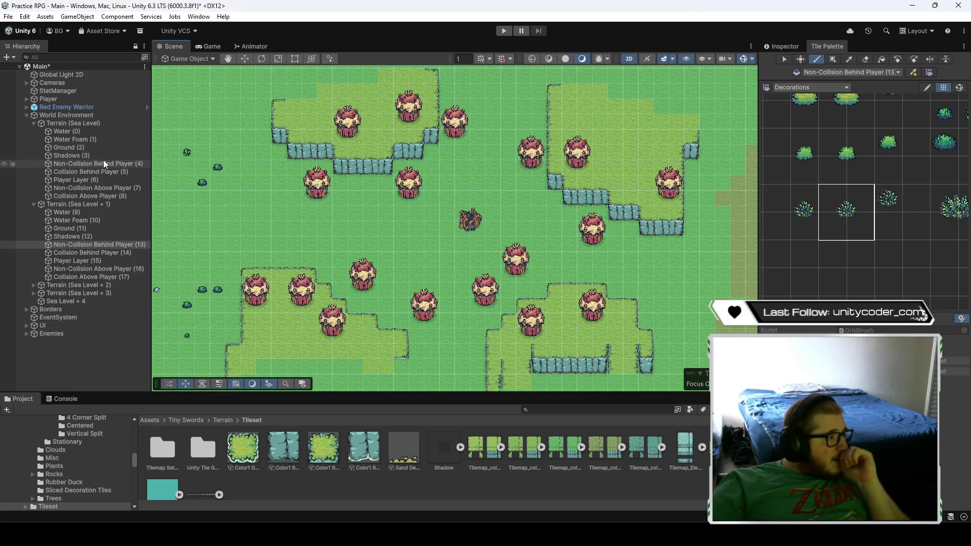
{"action": "left_click", "coordinate": [103, 163]}
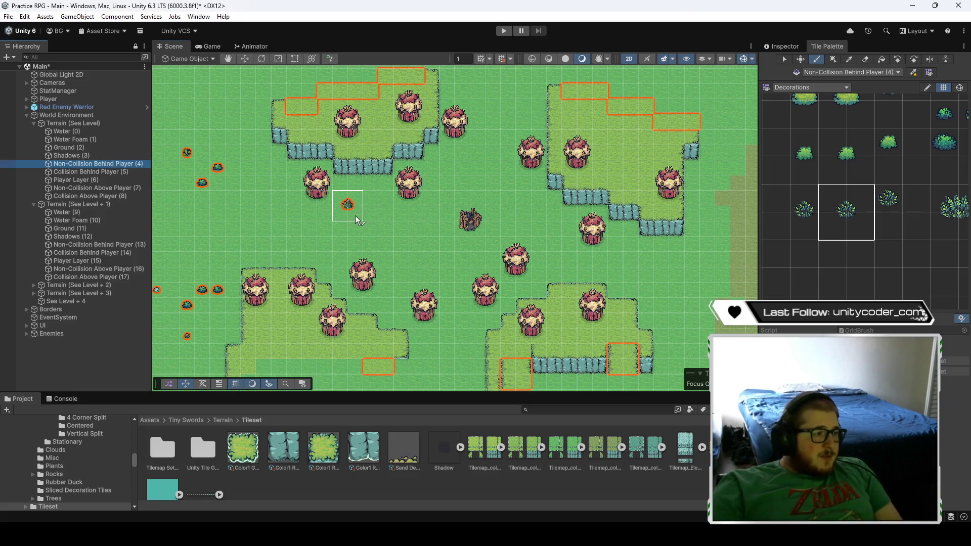
- Scatter ten dark bushes across the open grass, middle and left grass
{"action": "left_click", "coordinate": [348, 191]}
{"action": "left_click", "coordinate": [333, 236]}
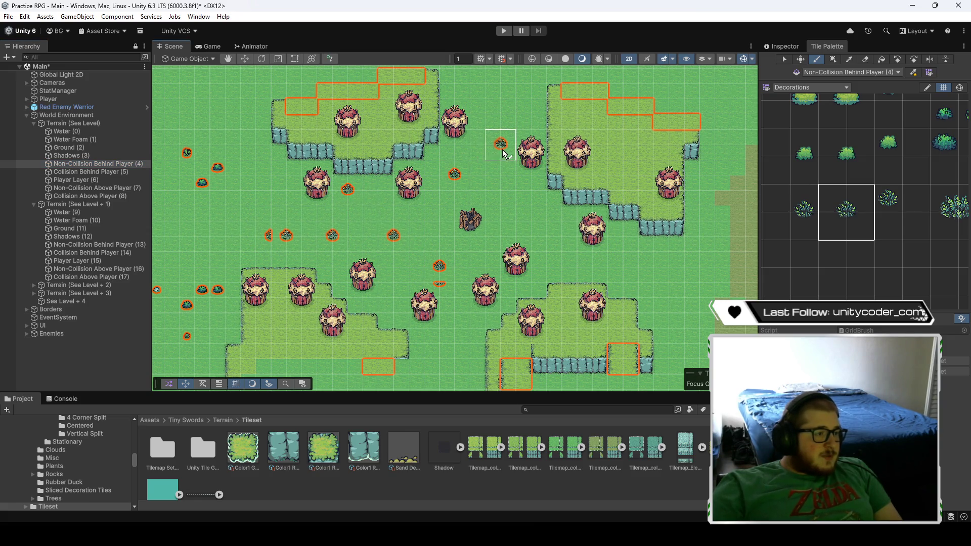
{"action": "left_click", "coordinate": [547, 252]}
{"action": "left_click", "coordinate": [502, 176]}
{"action": "left_click", "coordinate": [623, 266]}
{"action": "left_click", "coordinate": [502, 114]}
{"action": "left_click", "coordinate": [532, 99]}
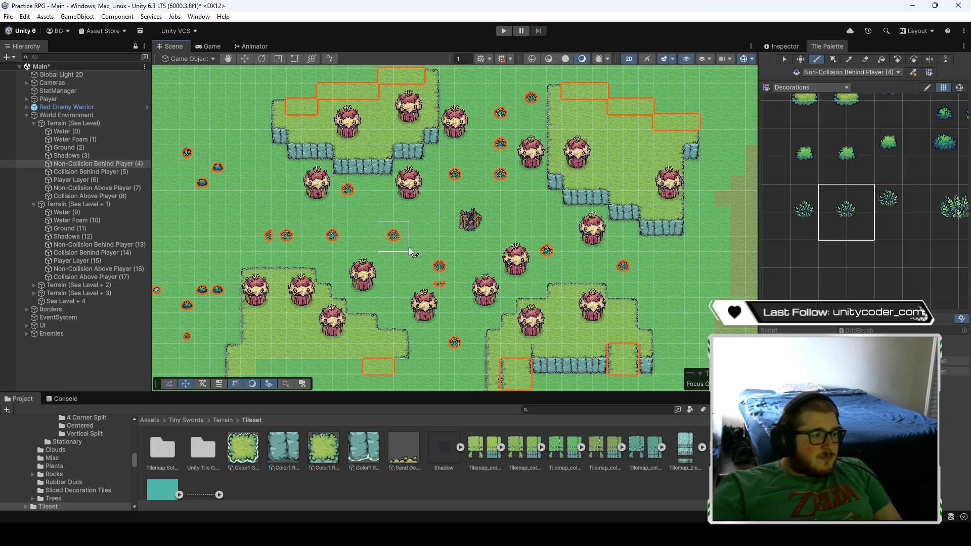
{"action": "left_click", "coordinate": [394, 283]}
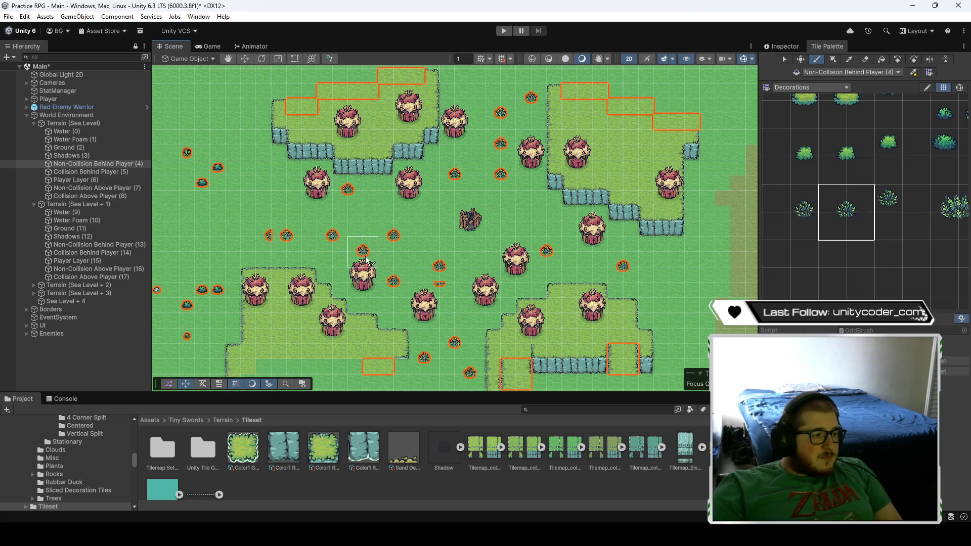
{"action": "left_click", "coordinate": [303, 206]}
{"action": "left_click", "coordinate": [273, 175]}
- Erase two stray bush fragments from the grass
{"action": "left_click", "coordinate": [865, 59]}
{"action": "left_click", "coordinate": [277, 242]}
{"action": "left_click", "coordinate": [437, 290]}
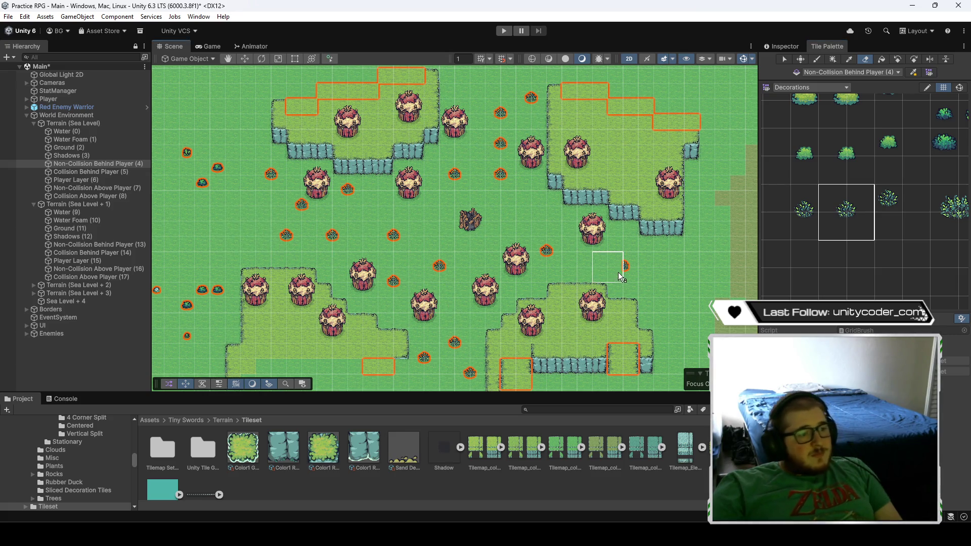
- Paint a different small bush variant at three spots, including between the tents
{"action": "left_click", "coordinate": [813, 221]}
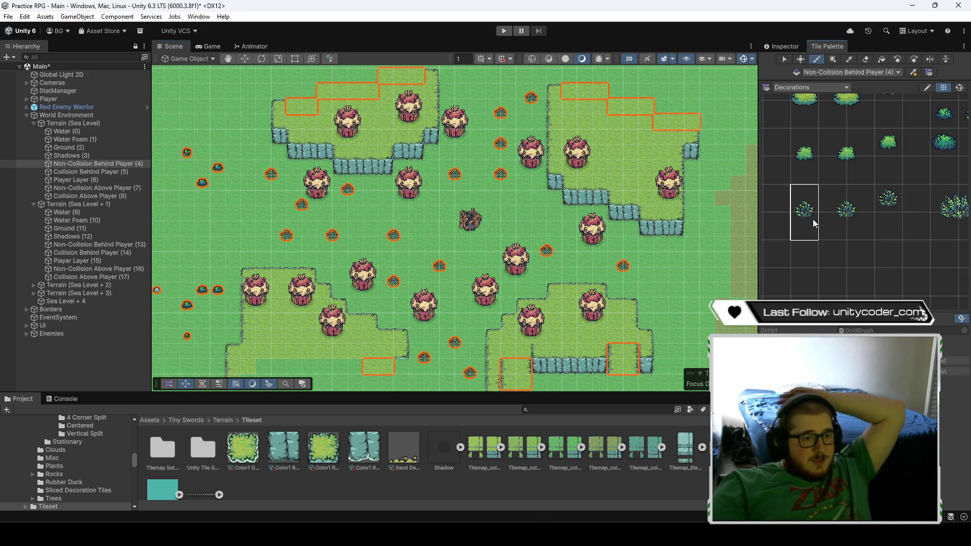
{"action": "left_click", "coordinate": [310, 264]}
{"action": "left_click", "coordinate": [356, 234]}
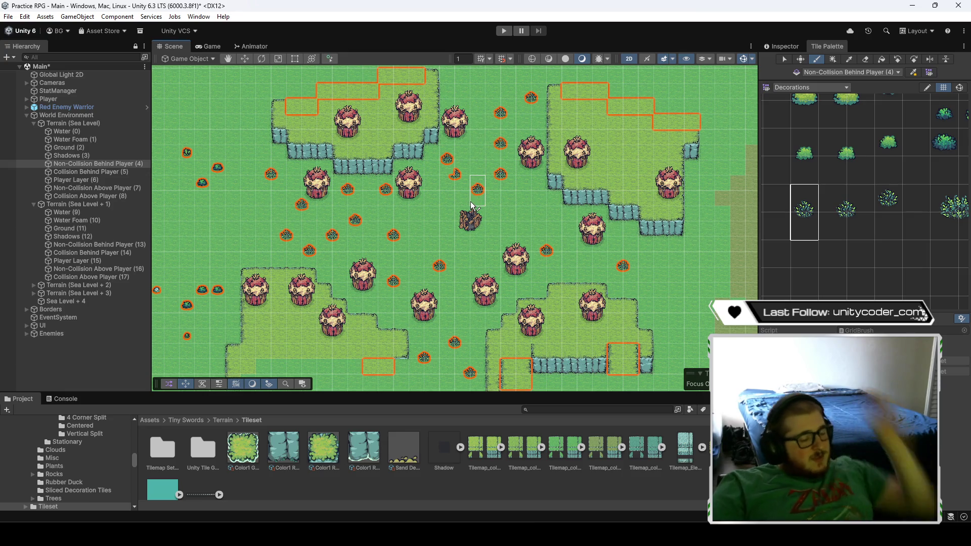
{"action": "left_click", "coordinate": [434, 175]}
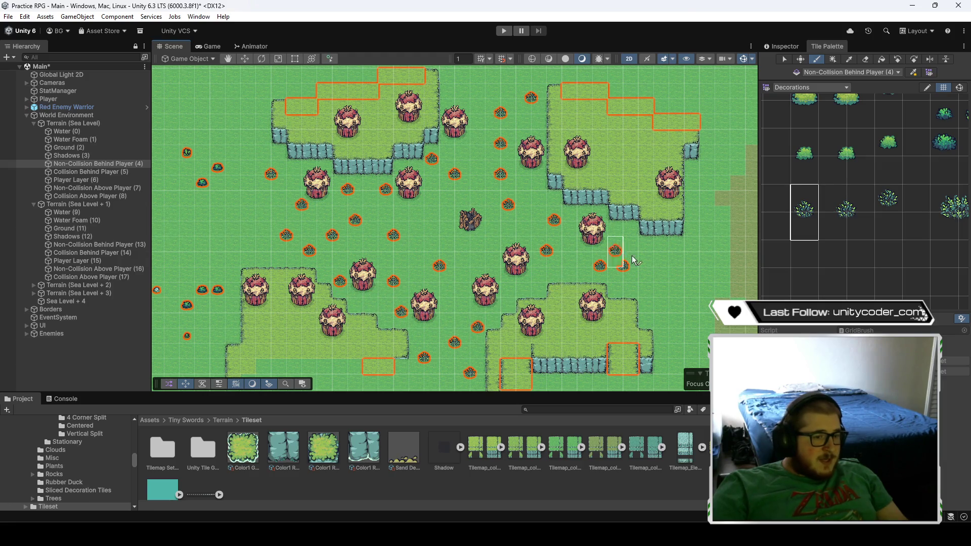
- Paint another bush variant between the tents and across the open grass
{"action": "left_click", "coordinate": [888, 199]}
{"action": "scroll", "coordinate": [354, 253], "scroll_direction": "up", "scroll_amount": 4}
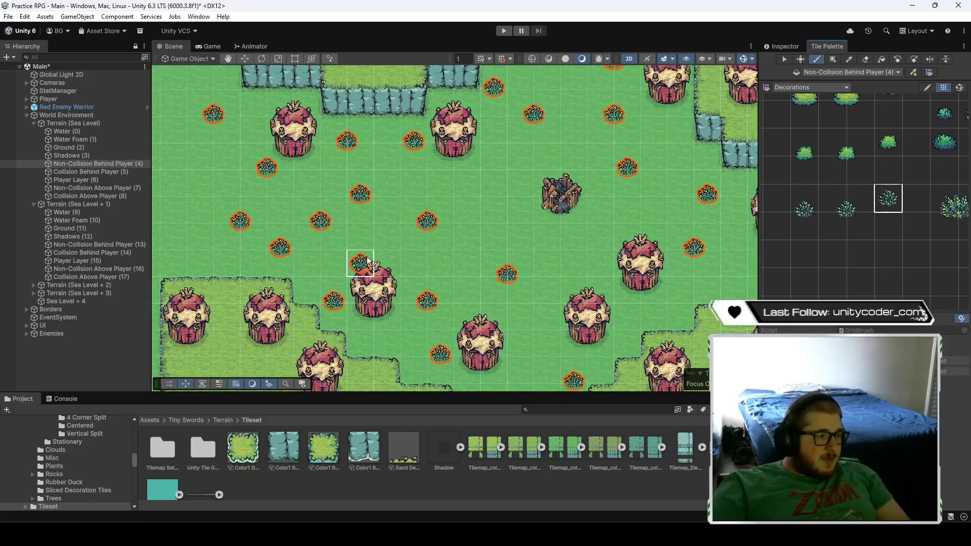
{"action": "left_click", "coordinate": [280, 210]}
{"action": "left_click_drag", "start_coordinate": [324, 184], "coordinate": [407, 197]}
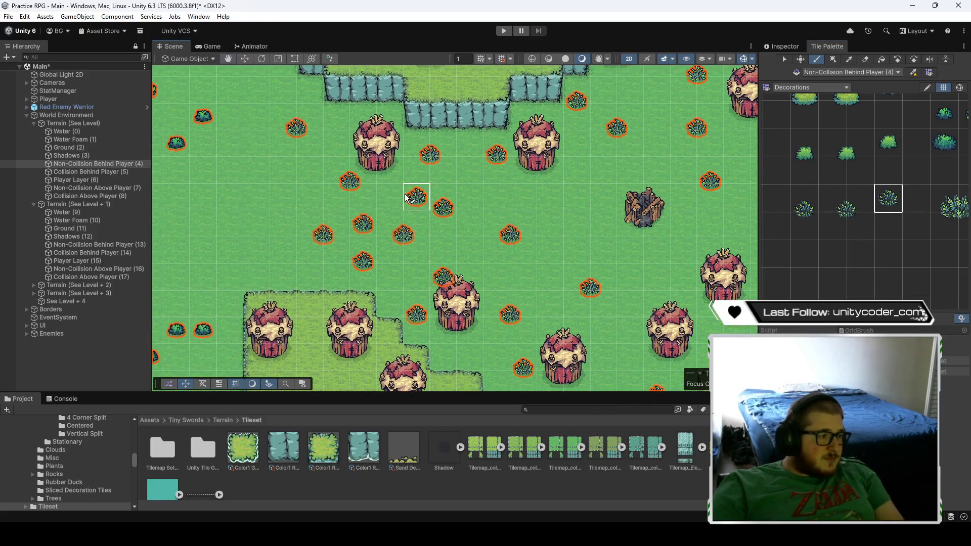
{"action": "left_click", "coordinate": [333, 147]}
{"action": "left_click", "coordinate": [465, 172]}
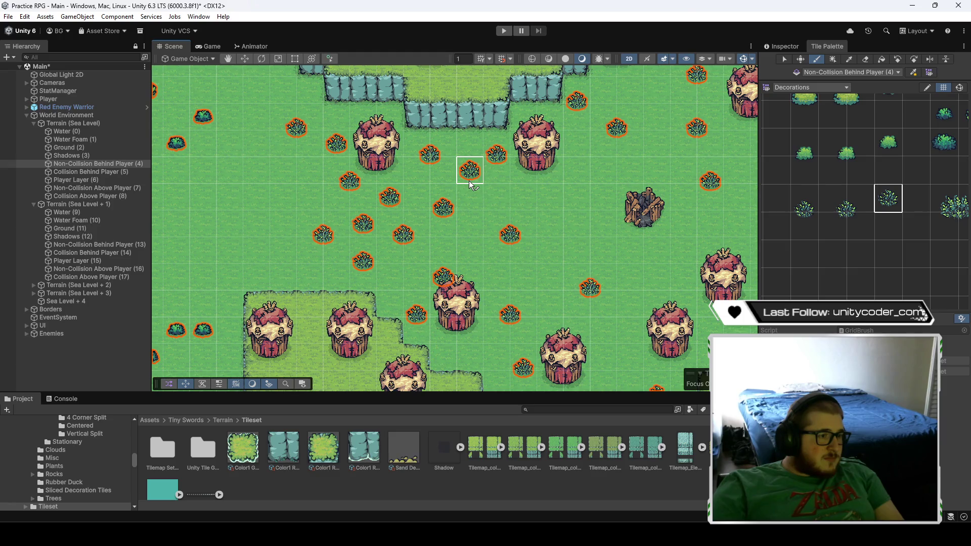
{"action": "left_click", "coordinate": [518, 197]}
{"action": "left_click", "coordinate": [470, 251]}
{"action": "left_click", "coordinate": [550, 303]}
- Pan around the map adding bushes near and beside the tents, then zoom out
{"action": "key", "text": "Right"}
{"action": "key", "text": "Down"}
{"action": "key", "text": "Right"}
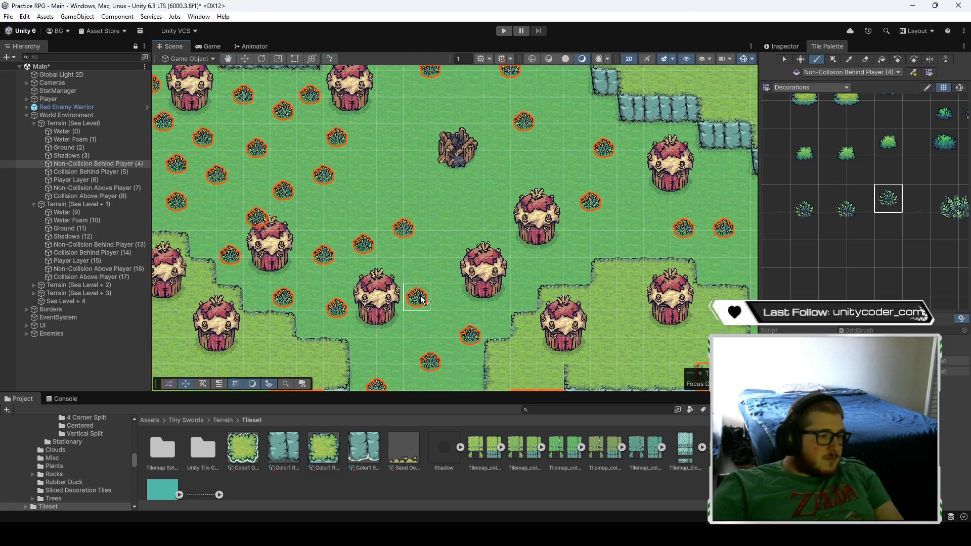
{"action": "key", "text": "Down"}
{"action": "left_click", "coordinate": [639, 184]}
{"action": "key", "text": "Up"}
{"action": "key", "text": "Right"}
{"action": "key", "text": "Up"}
{"action": "key", "text": "Left"}
{"action": "left_click", "coordinate": [477, 215]}
{"action": "left_click", "coordinate": [451, 136]}
{"action": "key", "text": "Right"}
{"action": "key", "text": "Down"}
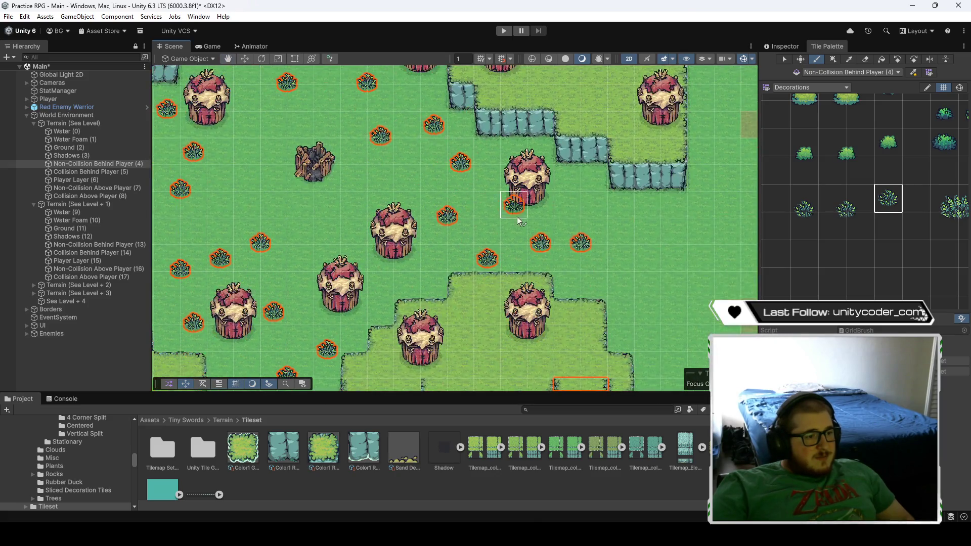
{"action": "key", "text": "Left"}
{"action": "scroll", "coordinate": [420, 258], "scroll_direction": "down", "scroll_amount": 5}
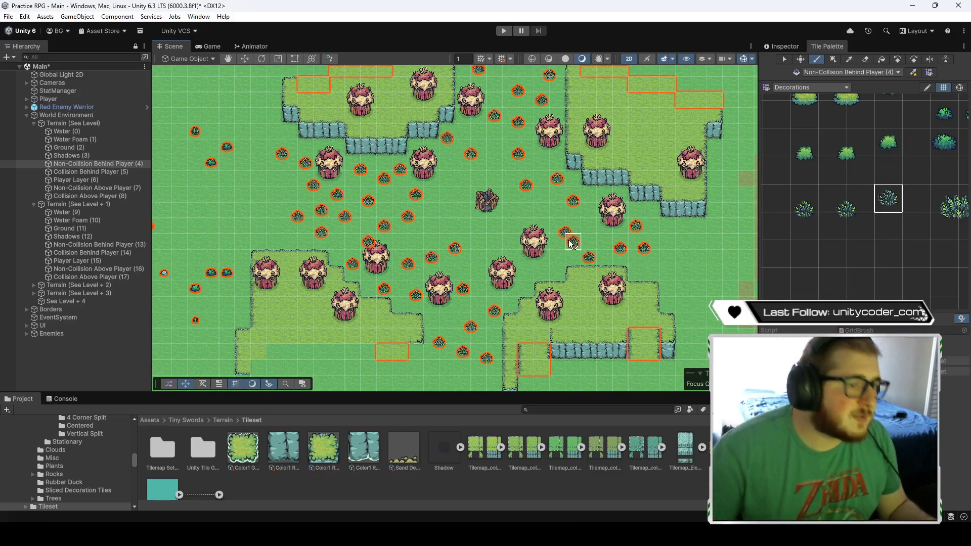
{"action": "left_click_drag", "start_coordinate": [899, 239], "coordinate": [864, 283]}
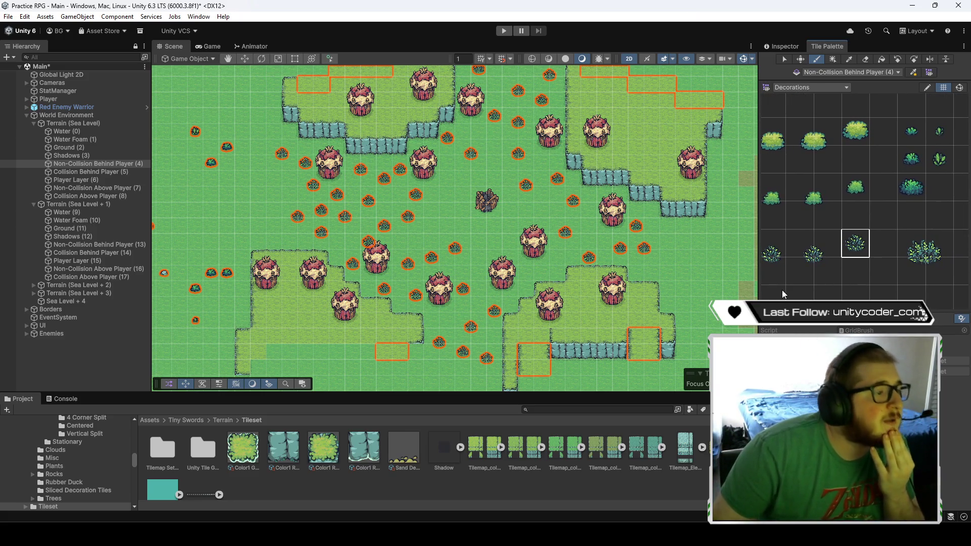
- Paint lighter green bushes near the tents and on the right, plus a small bush near the top
{"action": "left_click", "coordinate": [809, 203]}
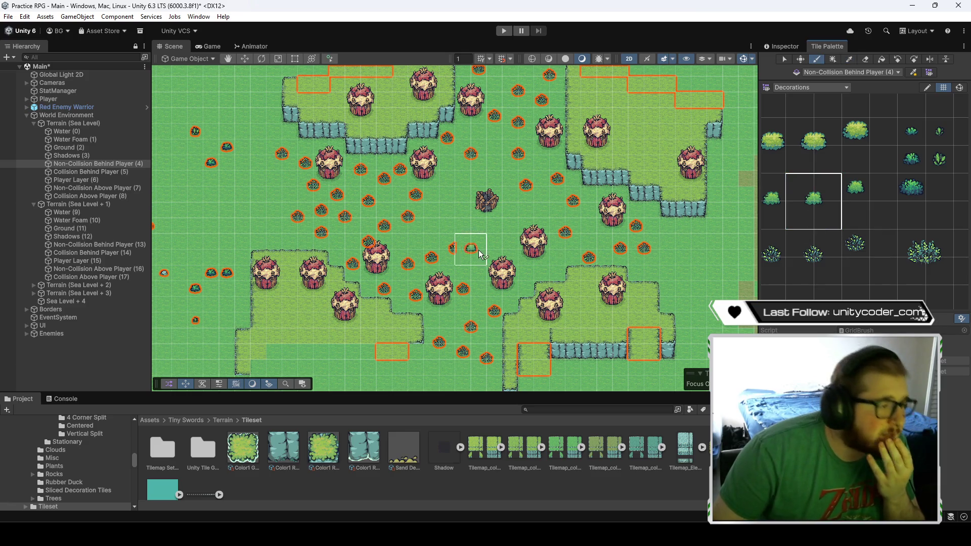
{"action": "left_click", "coordinate": [352, 225]}
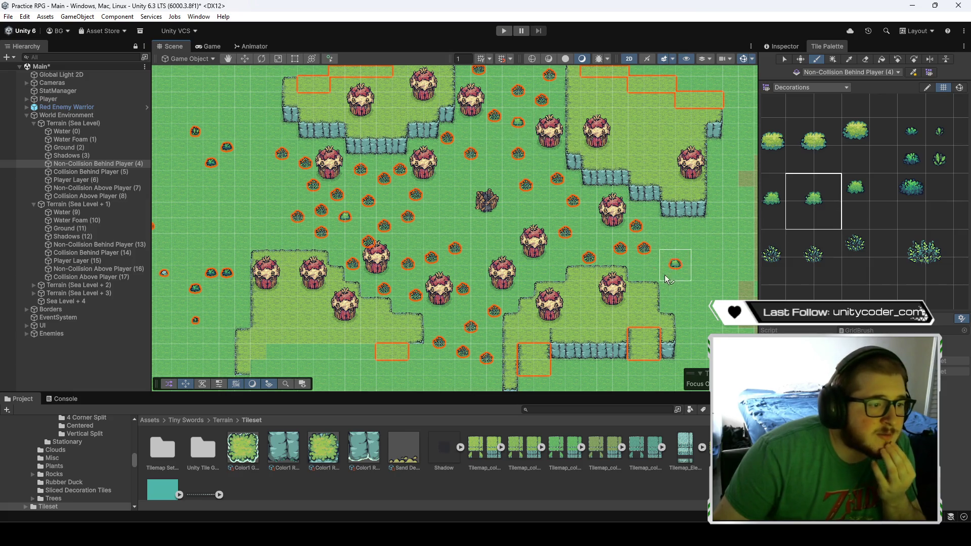
{"action": "left_click", "coordinate": [563, 243]}
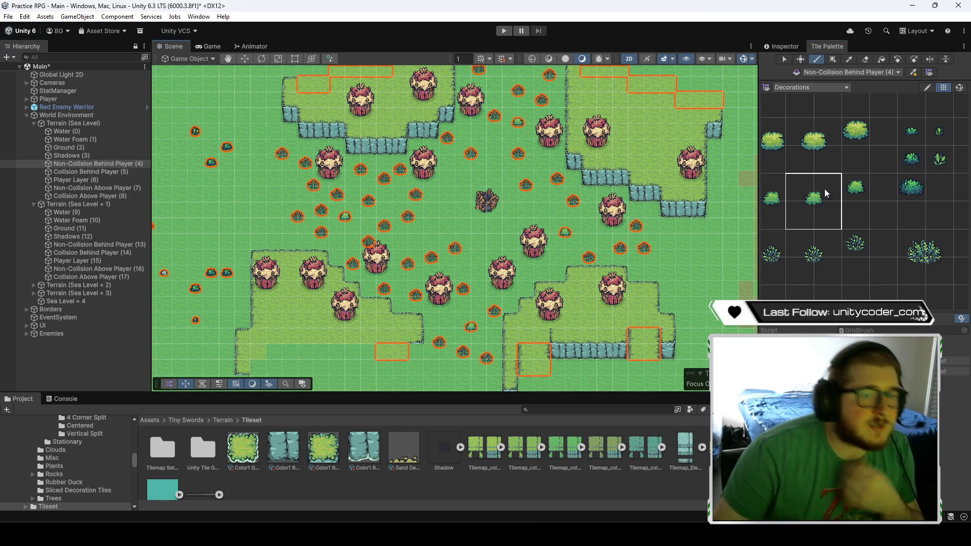
{"action": "left_click", "coordinate": [913, 159]}
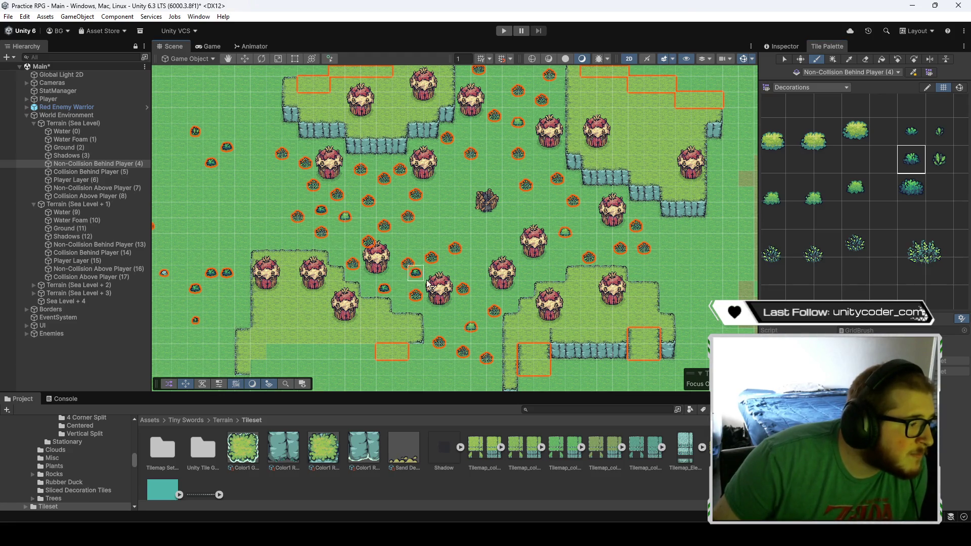
{"action": "left_click", "coordinate": [498, 117]}
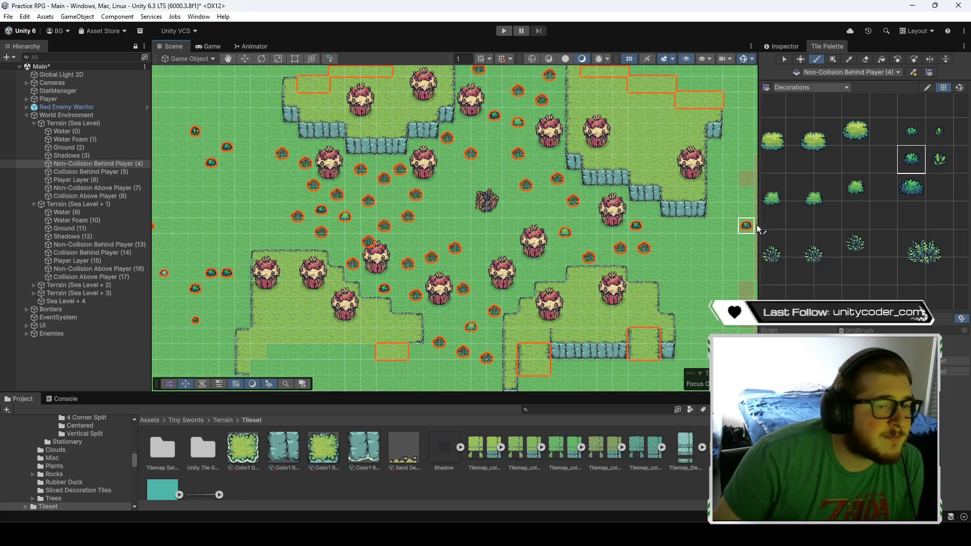
- Add light-green bushes on the grass, replacing a darker bush and a small plant
{"action": "scroll", "coordinate": [823, 224], "scroll_direction": "left", "scroll_amount": 2}
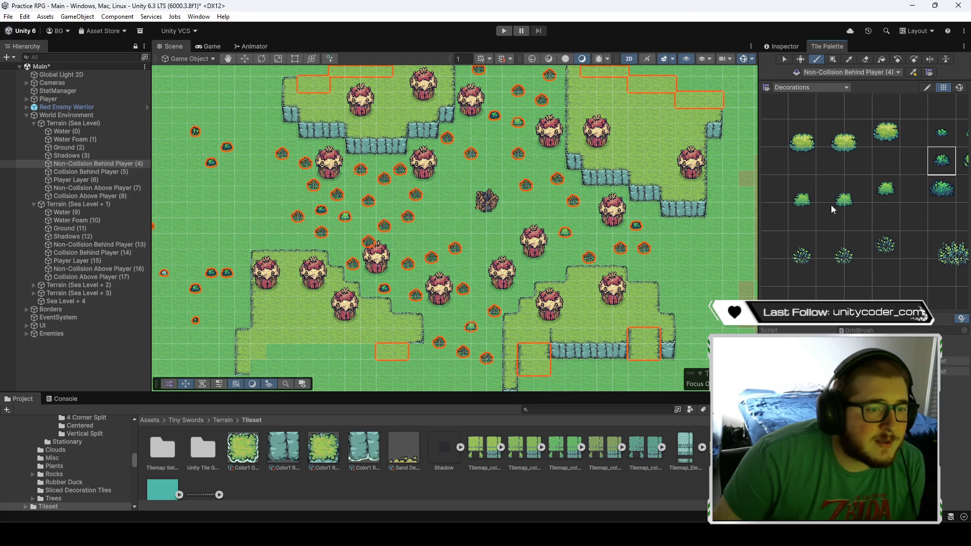
{"action": "scroll", "coordinate": [820, 228], "scroll_direction": "up", "scroll_amount": 2}
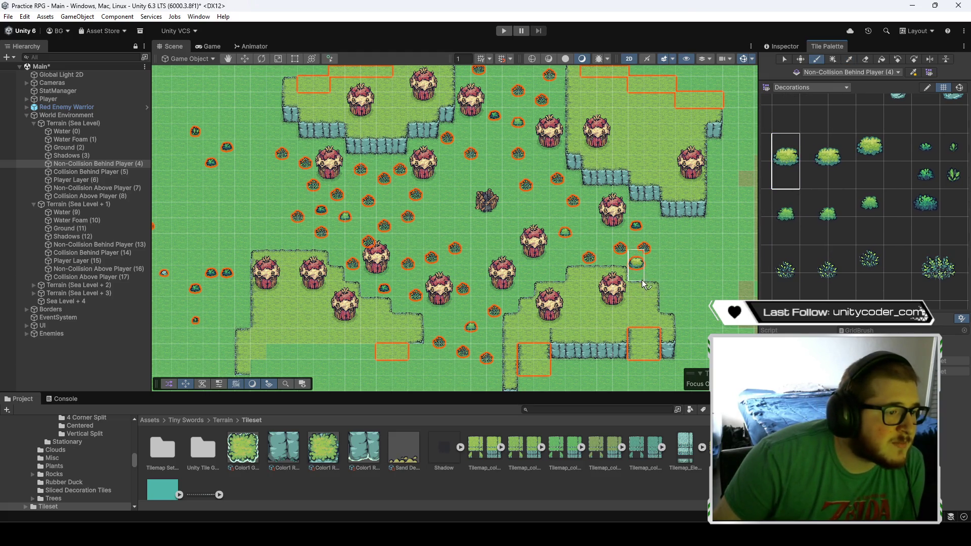
{"action": "left_click", "coordinate": [571, 212]}
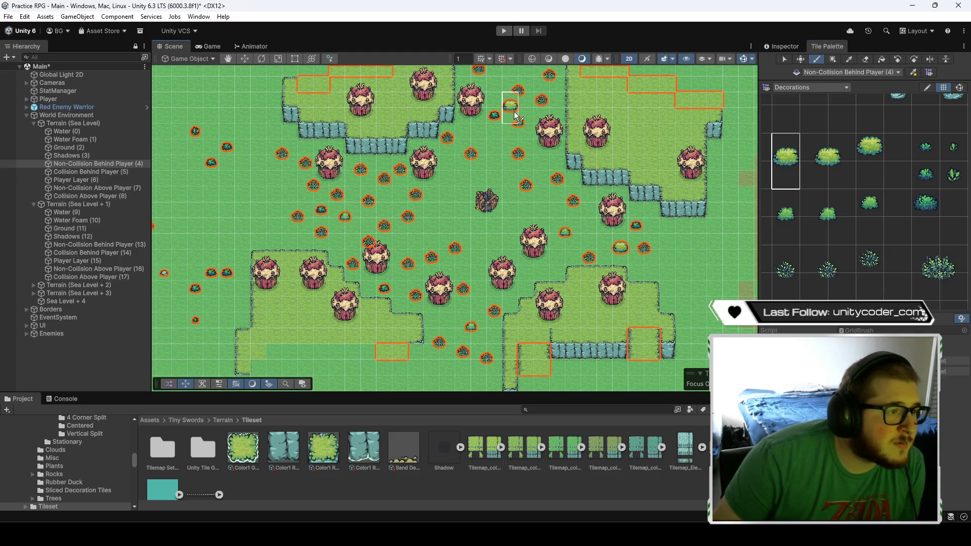
{"action": "left_click", "coordinate": [449, 147]}
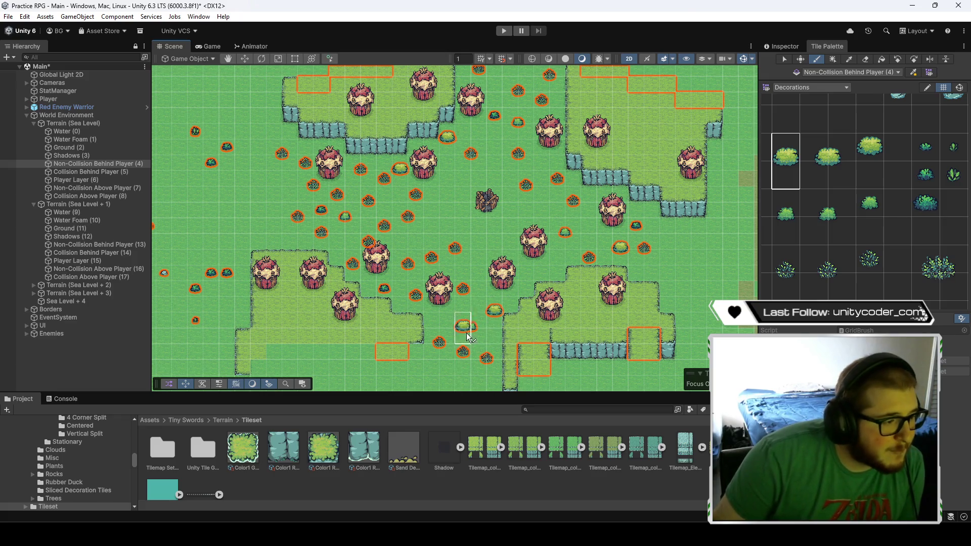
{"action": "left_click", "coordinate": [326, 239]}
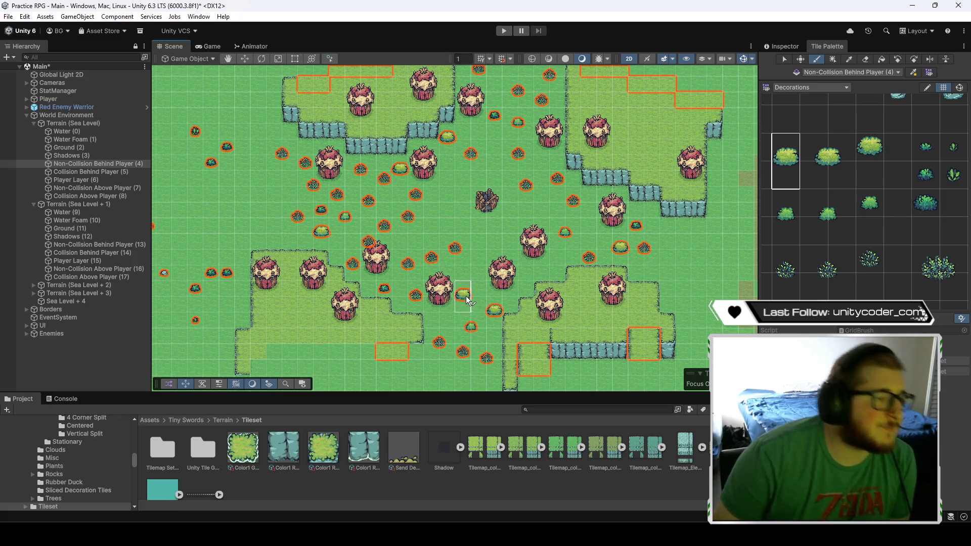
- Paint the large blue bush among the tents on Non-Collision Above Player (7)
{"action": "left_click", "coordinate": [939, 271]}
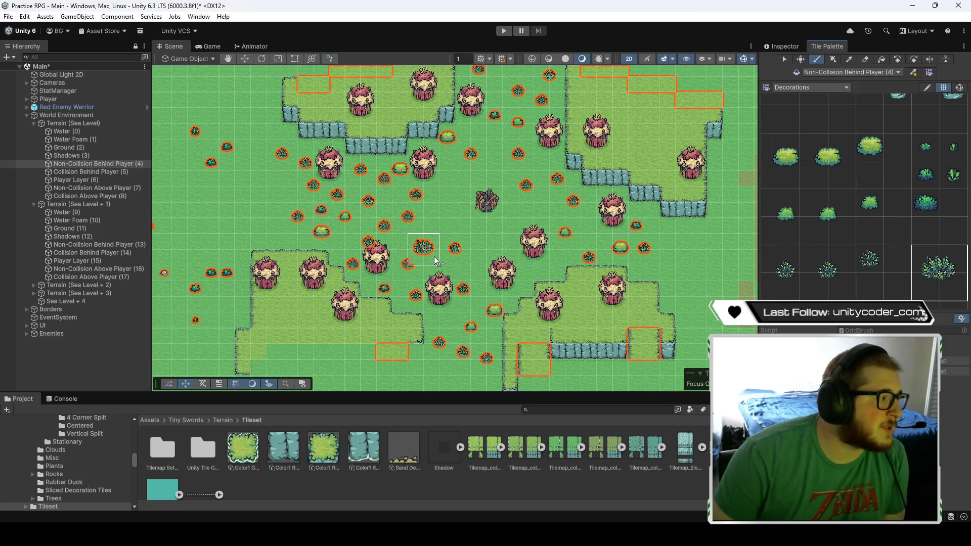
{"action": "left_click", "coordinate": [126, 190]}
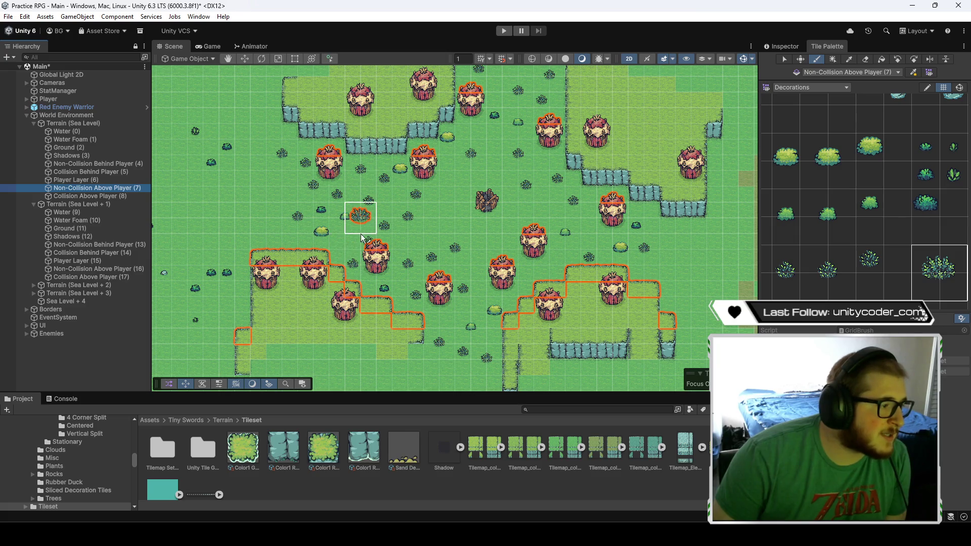
{"action": "left_click", "coordinate": [350, 260]}
- Paint six more large blue bushes from the top of the field to the bottom, beside tents
{"action": "left_click", "coordinate": [365, 191]}
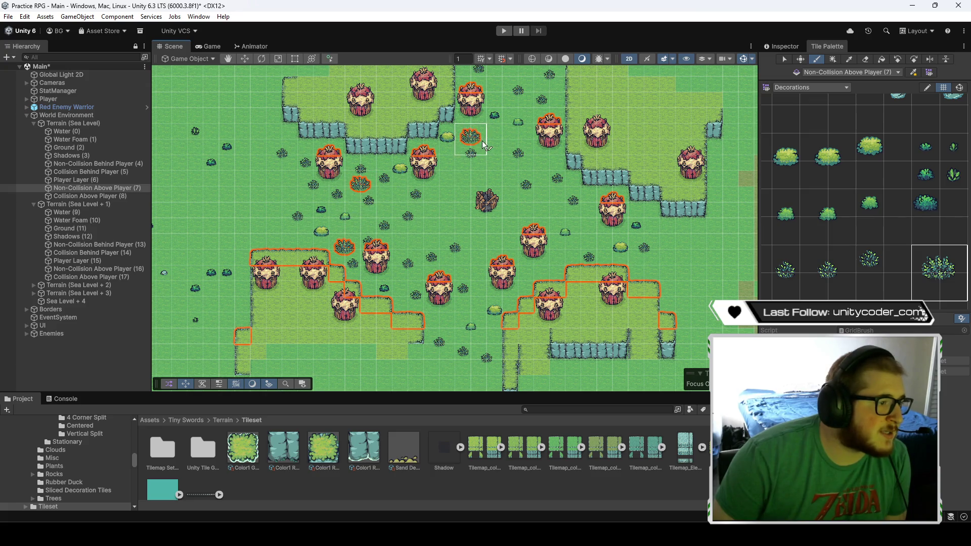
{"action": "left_click", "coordinate": [540, 90]}
{"action": "left_click", "coordinate": [558, 211]}
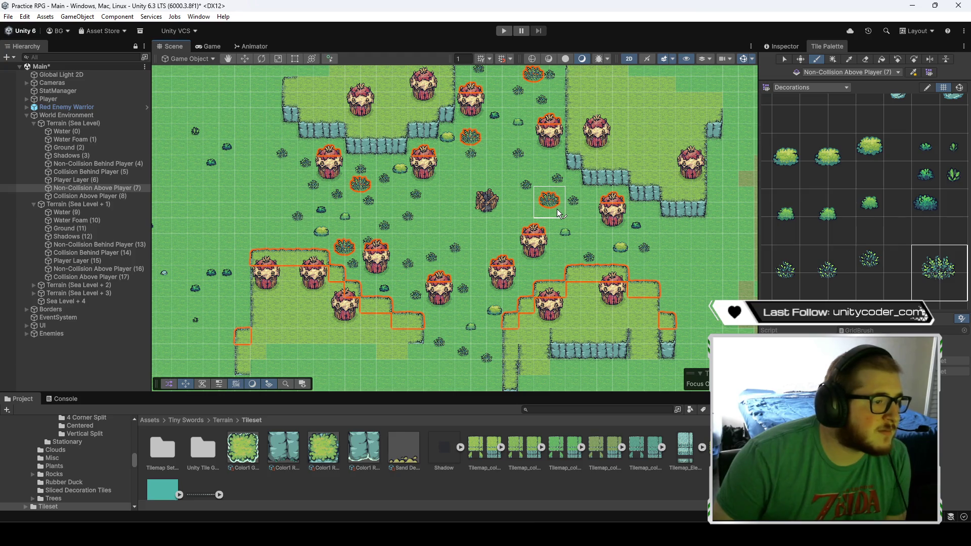
{"action": "left_click", "coordinate": [579, 228]}
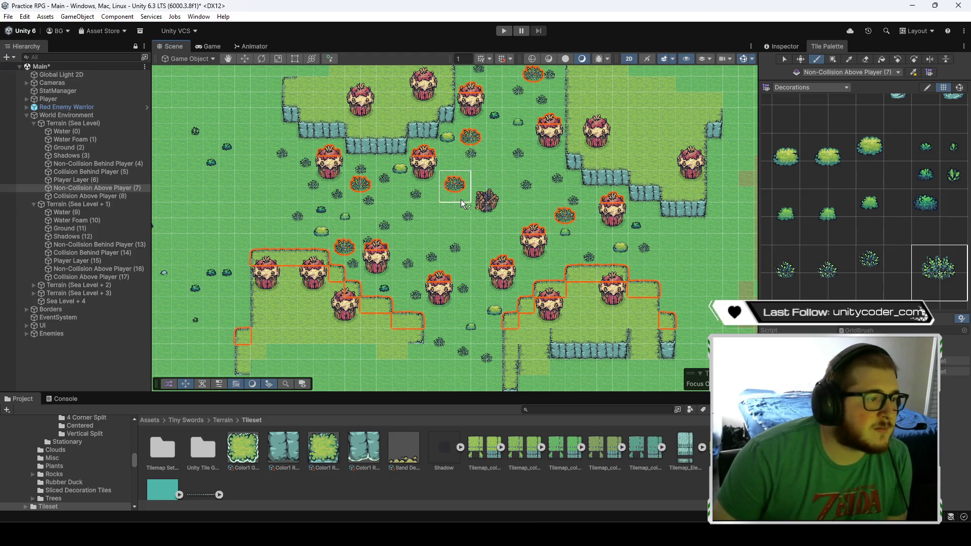
{"action": "left_click", "coordinate": [424, 257]}
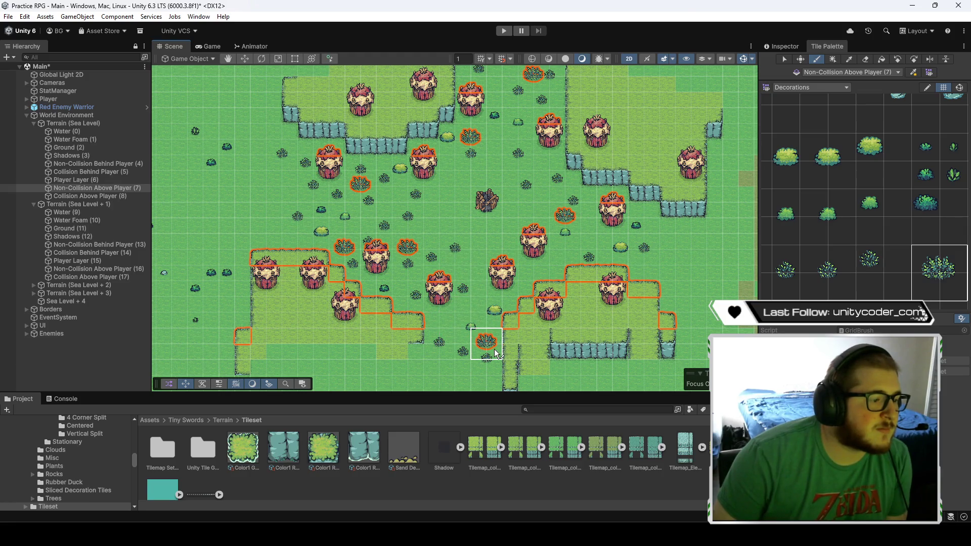
{"action": "left_click", "coordinate": [497, 354]}
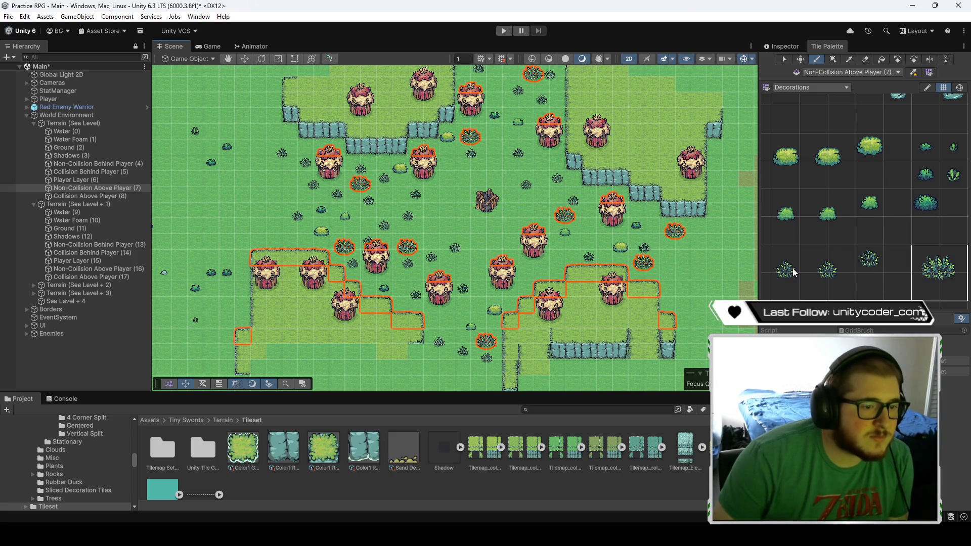
- Add large bushes near the top and beside the lower cliff, then select the small leafy plant tile
{"action": "left_click_drag", "start_coordinate": [697, 259], "coordinate": [672, 257]}
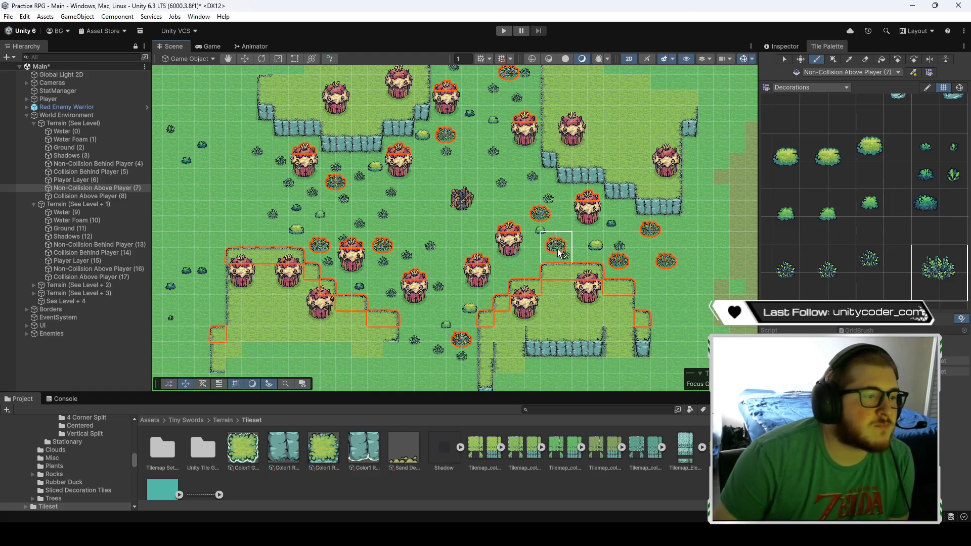
{"action": "key", "text": "Up"}
{"action": "key", "text": "Left"}
{"action": "key", "text": "Up"}
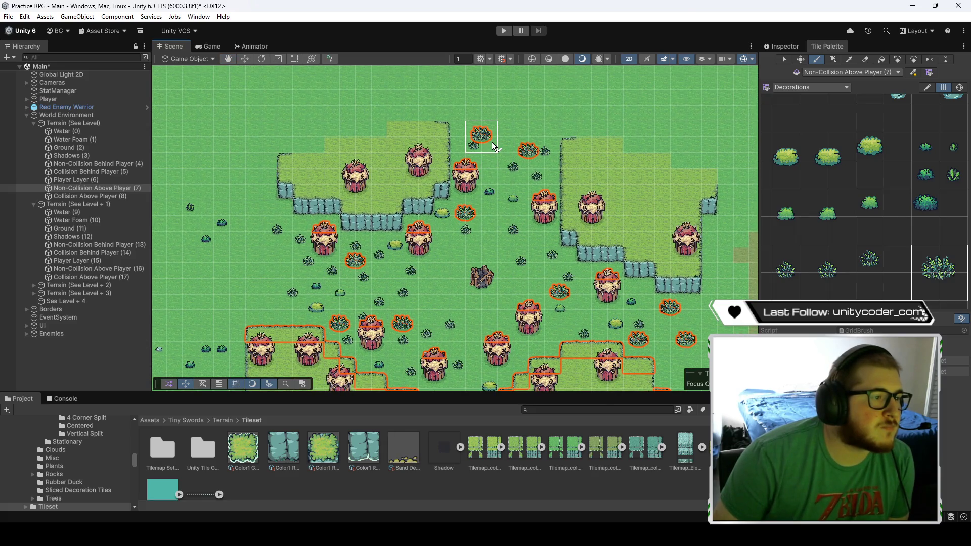
{"action": "left_click", "coordinate": [504, 147]}
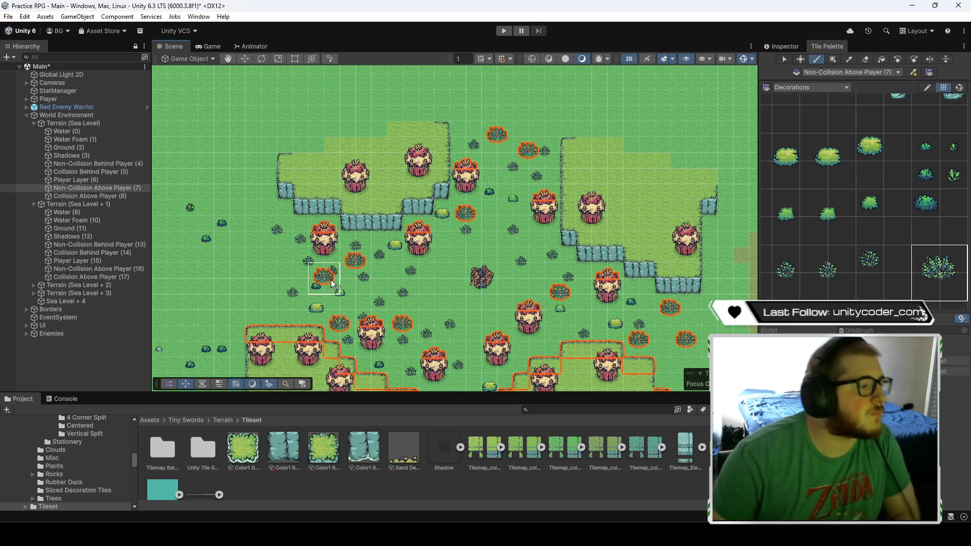
{"action": "left_click", "coordinate": [302, 245]}
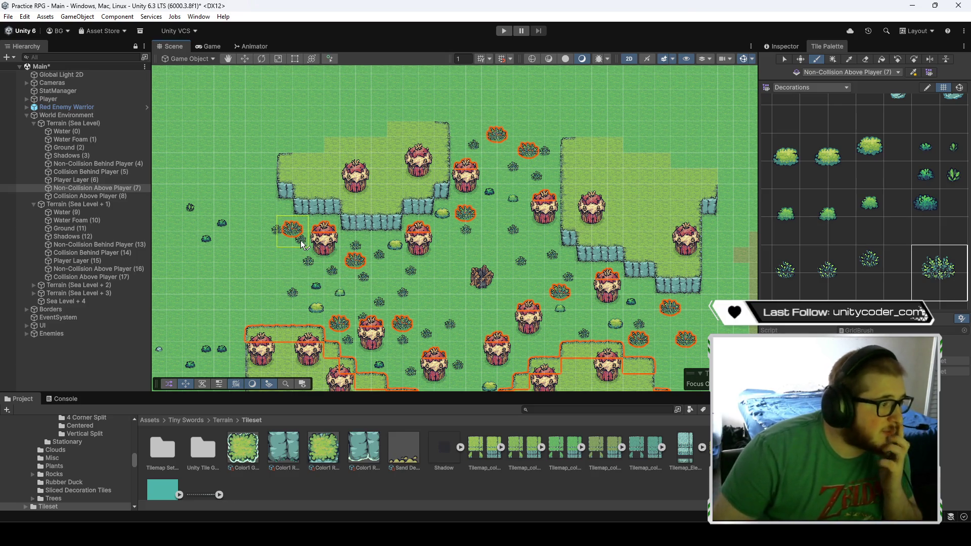
{"action": "left_click", "coordinate": [432, 292]}
{"action": "left_click_drag", "start_coordinate": [432, 292], "coordinate": [407, 177]}
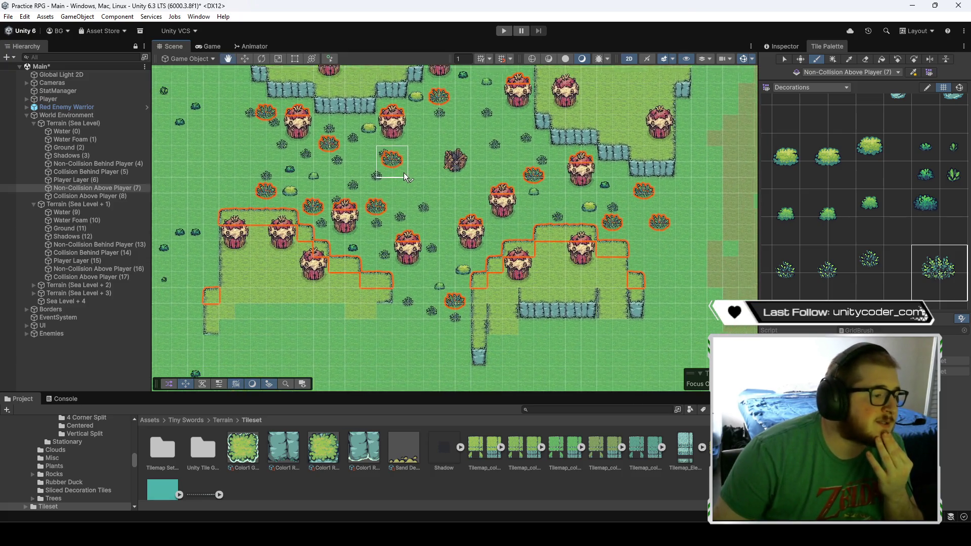
{"action": "left_click", "coordinate": [414, 298]}
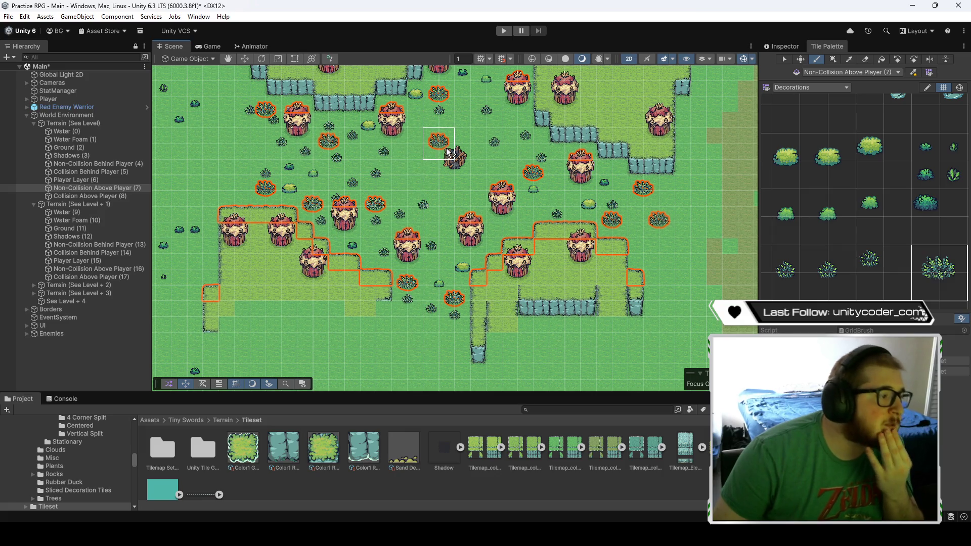
{"action": "mouse_move", "coordinate": [453, 153]}
{"action": "left_mouse_down"}
{"action": "mouse_move", "coordinate": [473, 189]}
{"action": "mouse_move", "coordinate": [443, 186]}
{"action": "mouse_move", "coordinate": [461, 191]}
{"action": "left_mouse_up"}
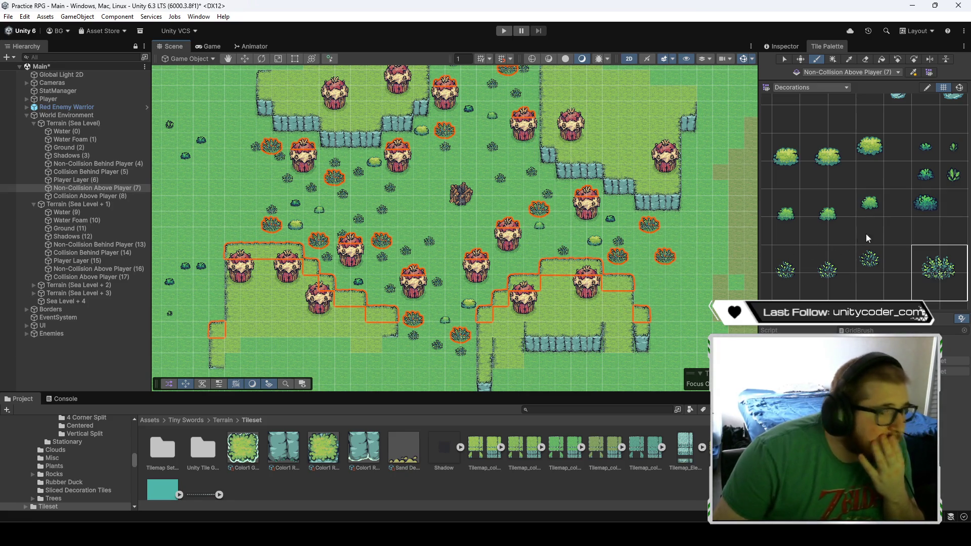
{"action": "left_click", "coordinate": [953, 174]}
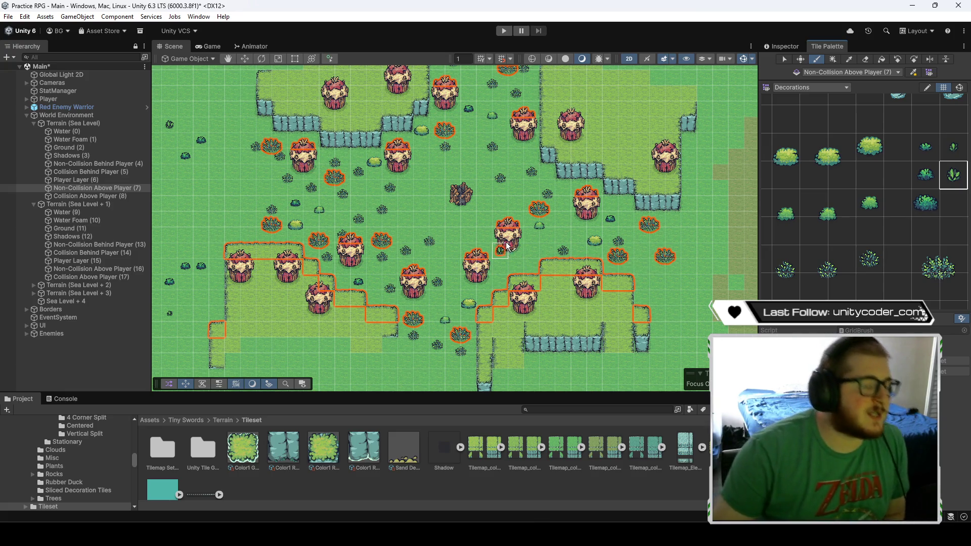
- On Non-Collision Behind Player (4), paint four grass tufts across the field, near tents and the bottom cliff
{"action": "left_click", "coordinate": [103, 163]}
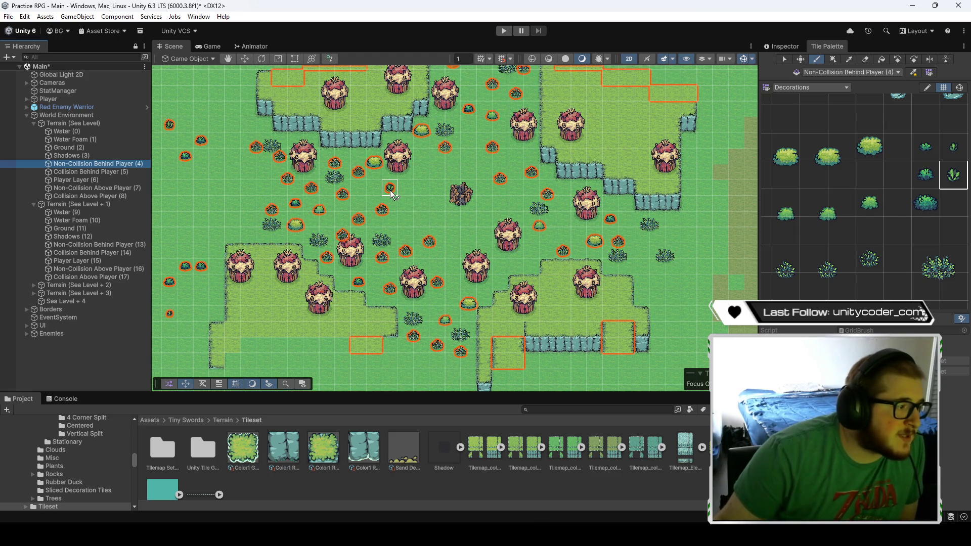
{"action": "left_click", "coordinate": [390, 190]}
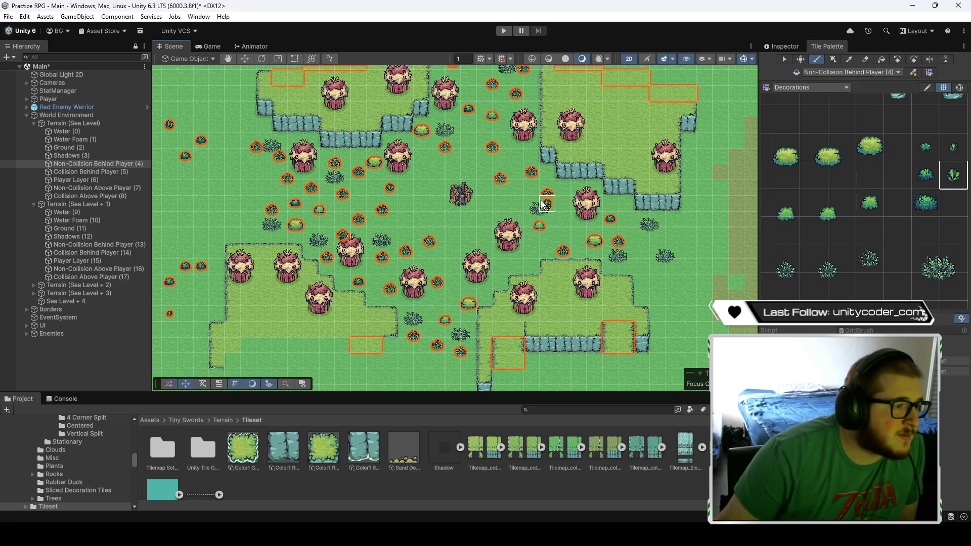
{"action": "left_click", "coordinate": [532, 265]}
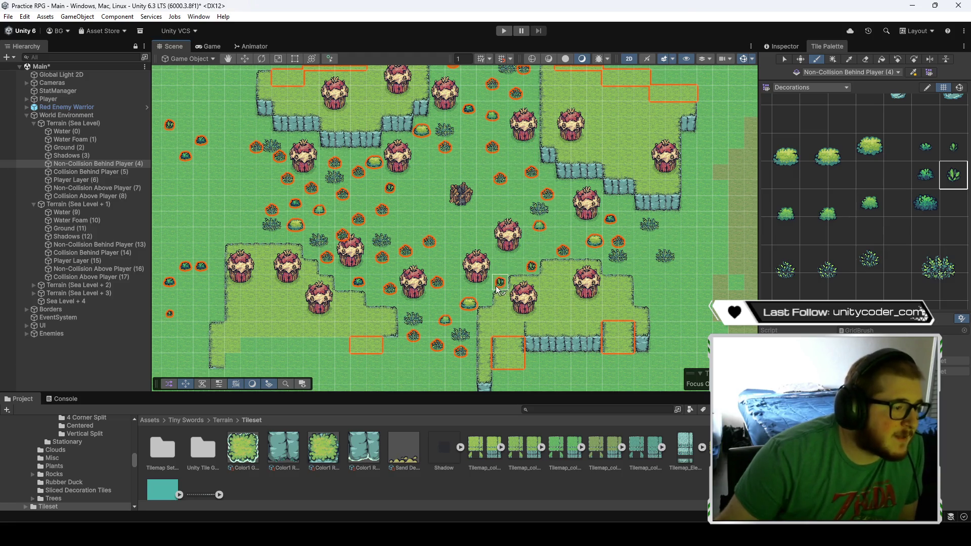
{"action": "left_click", "coordinate": [441, 345]}
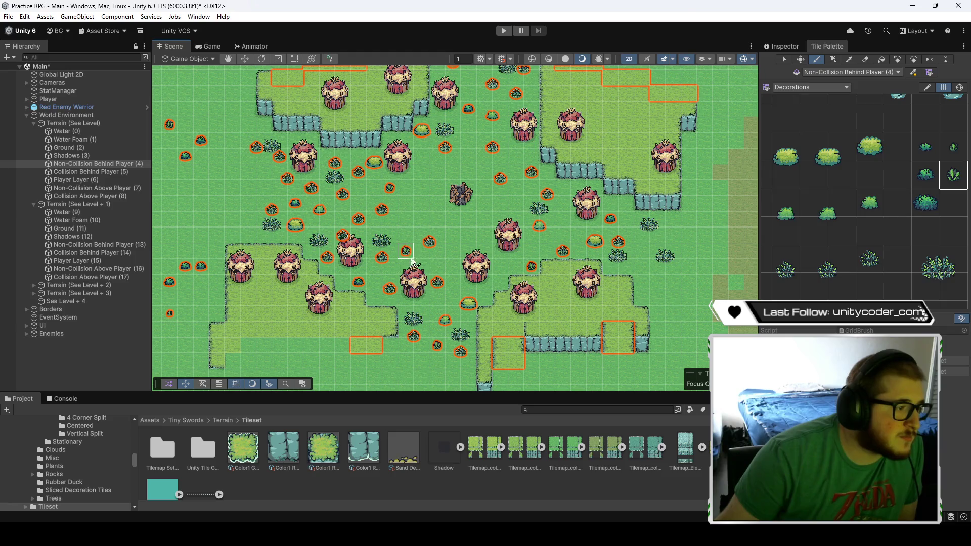
{"action": "left_click", "coordinate": [437, 285]}
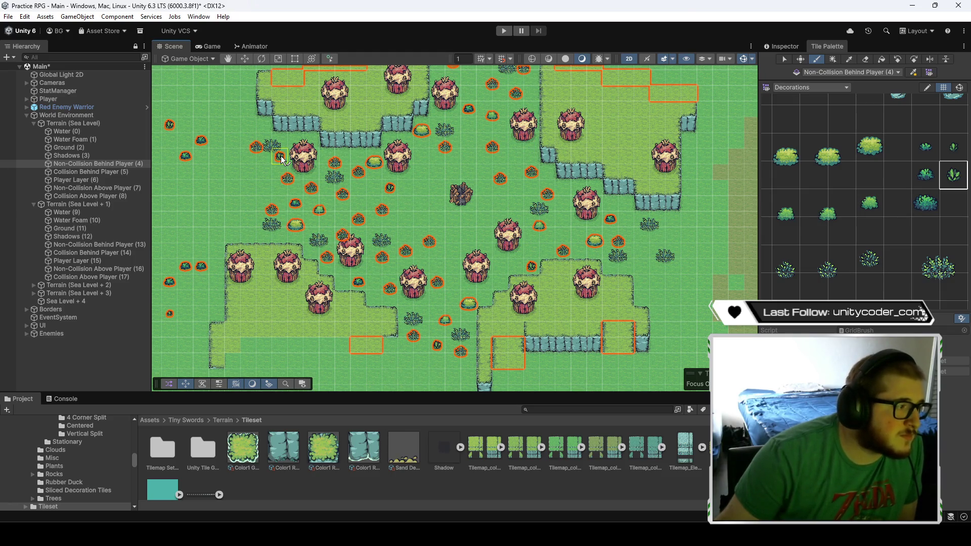
{"action": "left_click_drag", "start_coordinate": [468, 172], "coordinate": [442, 225]}
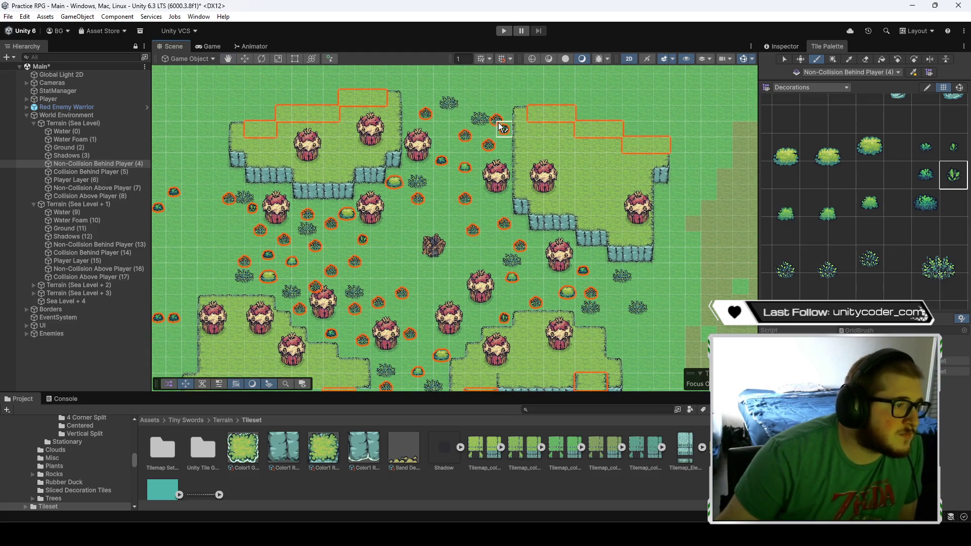
{"action": "mouse_move", "coordinate": [540, 323]}
{"action": "left_mouse_down"}
{"action": "mouse_move", "coordinate": [486, 251]}
{"action": "mouse_move", "coordinate": [531, 240]}
{"action": "left_mouse_up"}
{"action": "scroll", "coordinate": [885, 229], "scroll_direction": "down", "scroll_amount": 2}
- Paint a large red mushroom and a small mushroom in the field
{"action": "scroll", "coordinate": [815, 234], "scroll_direction": "up", "scroll_amount": 4}
{"action": "left_click", "coordinate": [840, 208]}
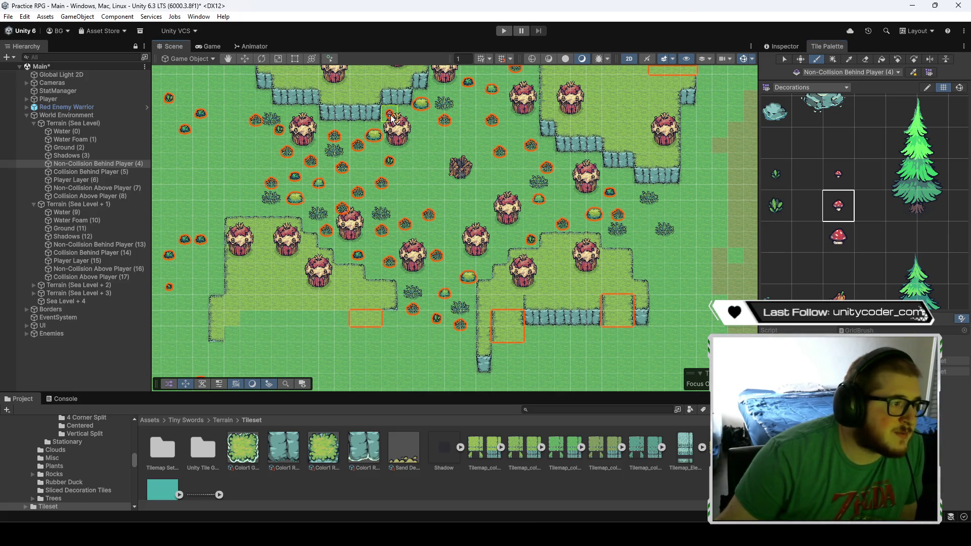
{"action": "left_click", "coordinate": [837, 236]}
{"action": "left_click", "coordinate": [611, 183]}
{"action": "left_click", "coordinate": [838, 205]}
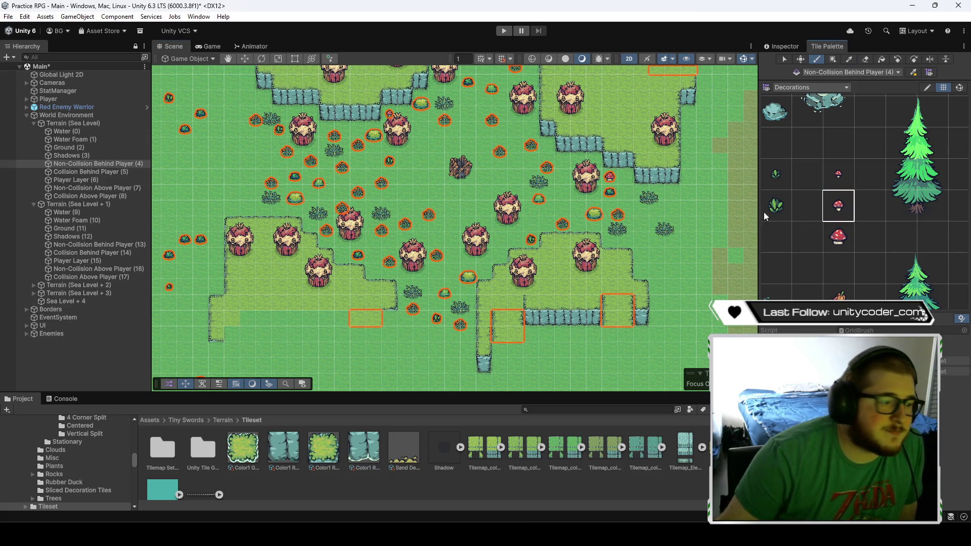
{"action": "left_click", "coordinate": [345, 257]}
- Add a small mushroom near the tents and small and large mushrooms below the cliff
{"action": "left_click_drag", "start_coordinate": [314, 158], "coordinate": [360, 193]}
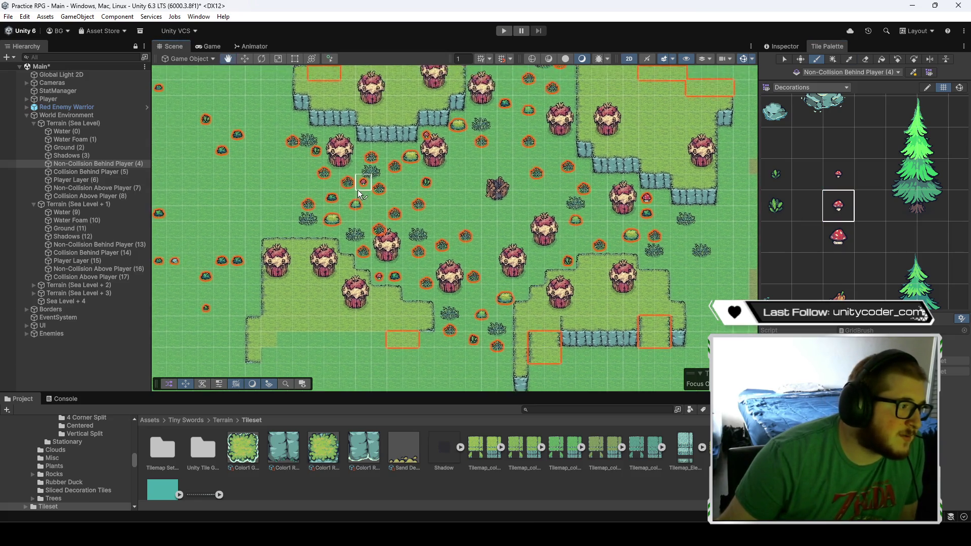
{"action": "left_click_drag", "start_coordinate": [323, 140], "coordinate": [306, 207]}
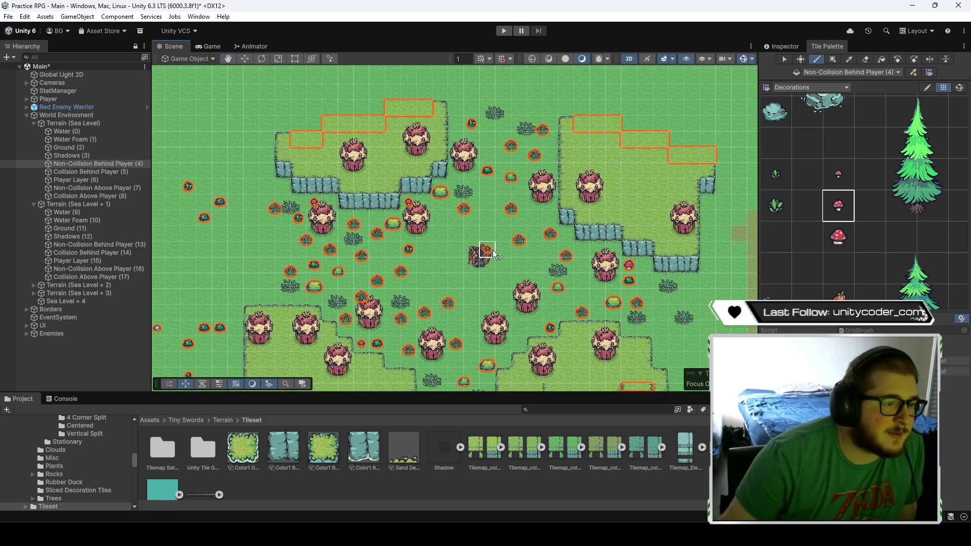
{"action": "left_click_drag", "start_coordinate": [493, 253], "coordinate": [417, 220]}
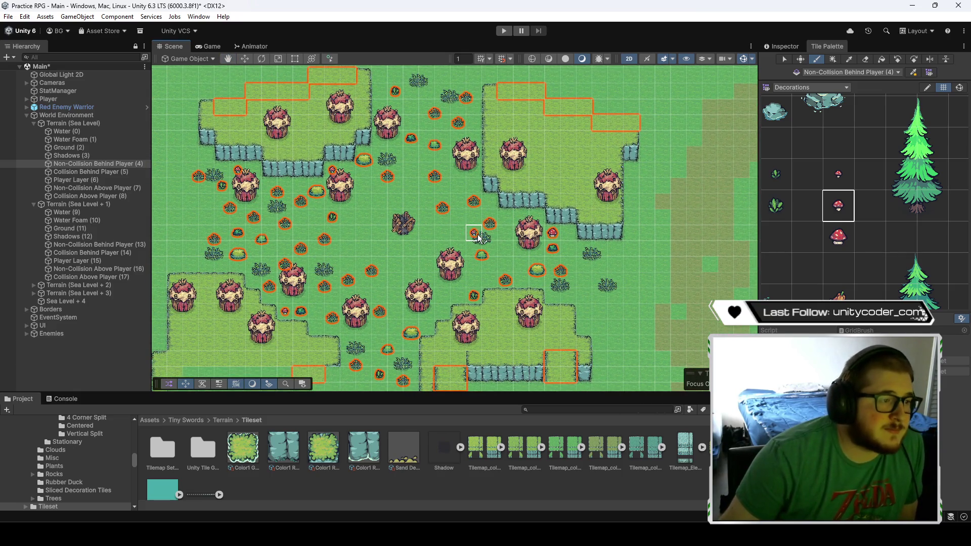
{"action": "left_click", "coordinate": [838, 174]}
{"action": "left_click", "coordinate": [472, 143]}
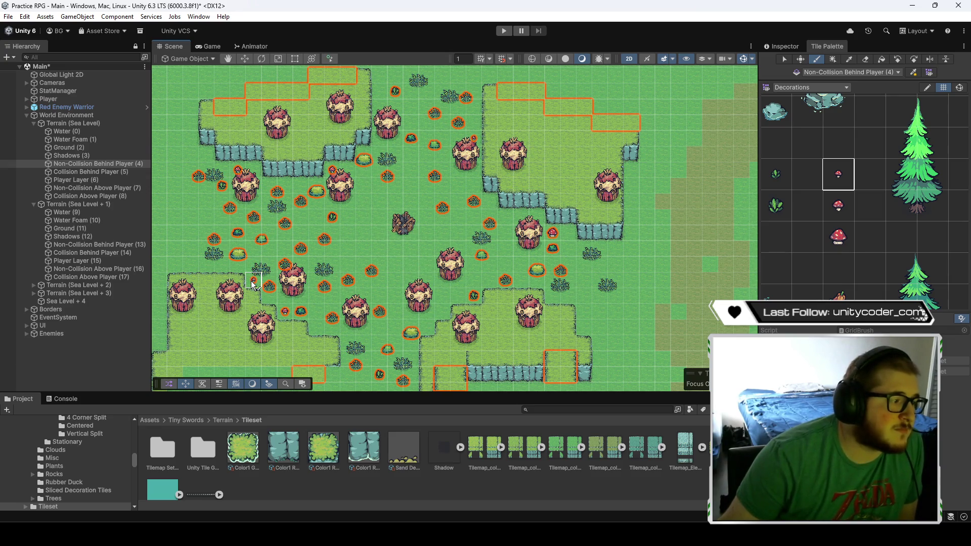
{"action": "key", "text": "Down"}
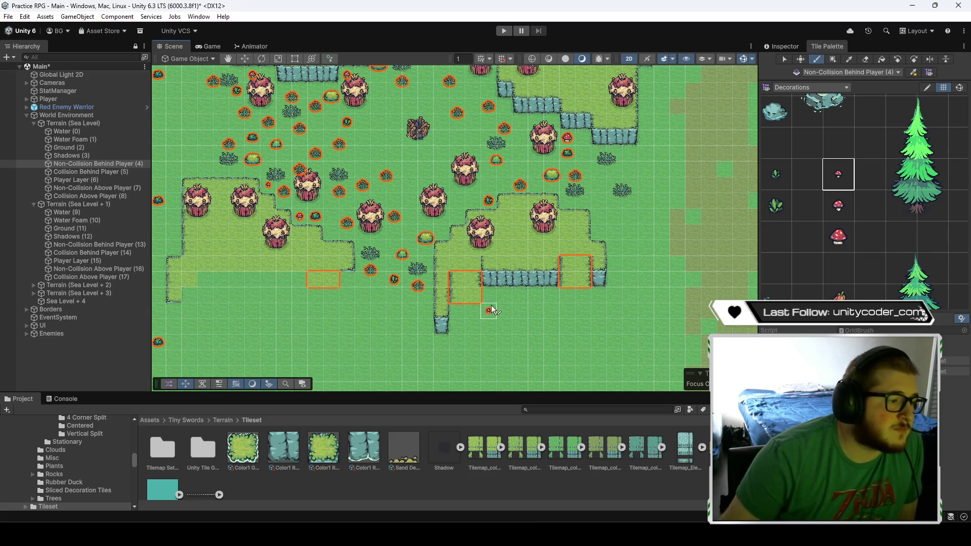
{"action": "left_click", "coordinate": [494, 296]}
{"action": "left_click", "coordinate": [837, 205]}
{"action": "left_click", "coordinate": [537, 298]}
{"action": "left_click", "coordinate": [837, 237]}
{"action": "left_click", "coordinate": [520, 296]}
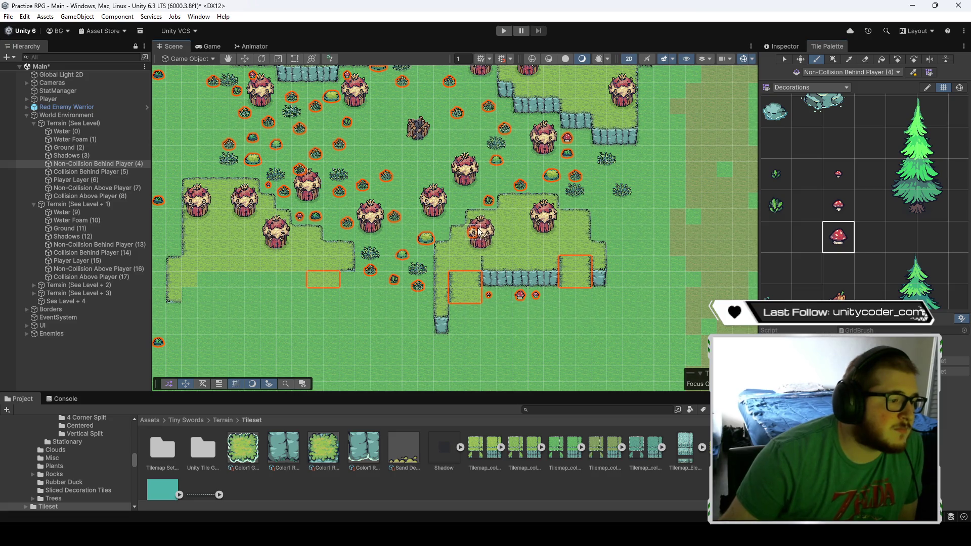
- Paint small mushrooms in the upper field and near the top tents, alternating mushroom tiles
{"action": "key", "text": "Up"}
{"action": "key", "text": "Up"}
{"action": "key", "text": "Right"}
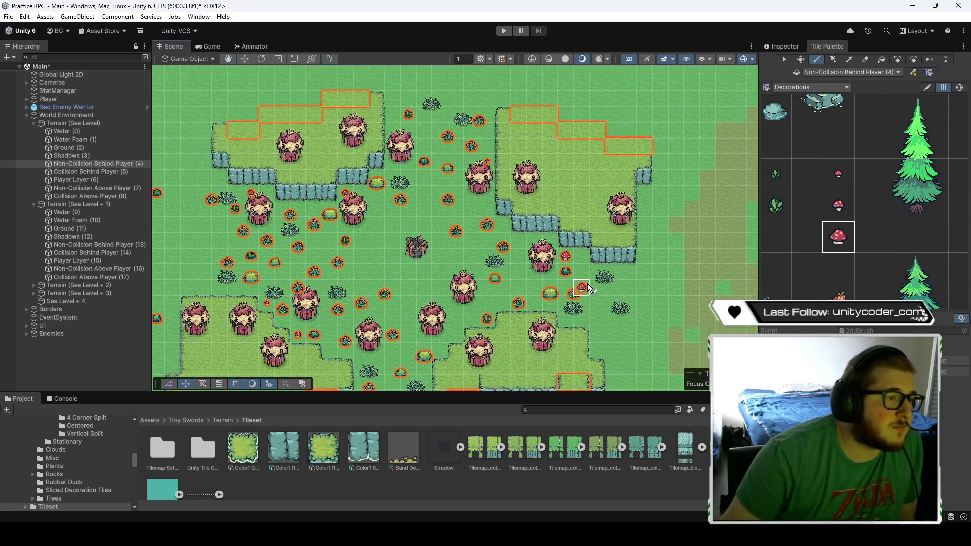
{"action": "left_click", "coordinate": [837, 205]}
{"action": "left_click", "coordinate": [644, 224]}
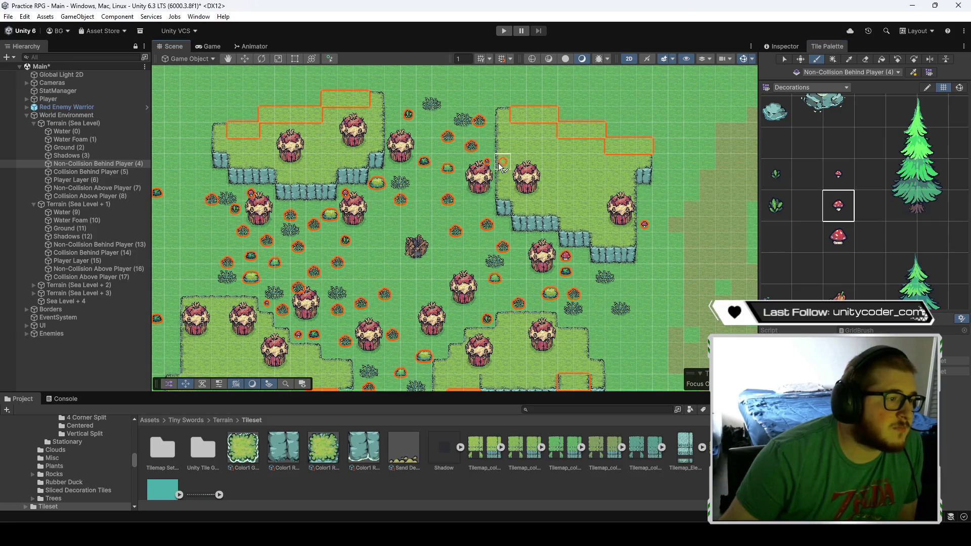
{"action": "left_click", "coordinate": [394, 99]}
{"action": "left_click_drag", "start_coordinate": [393, 178], "coordinate": [457, 170]}
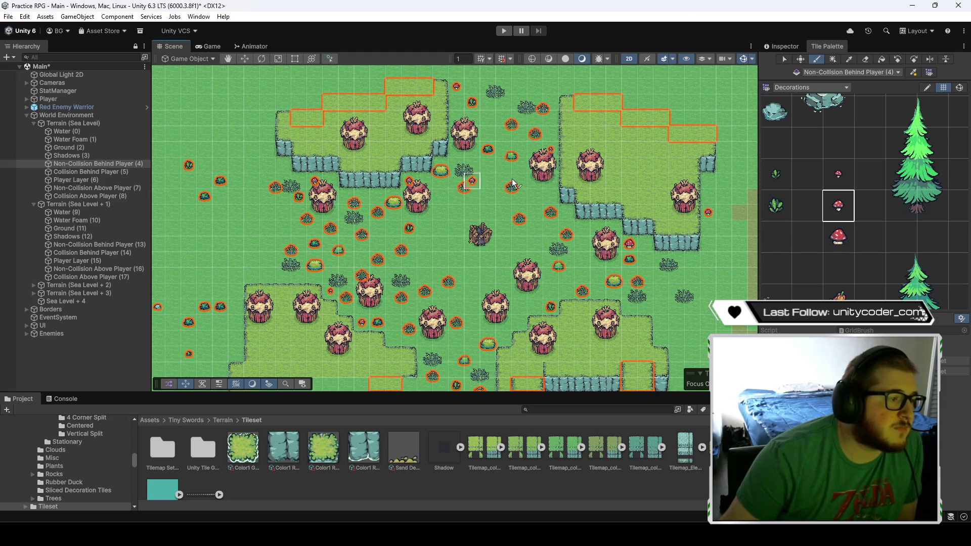
{"action": "left_click", "coordinate": [837, 237]}
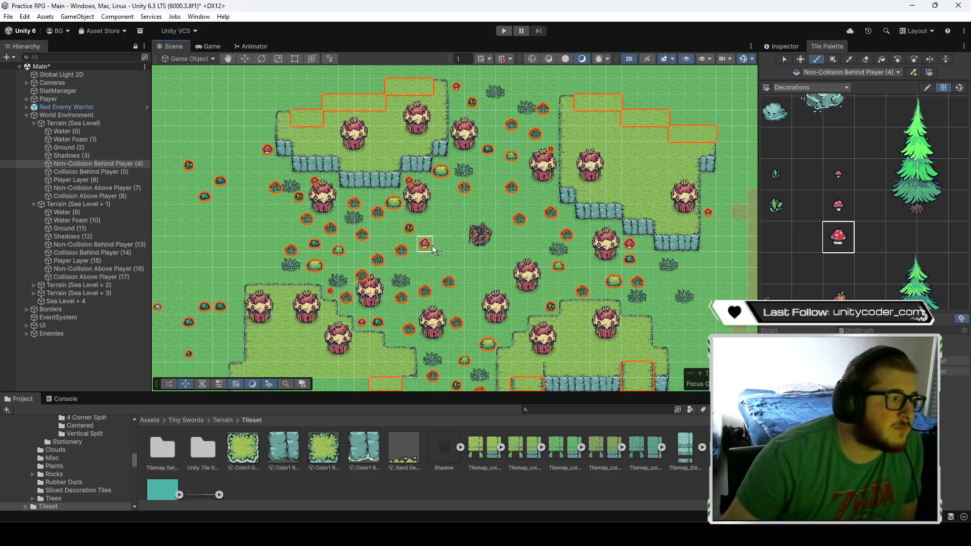
{"action": "left_click_drag", "start_coordinate": [497, 255], "coordinate": [479, 213]}
{"action": "left_click", "coordinate": [837, 174]}
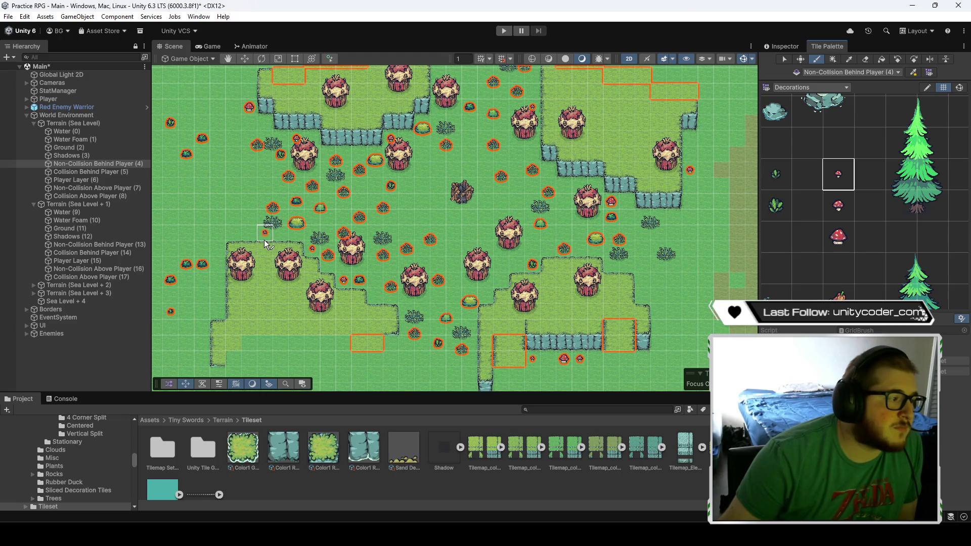
{"action": "mouse_move", "coordinate": [267, 241]}
{"action": "left_mouse_down"}
{"action": "mouse_move", "coordinate": [396, 238]}
{"action": "mouse_move", "coordinate": [448, 265]}
{"action": "mouse_move", "coordinate": [436, 263]}
{"action": "left_mouse_up"}
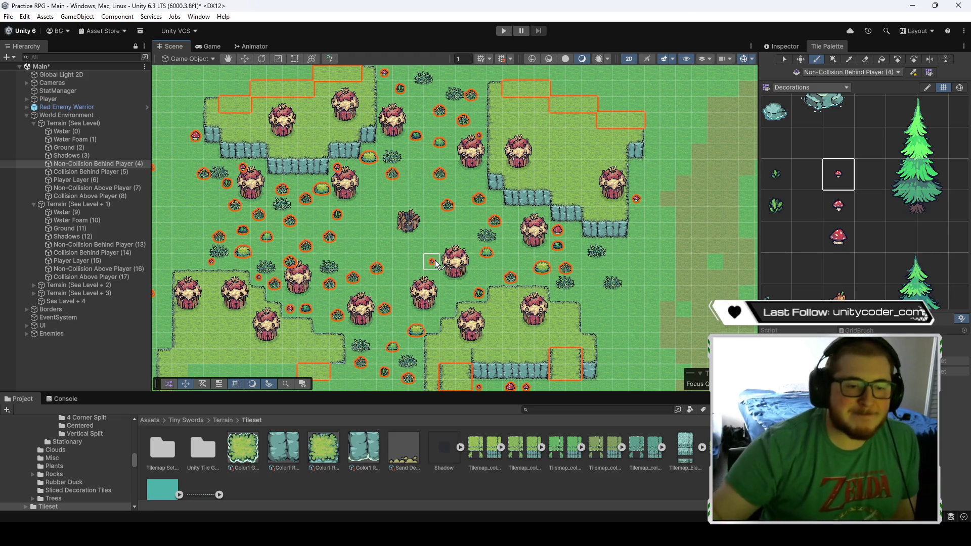
{"action": "left_click", "coordinate": [834, 212]}
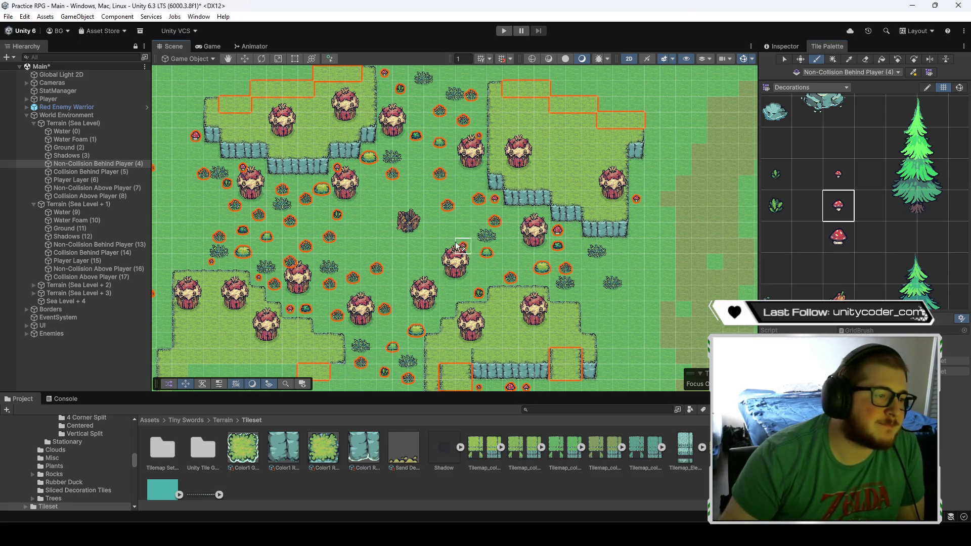
{"action": "left_click_drag", "start_coordinate": [425, 242], "coordinate": [471, 202]}
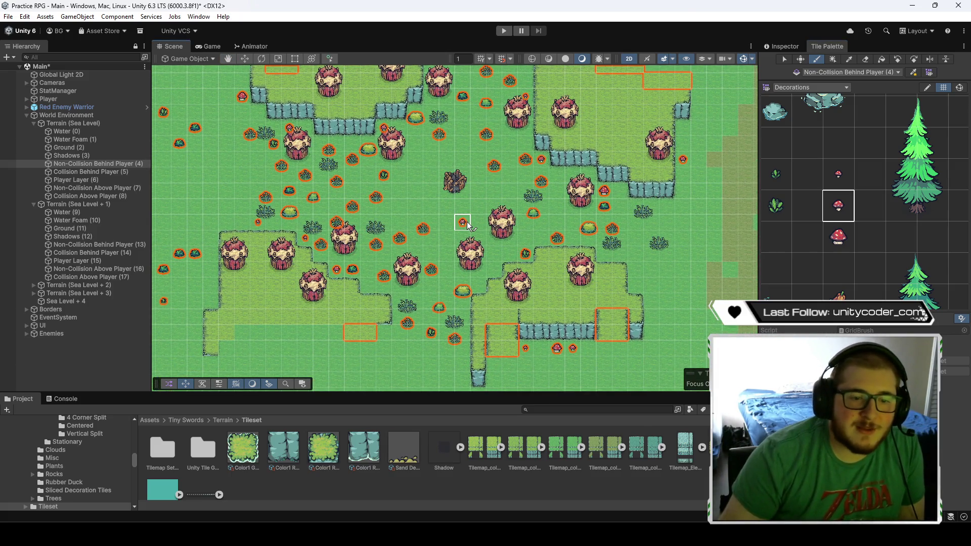
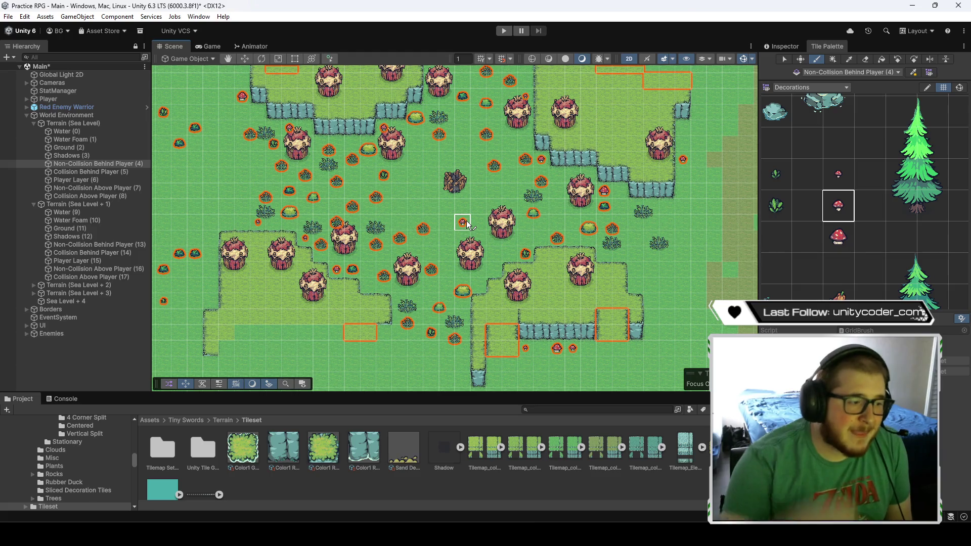
- Paint two small red mushrooms on the grass, then target the Ground (2) tilemap
{"action": "left_click", "coordinate": [838, 174]}
{"action": "left_click", "coordinate": [494, 271]}
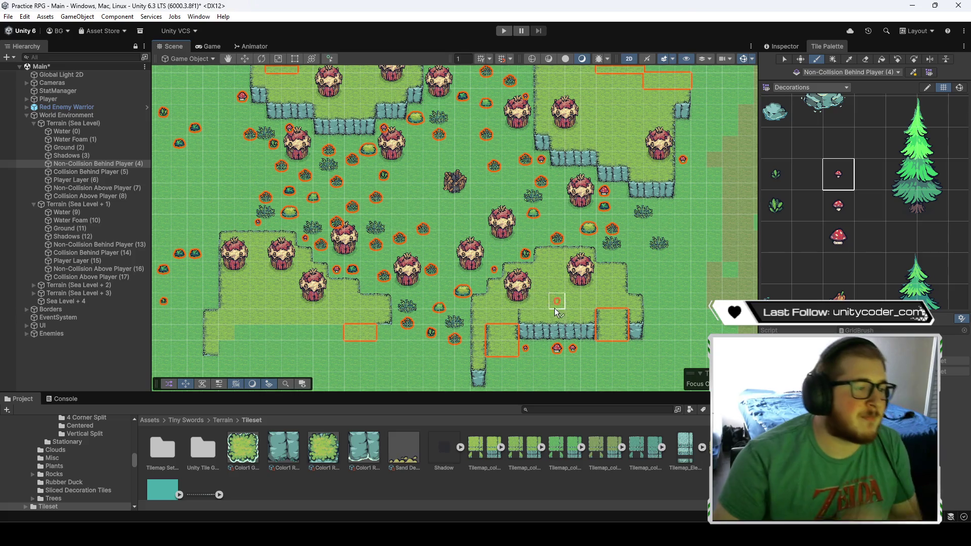
{"action": "left_click_drag", "start_coordinate": [444, 208], "coordinate": [443, 239]}
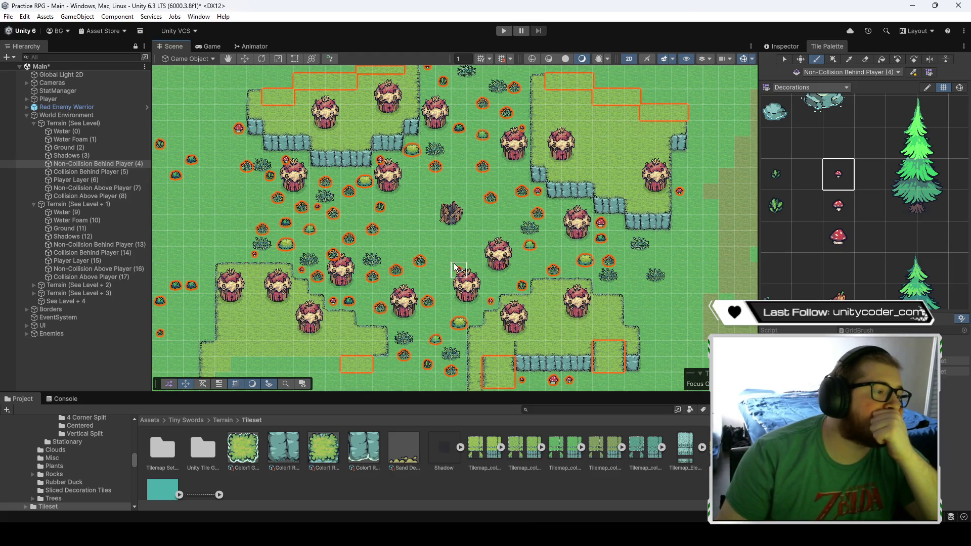
{"action": "scroll", "coordinate": [457, 257], "scroll_direction": "down", "scroll_amount": 2}
{"action": "scroll", "coordinate": [457, 257], "scroll_direction": "up", "scroll_amount": 1}
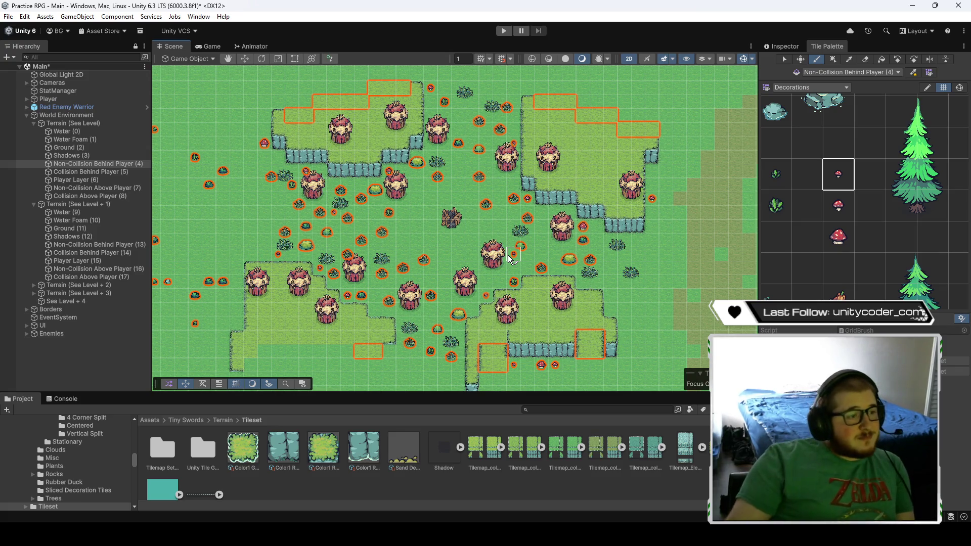
{"action": "scroll", "coordinate": [481, 195], "scroll_direction": "up", "scroll_amount": 2}
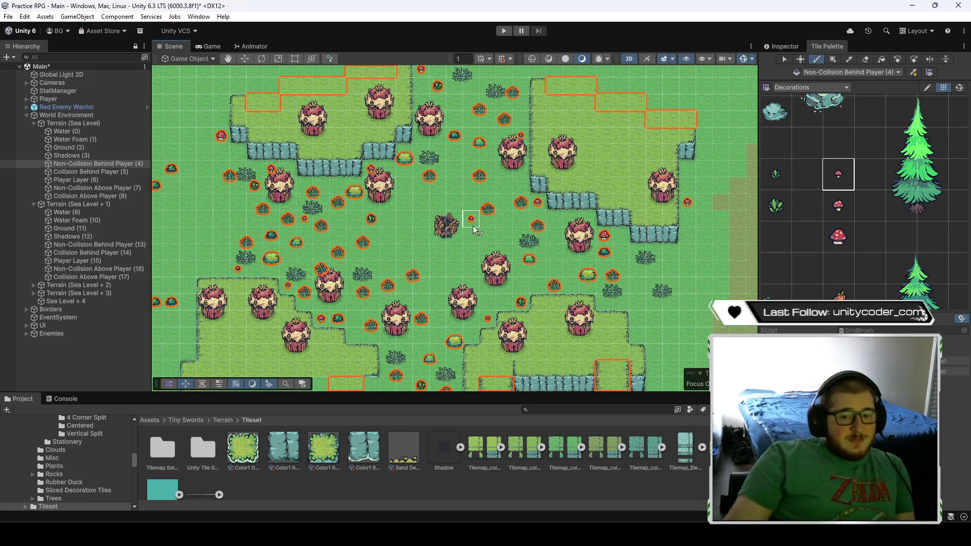
{"action": "mouse_move", "coordinate": [468, 193]}
{"action": "left_mouse_down"}
{"action": "mouse_move", "coordinate": [503, 178]}
{"action": "mouse_move", "coordinate": [508, 191]}
{"action": "mouse_move", "coordinate": [471, 203]}
{"action": "left_mouse_up"}
{"action": "scroll", "coordinate": [516, 212], "scroll_direction": "down", "scroll_amount": 1}
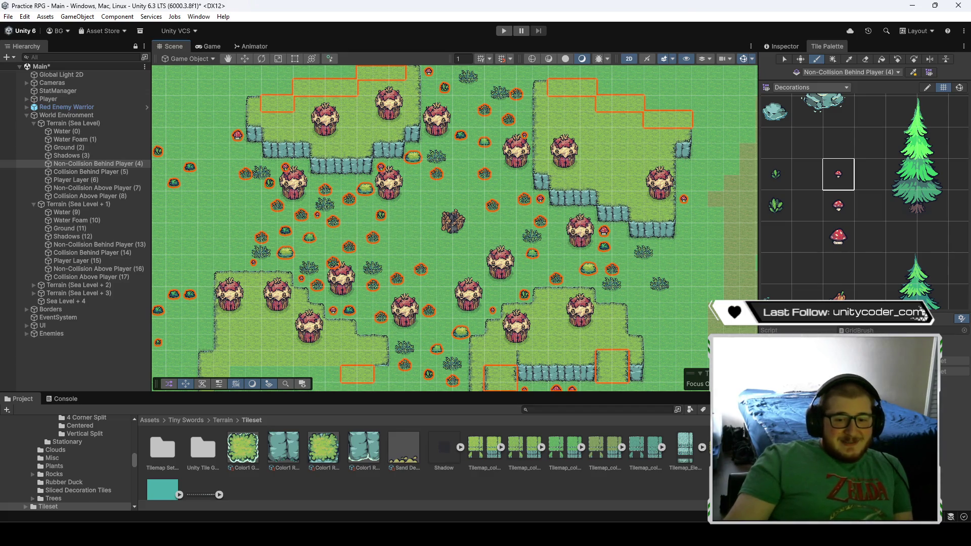
{"action": "left_click", "coordinate": [620, 295]}
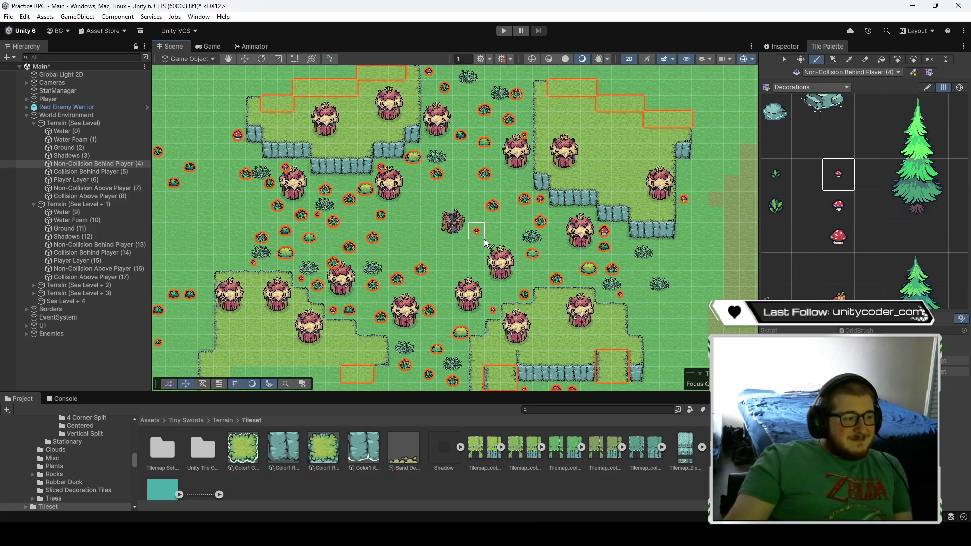
{"action": "scroll", "coordinate": [472, 239], "scroll_direction": "up", "scroll_amount": 2}
{"action": "left_click", "coordinate": [87, 148]}
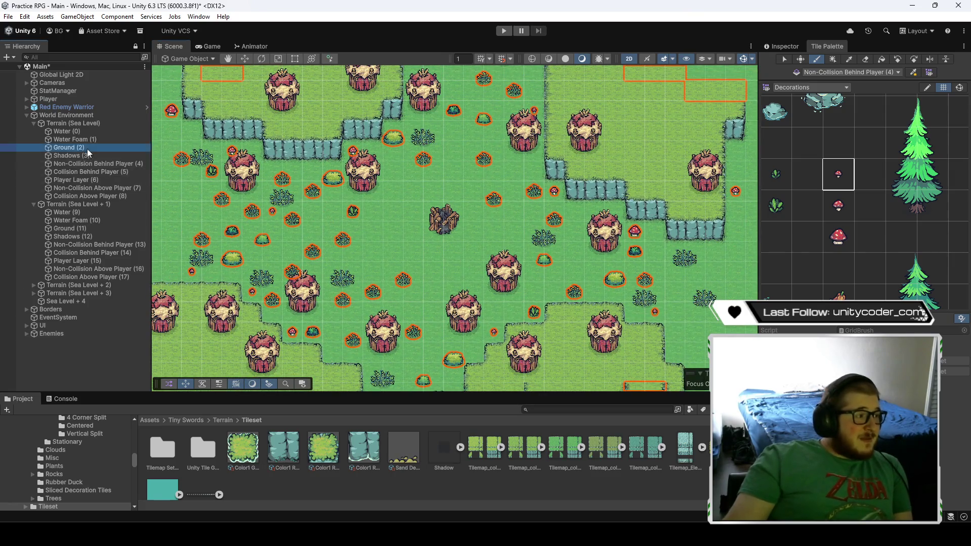
- Switch the Tile Palette to Ground and pick the plain dirt tile
{"action": "left_click", "coordinate": [819, 88]}
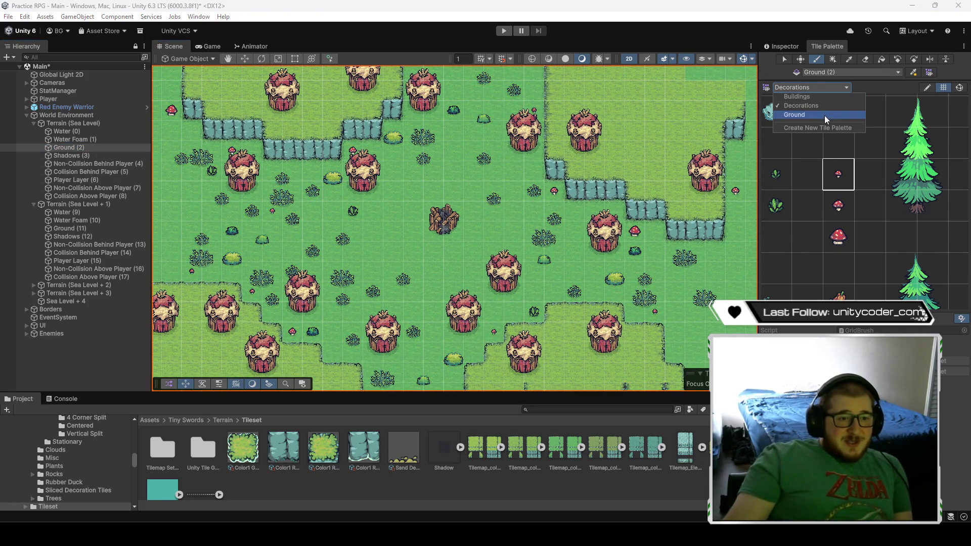
{"action": "left_click", "coordinate": [824, 115]}
{"action": "scroll", "coordinate": [862, 255], "scroll_direction": "up", "scroll_amount": 4}
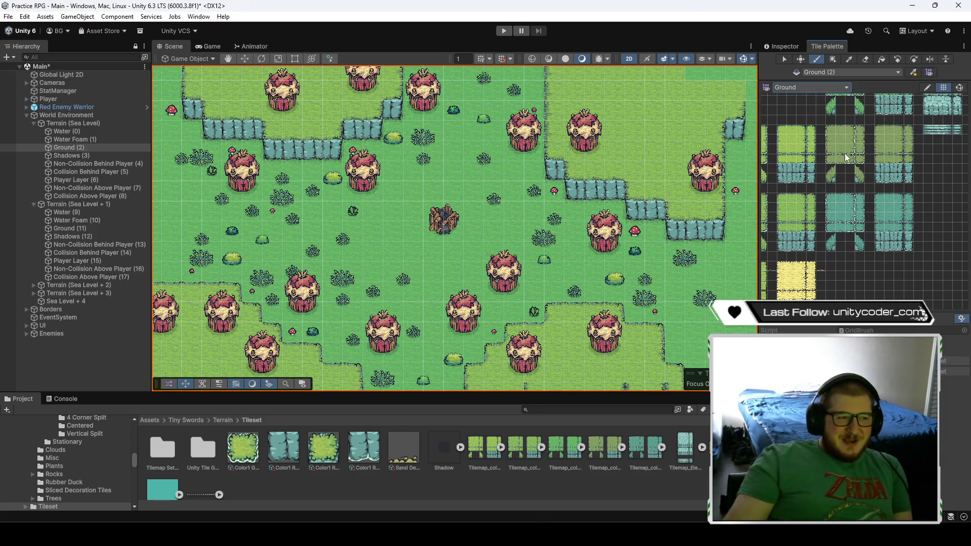
{"action": "left_click", "coordinate": [844, 139]}
{"action": "scroll", "coordinate": [844, 150], "scroll_direction": "up", "scroll_amount": 4}
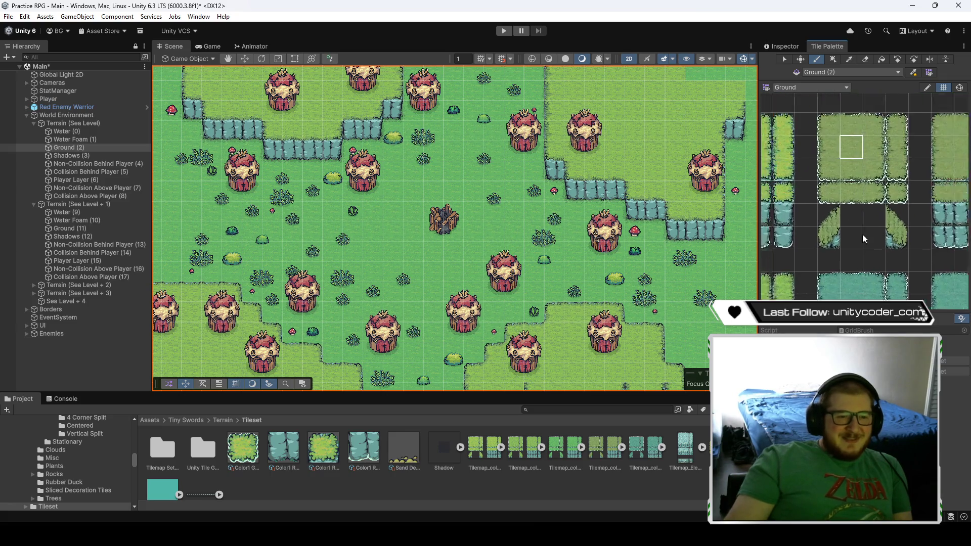
{"action": "left_click_drag", "start_coordinate": [906, 217], "coordinate": [854, 212]}
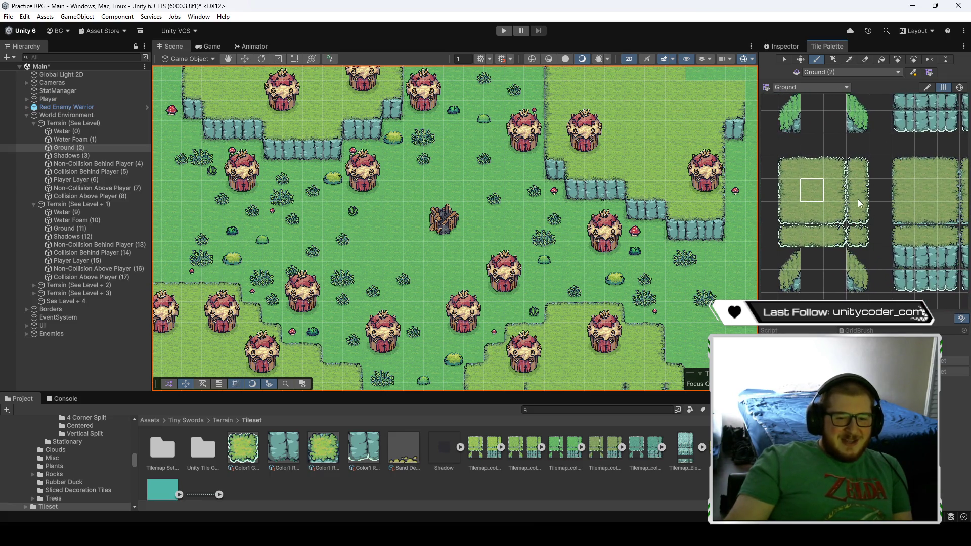
- Brush dirt around the character and extend paths left, down and toward the lower houses
{"action": "left_click_drag", "start_coordinate": [431, 216], "coordinate": [451, 214]}
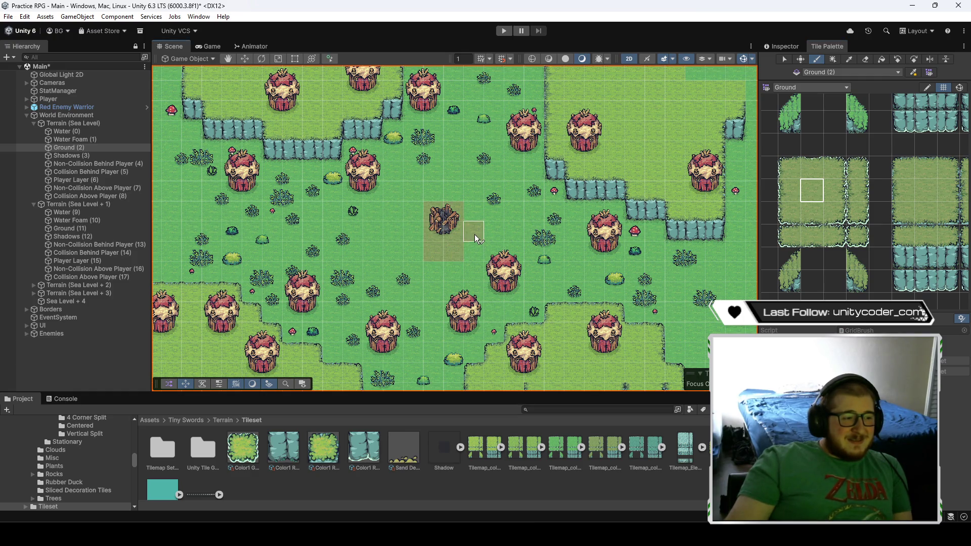
{"action": "mouse_move", "coordinate": [414, 233]}
{"action": "left_mouse_down"}
{"action": "mouse_move", "coordinate": [417, 220]}
{"action": "mouse_move", "coordinate": [469, 216]}
{"action": "left_mouse_up"}
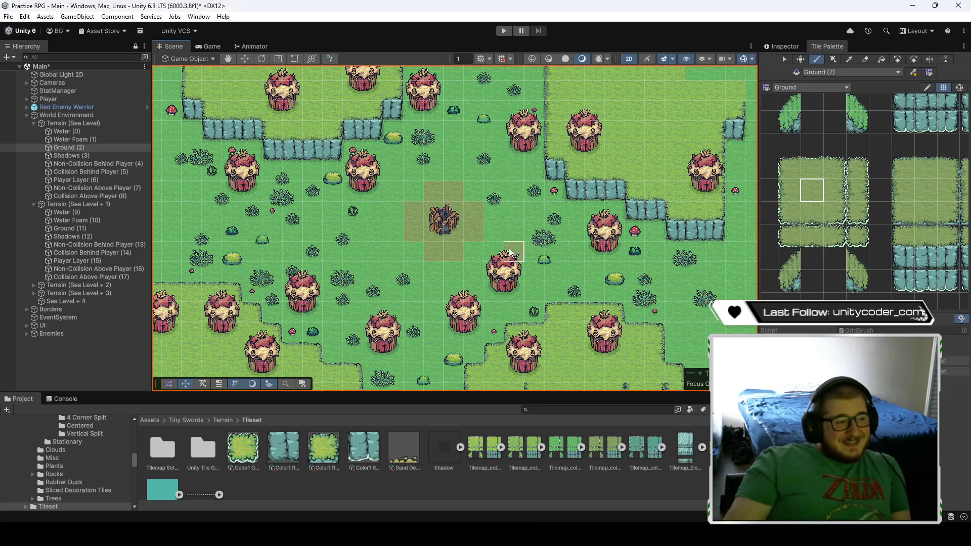
{"action": "mouse_move", "coordinate": [474, 138]}
{"action": "left_mouse_down"}
{"action": "mouse_move", "coordinate": [454, 211]}
{"action": "mouse_move", "coordinate": [293, 235]}
{"action": "mouse_move", "coordinate": [279, 259]}
{"action": "mouse_move", "coordinate": [252, 271]}
{"action": "left_mouse_up"}
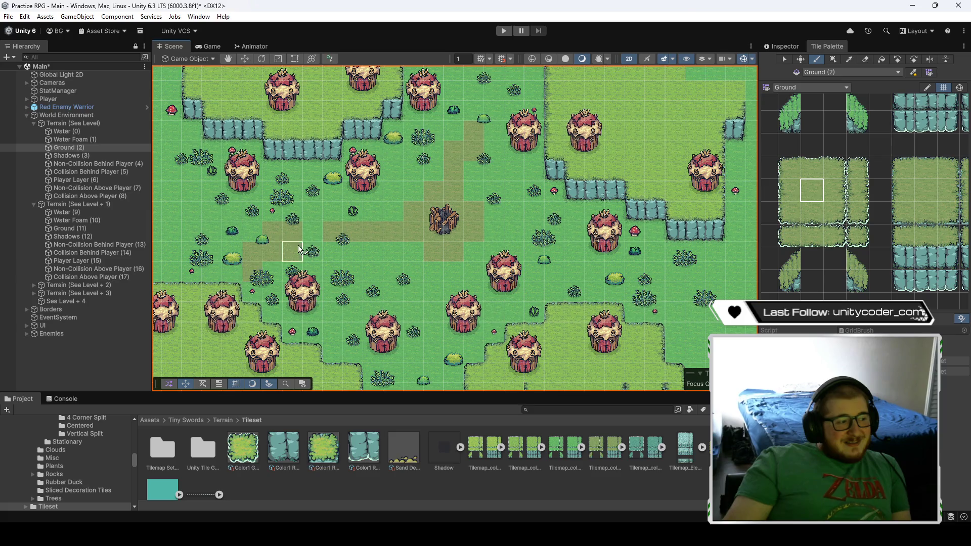
{"action": "left_click_drag", "start_coordinate": [524, 272], "coordinate": [531, 200]}
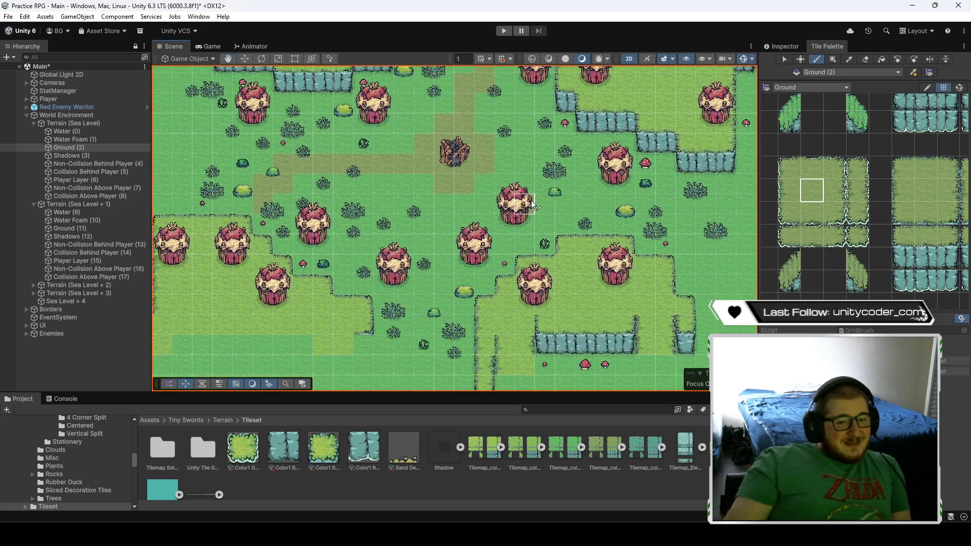
{"action": "mouse_move", "coordinate": [424, 285]}
{"action": "left_mouse_down"}
{"action": "mouse_move", "coordinate": [444, 286]}
{"action": "mouse_move", "coordinate": [425, 305]}
{"action": "mouse_move", "coordinate": [402, 306]}
{"action": "mouse_move", "coordinate": [418, 305]}
{"action": "left_mouse_up"}
- Turn two leftover grass cells beside the path into dirt
{"action": "scroll", "coordinate": [297, 212], "scroll_direction": "up", "scroll_amount": 2}
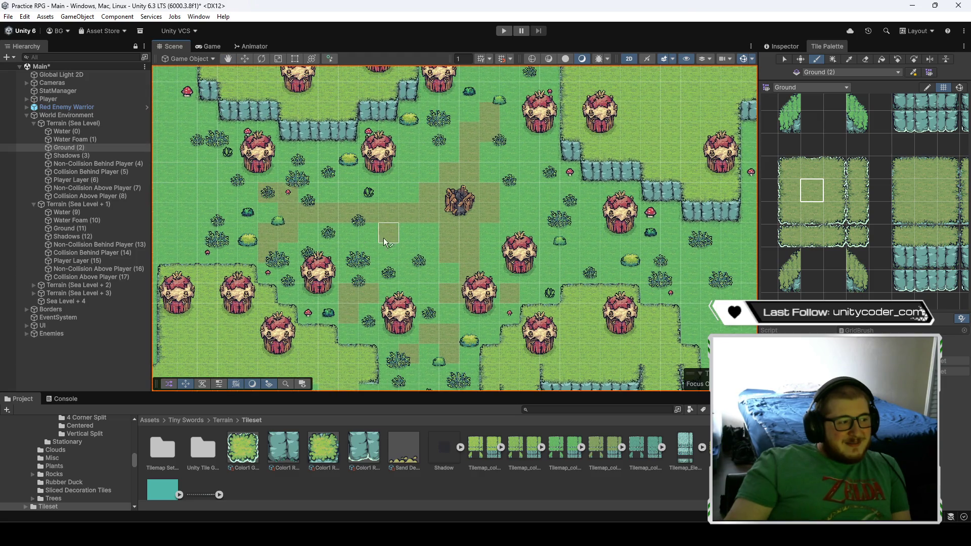
{"action": "scroll", "coordinate": [417, 202], "scroll_direction": "up", "scroll_amount": 2}
{"action": "left_click", "coordinate": [490, 202], "text": "shift"}
{"action": "left_click", "coordinate": [469, 199], "text": "shift"}
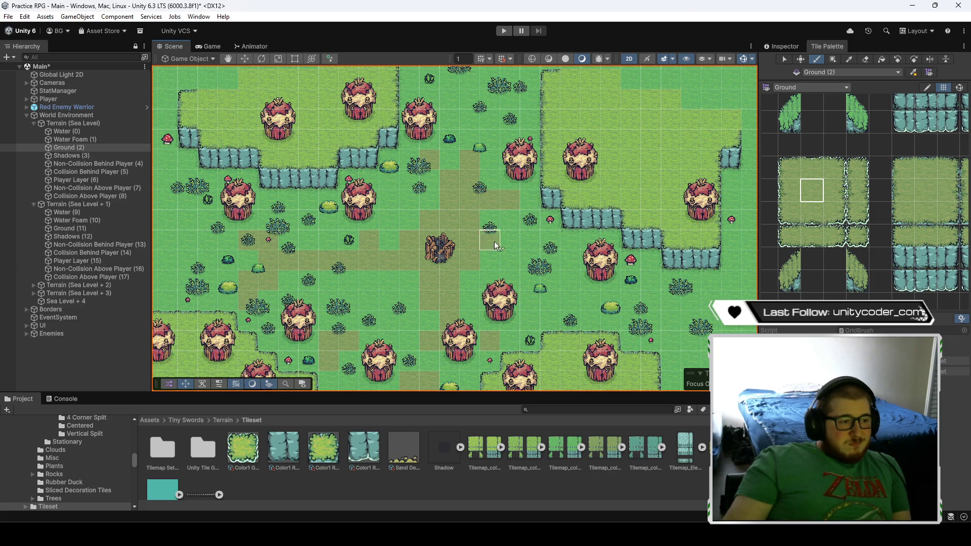
{"action": "scroll", "coordinate": [465, 220], "scroll_direction": "down", "scroll_amount": 2}
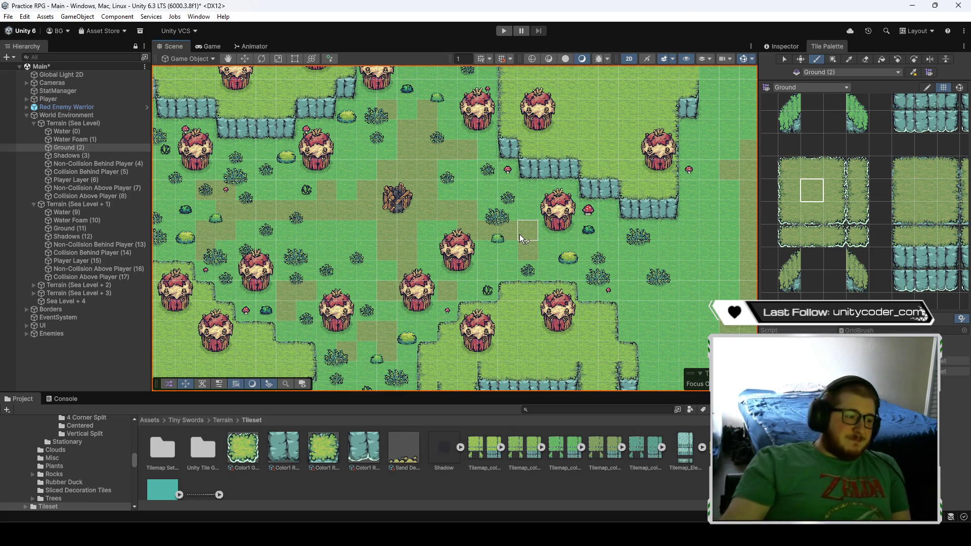
{"action": "scroll", "coordinate": [470, 217], "scroll_direction": "down", "scroll_amount": 2}
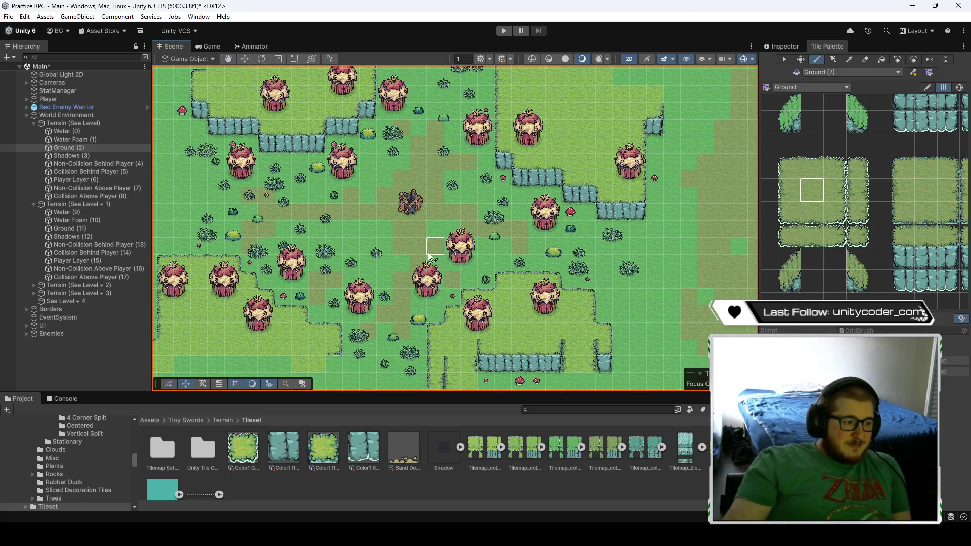
{"action": "scroll", "coordinate": [406, 291], "scroll_direction": "down", "scroll_amount": 1}
{"action": "scroll", "coordinate": [405, 290], "scroll_direction": "left", "scroll_amount": 2}
{"action": "left_click_drag", "start_coordinate": [479, 196], "coordinate": [477, 244]}
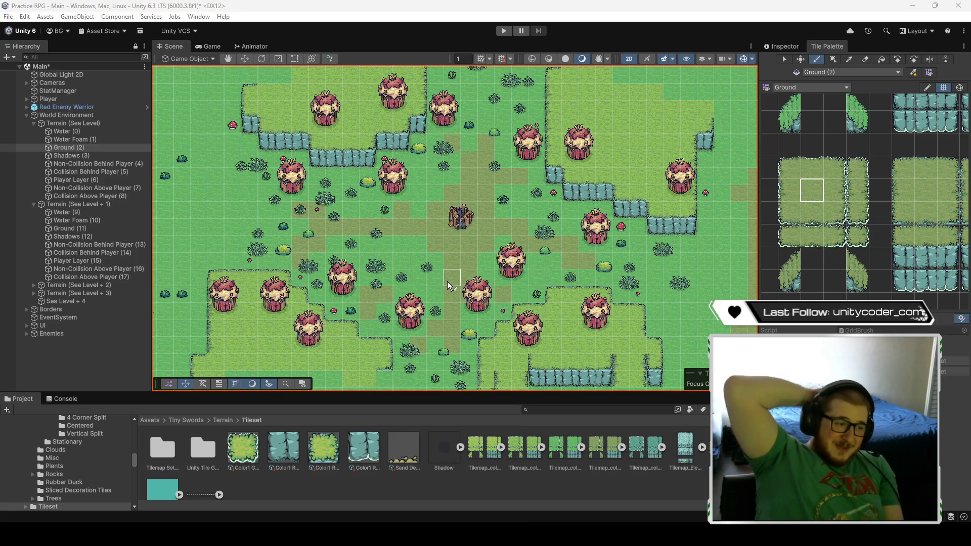
- Make Non-Collision Behind Player (4) the target tilemap
{"action": "scroll", "coordinate": [490, 316], "scroll_direction": "down", "scroll_amount": 3}
{"action": "scroll", "coordinate": [529, 271], "scroll_direction": "down", "scroll_amount": 2}
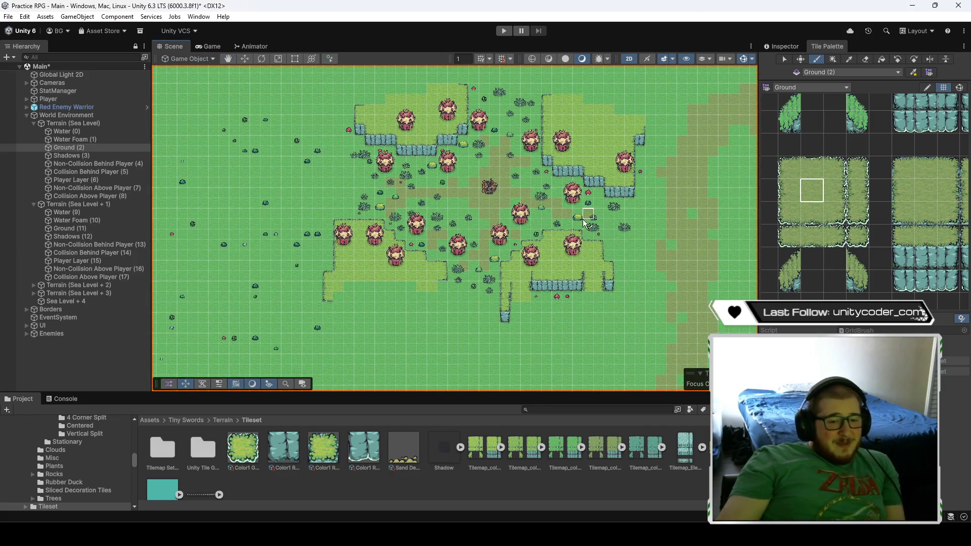
{"action": "scroll", "coordinate": [582, 219], "scroll_direction": "down", "scroll_amount": 3}
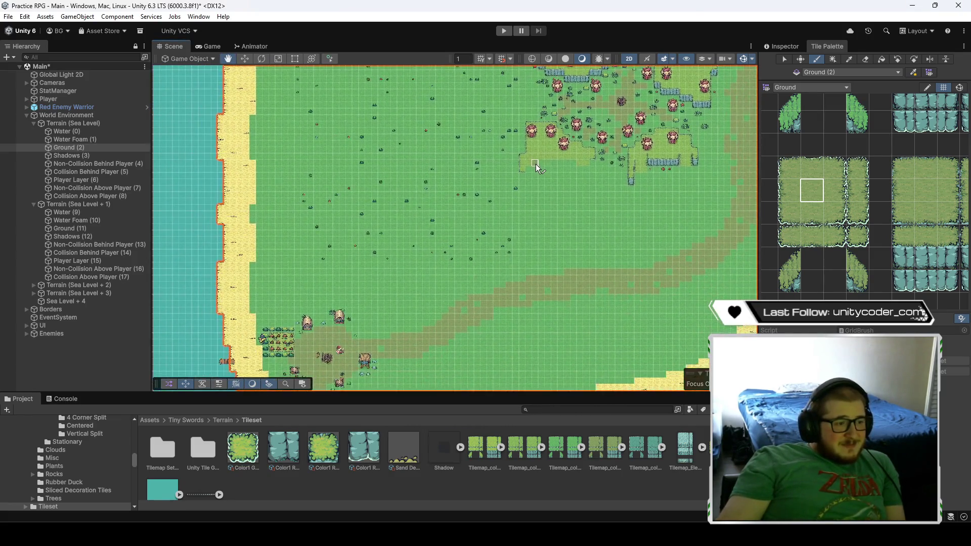
{"action": "scroll", "coordinate": [536, 164], "scroll_direction": "up", "scroll_amount": 3}
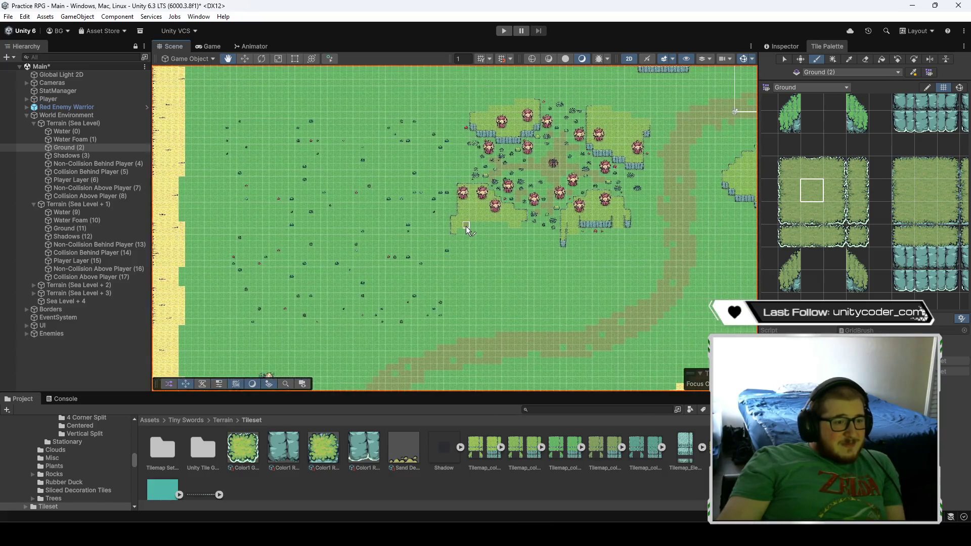
{"action": "scroll", "coordinate": [463, 227], "scroll_direction": "down", "scroll_amount": 1}
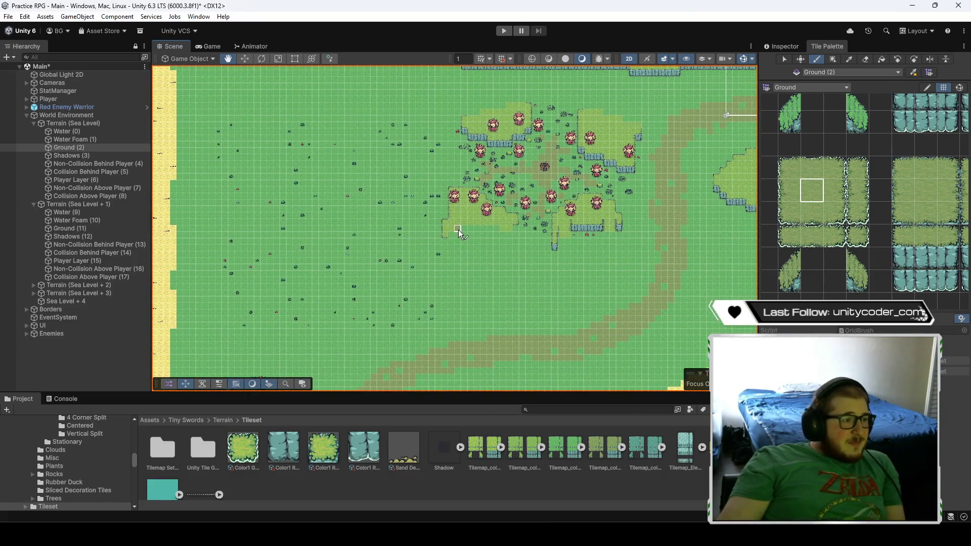
{"action": "left_click", "coordinate": [100, 164]}
- Erase stray decorations from the upper-left and lower-left grassland
{"action": "left_click_drag", "start_coordinate": [883, 126], "coordinate": [880, 296]}
{"action": "mouse_move", "coordinate": [475, 215]}
{"action": "left_mouse_down"}
{"action": "mouse_move", "coordinate": [442, 174]}
{"action": "mouse_move", "coordinate": [258, 176]}
{"action": "left_mouse_up"}
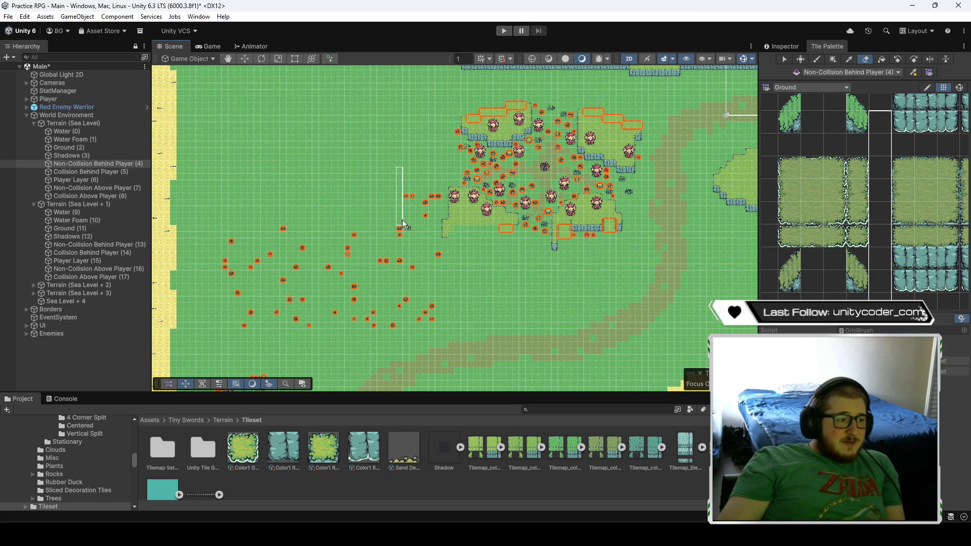
{"action": "mouse_move", "coordinate": [426, 254]}
{"action": "left_mouse_down"}
{"action": "mouse_move", "coordinate": [221, 273]}
{"action": "mouse_move", "coordinate": [357, 299]}
{"action": "mouse_move", "coordinate": [476, 188]}
{"action": "mouse_move", "coordinate": [424, 320]}
{"action": "mouse_move", "coordinate": [424, 262]}
{"action": "left_mouse_up"}
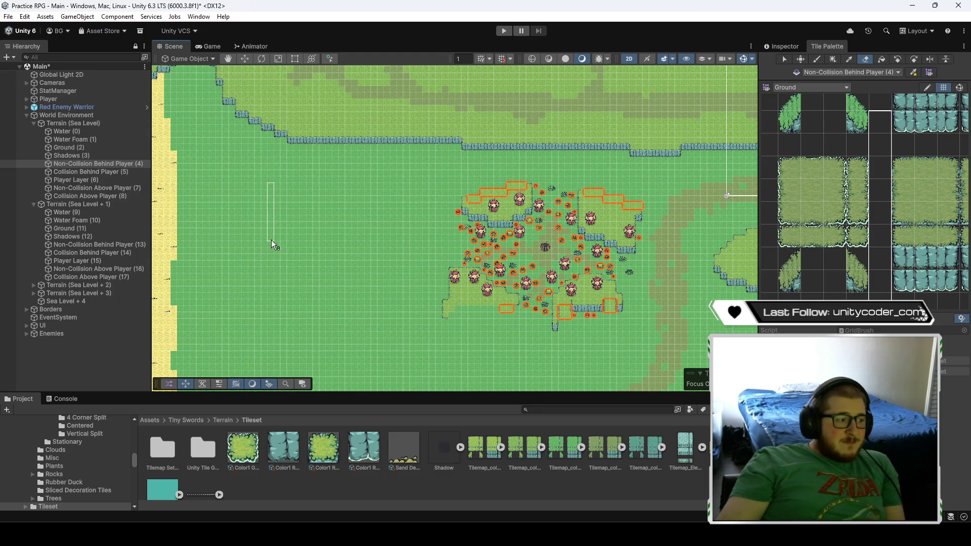
{"action": "mouse_move", "coordinate": [427, 384]}
{"action": "left_mouse_down"}
{"action": "mouse_move", "coordinate": [372, 221]}
{"action": "mouse_move", "coordinate": [257, 253]}
{"action": "left_mouse_up"}
{"action": "left_click_drag", "start_coordinate": [335, 153], "coordinate": [319, 230]}
{"action": "scroll", "coordinate": [320, 230], "scroll_direction": "up", "scroll_amount": 5}
{"action": "scroll", "coordinate": [151, 192], "scroll_direction": "down", "scroll_amount": 2}
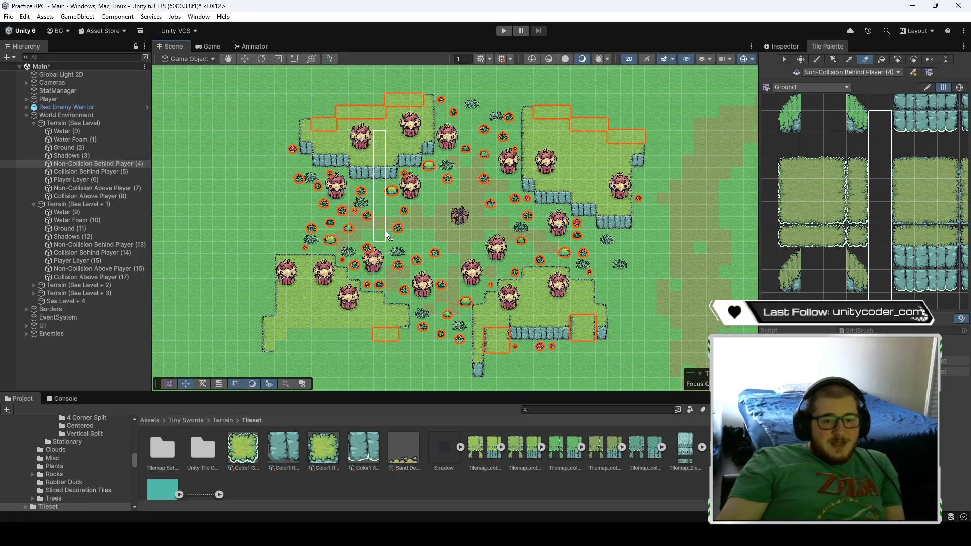
- Switch back to the Paint Brush with B and zoom out the palette grid
{"action": "key", "text": "b"}
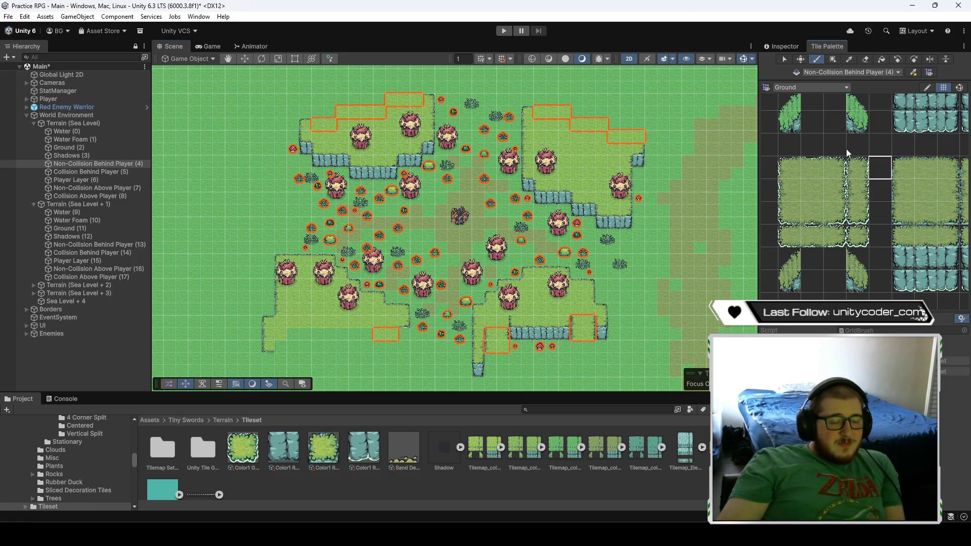
{"action": "scroll", "coordinate": [845, 148], "scroll_direction": "down", "scroll_amount": 5}
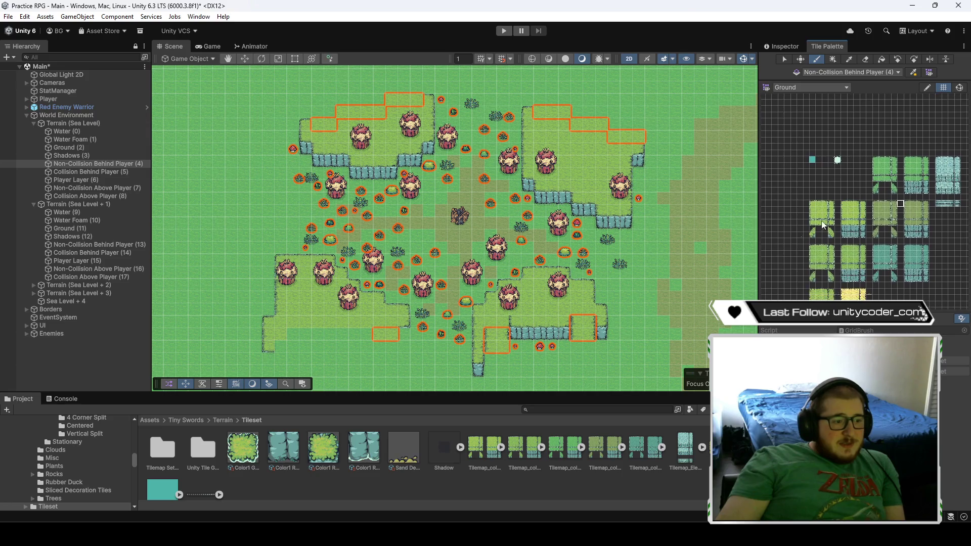
{"action": "scroll", "coordinate": [601, 253], "scroll_direction": "up", "scroll_amount": 1}
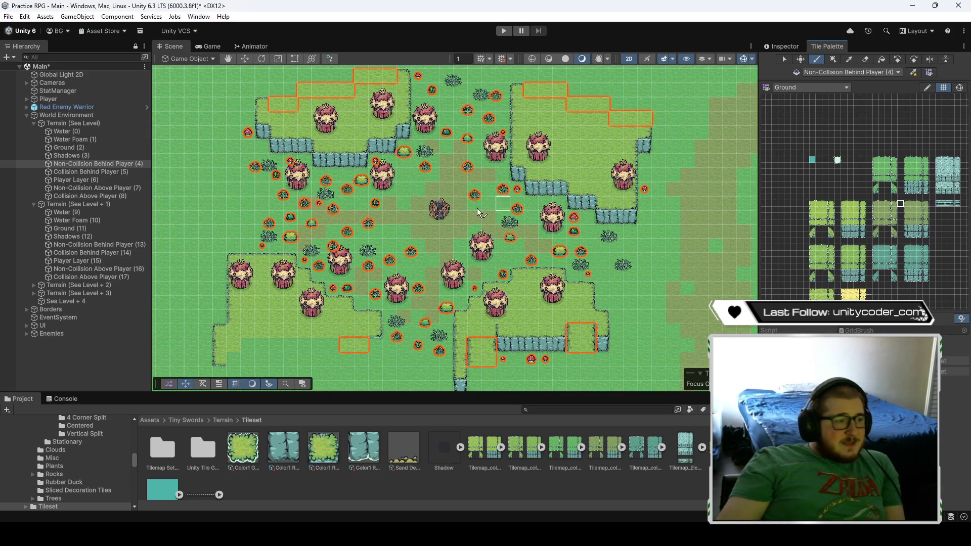
- Check the tilemap layers and settle on Non-Collision Behind Player (4) as the target
{"action": "left_click", "coordinate": [92, 229]}
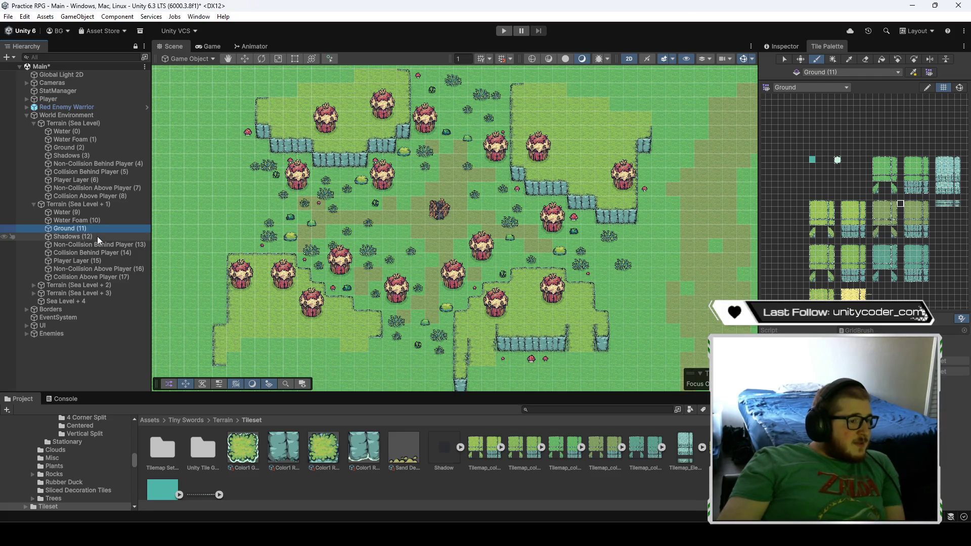
{"action": "scroll", "coordinate": [171, 214], "scroll_direction": "up", "scroll_amount": 1}
{"action": "double_click", "coordinate": [111, 172]}
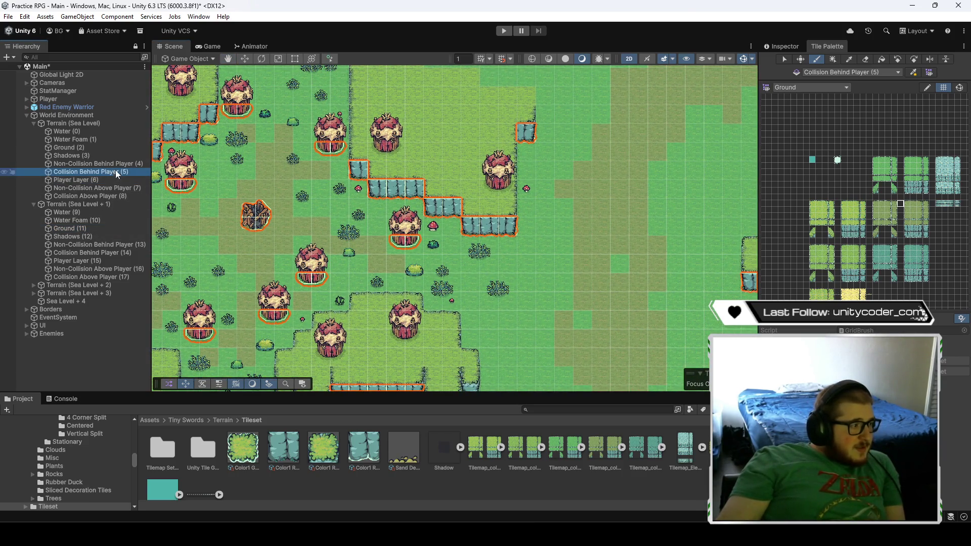
{"action": "key", "text": "Up"}
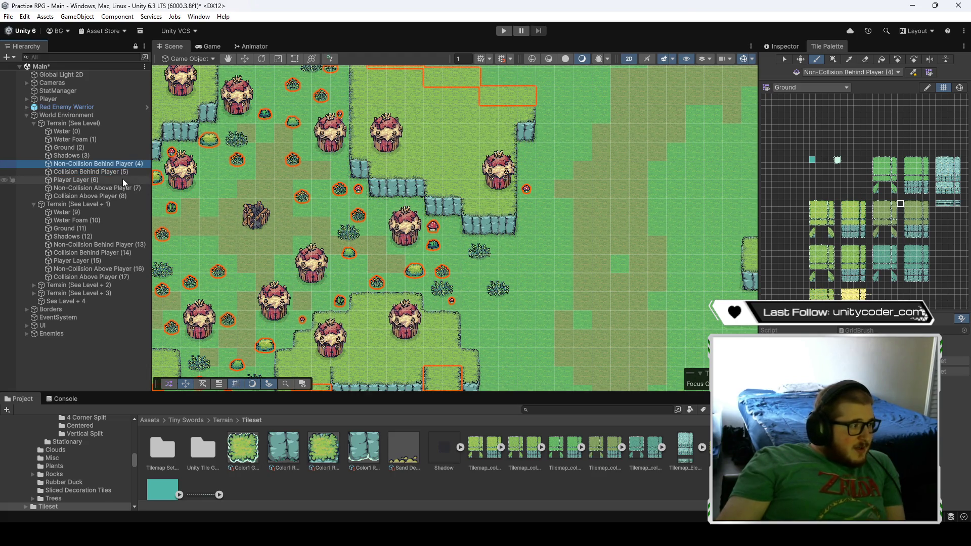
{"action": "left_click", "coordinate": [121, 172]}
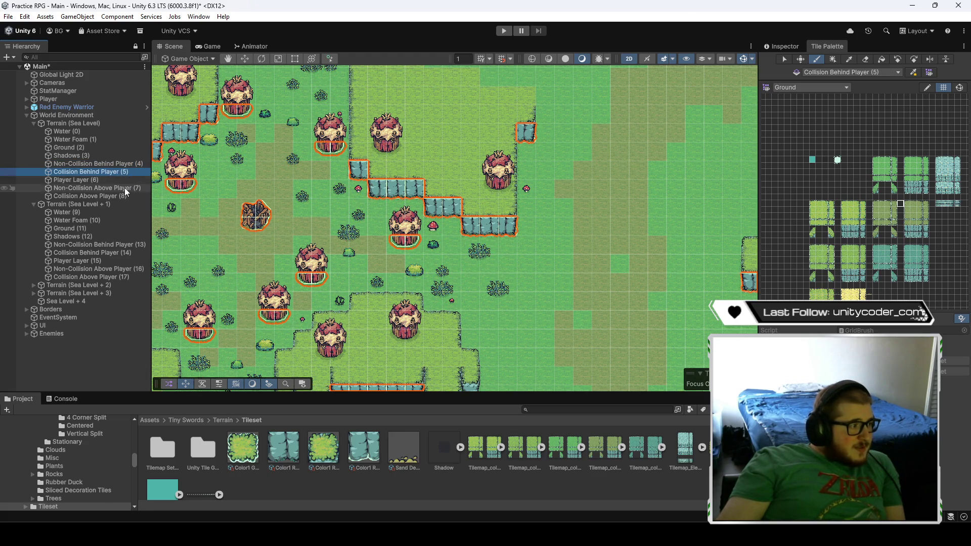
{"action": "left_click", "coordinate": [124, 188]}
{"action": "left_click", "coordinate": [87, 161]}
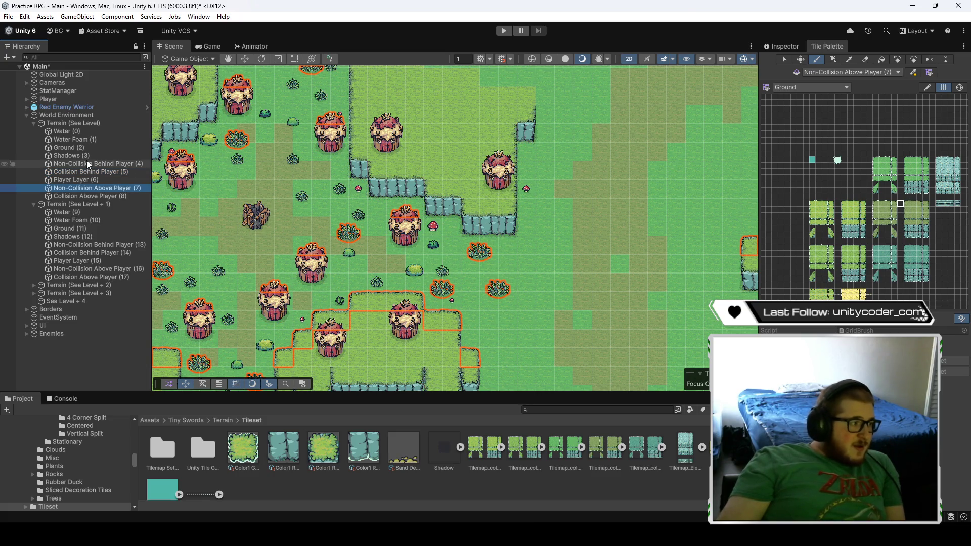
{"action": "scroll", "coordinate": [498, 282], "scroll_direction": "up", "scroll_amount": 3}
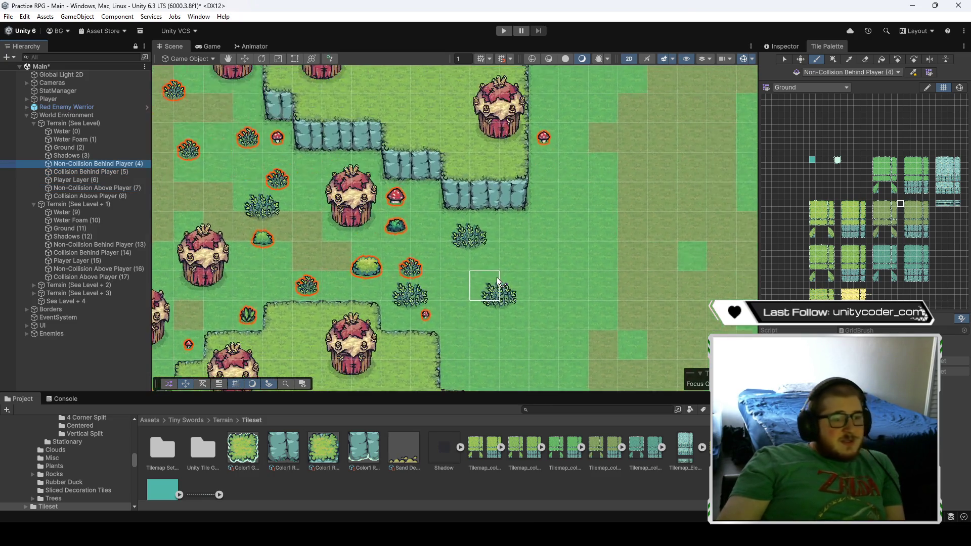
- Switch the Tile Palette to the Decorations tile set
{"action": "left_click", "coordinate": [814, 90]}
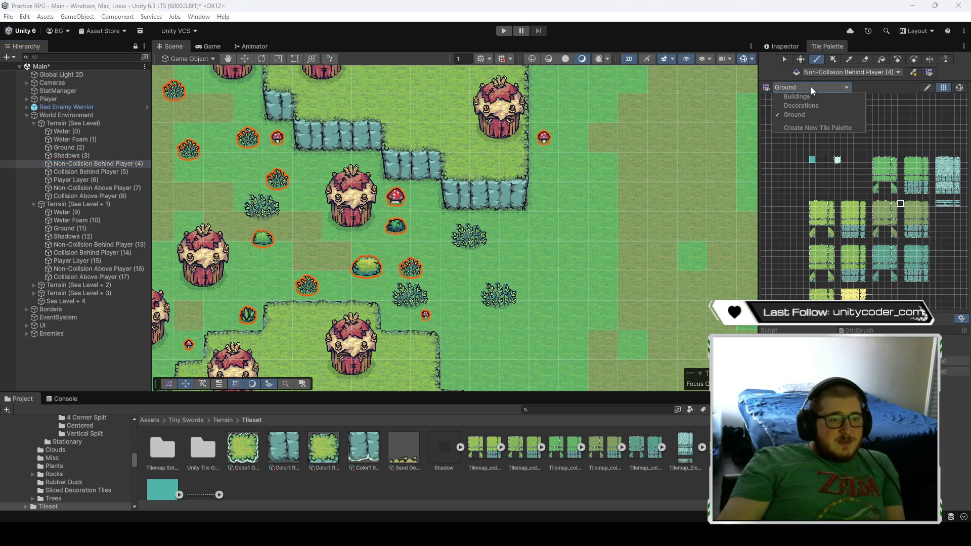
{"action": "left_click", "coordinate": [812, 109]}
{"action": "scroll", "coordinate": [847, 250], "scroll_direction": "down", "scroll_amount": 5}
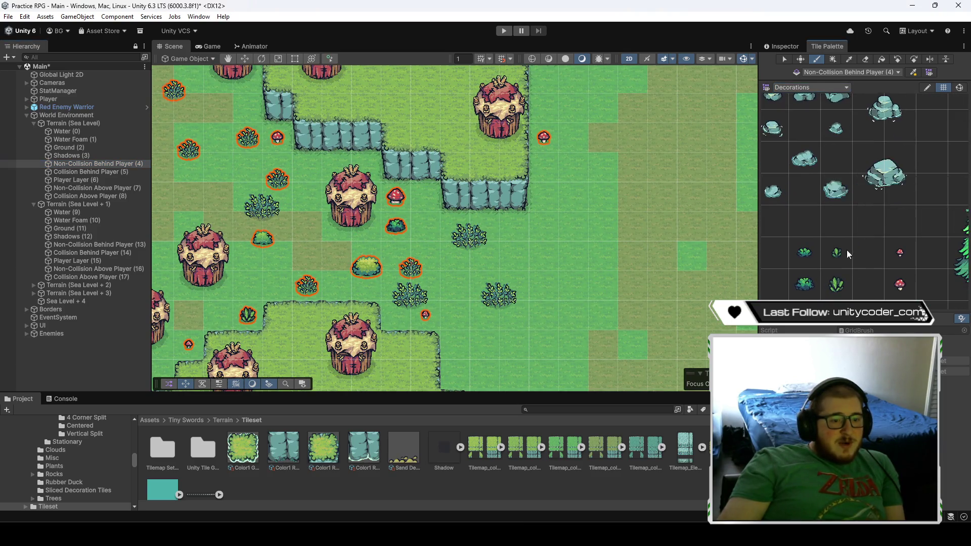
{"action": "scroll", "coordinate": [902, 257], "scroll_direction": "down", "scroll_amount": 3}
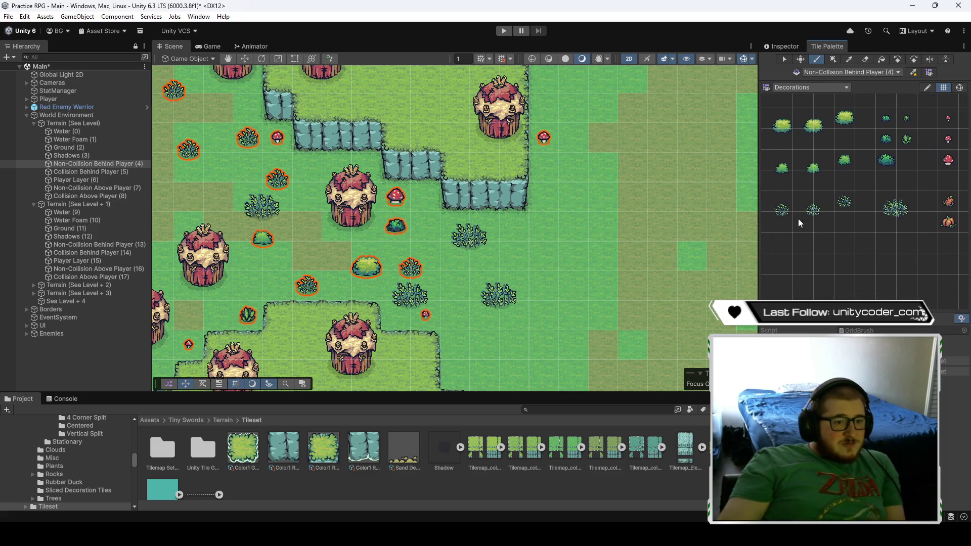
- Paint bushes near the path, at the cliff base and in the grass
{"action": "left_click", "coordinate": [790, 226]}
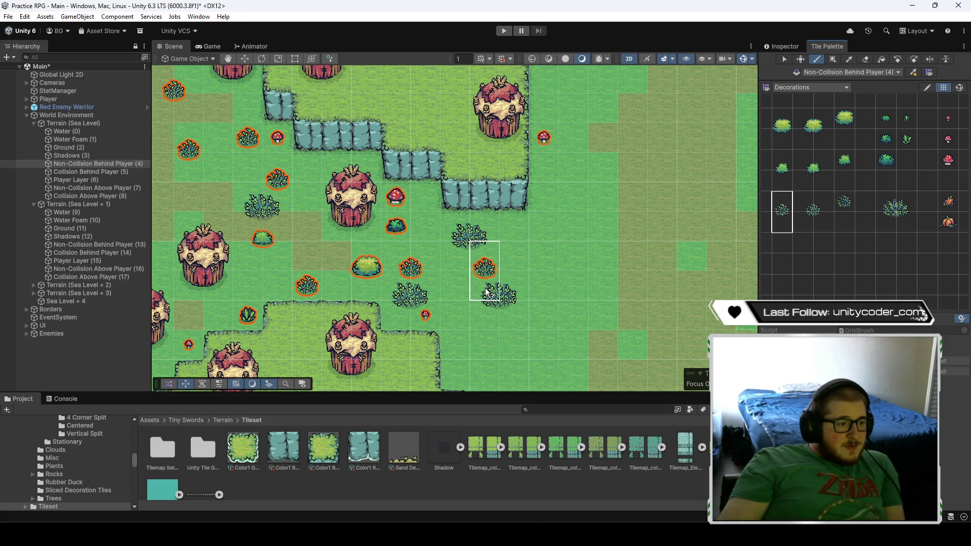
{"action": "left_click", "coordinate": [811, 207]}
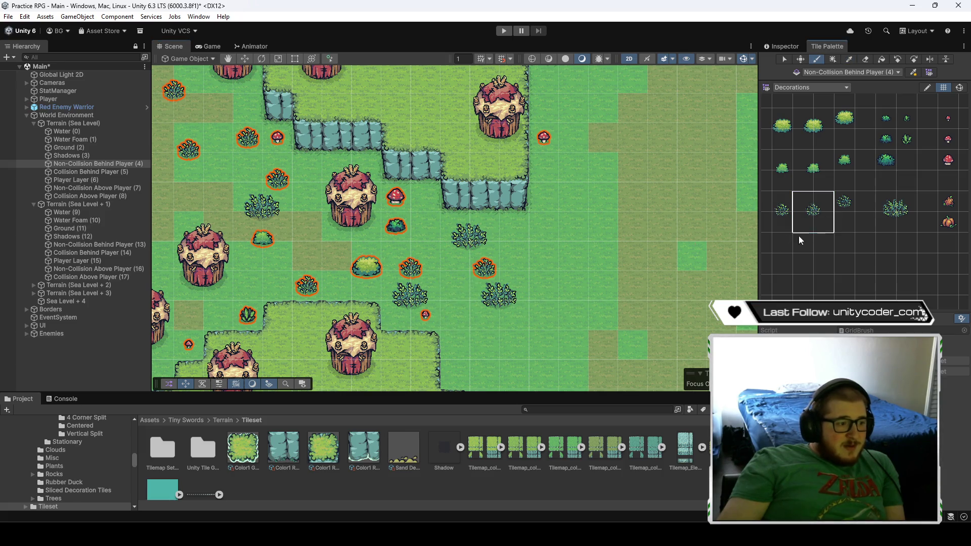
{"action": "left_click", "coordinate": [488, 336]}
{"action": "left_click", "coordinate": [847, 203]}
{"action": "left_click", "coordinate": [514, 226]}
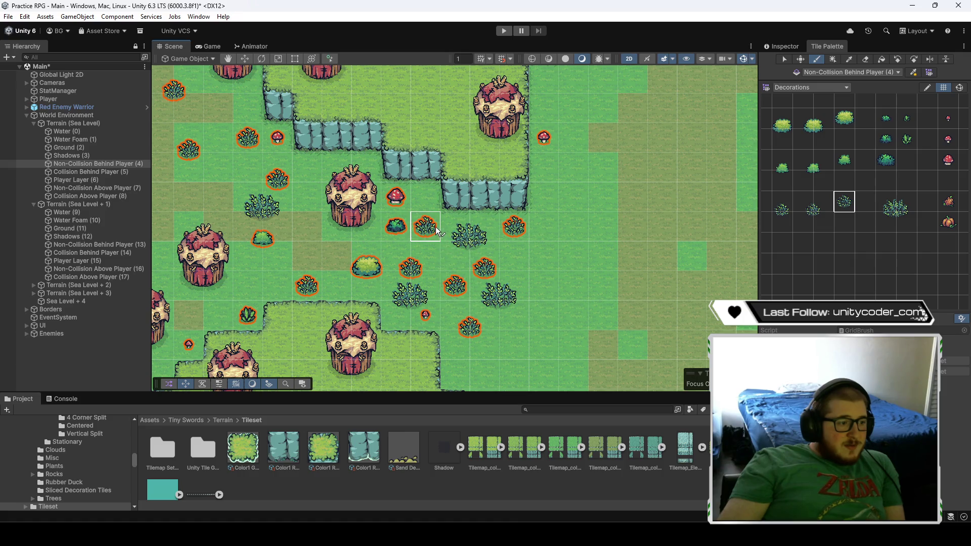
{"action": "left_click", "coordinate": [775, 219]}
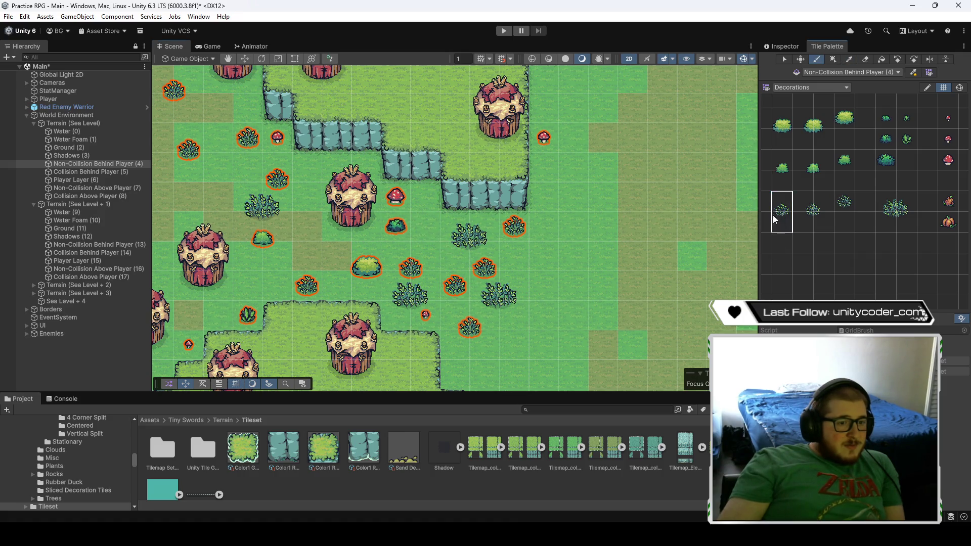
{"action": "left_click", "coordinate": [419, 235]}
- Replace two spiky bushes with a round bush and a small dark bush
{"action": "left_click_drag", "start_coordinate": [642, 295], "coordinate": [713, 303]}
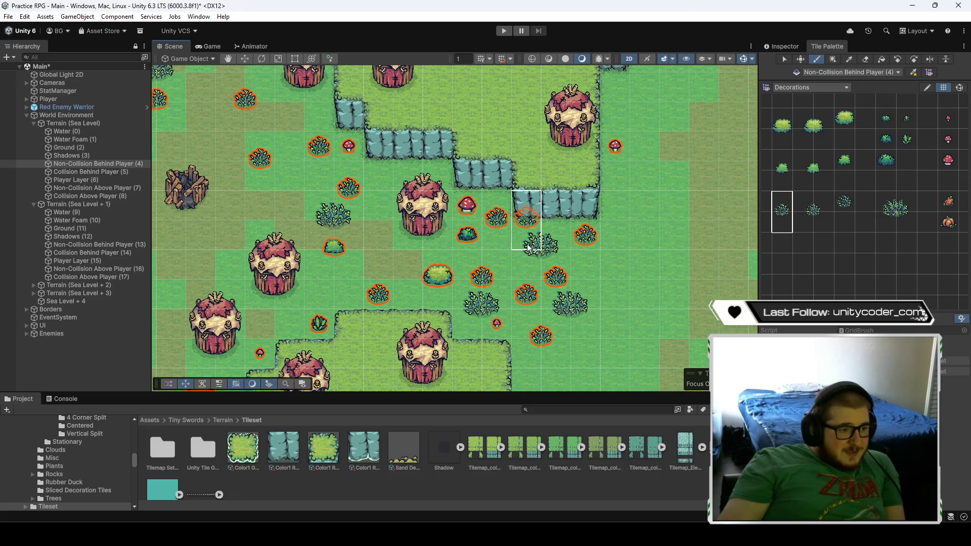
{"action": "left_click", "coordinate": [782, 168]}
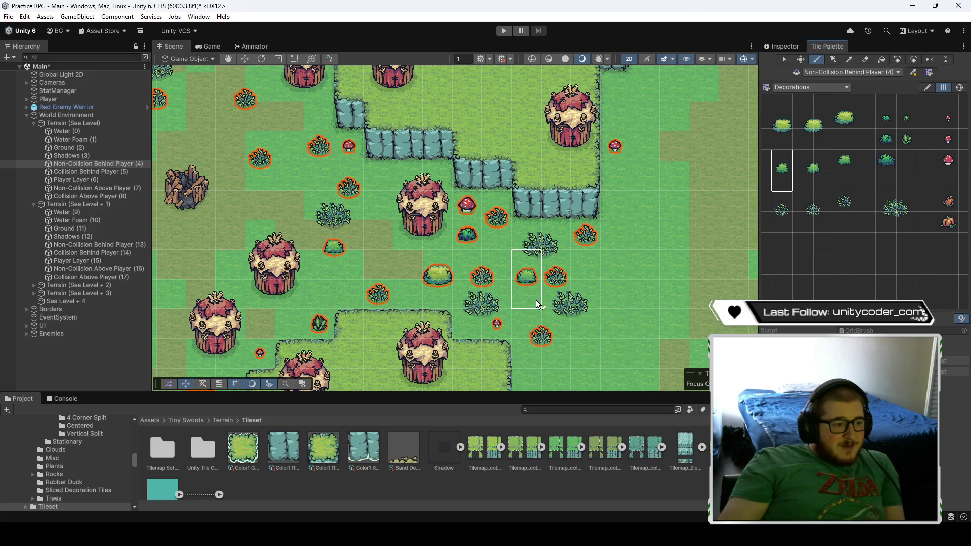
{"action": "left_click", "coordinate": [813, 129]}
{"action": "left_click", "coordinate": [542, 336]}
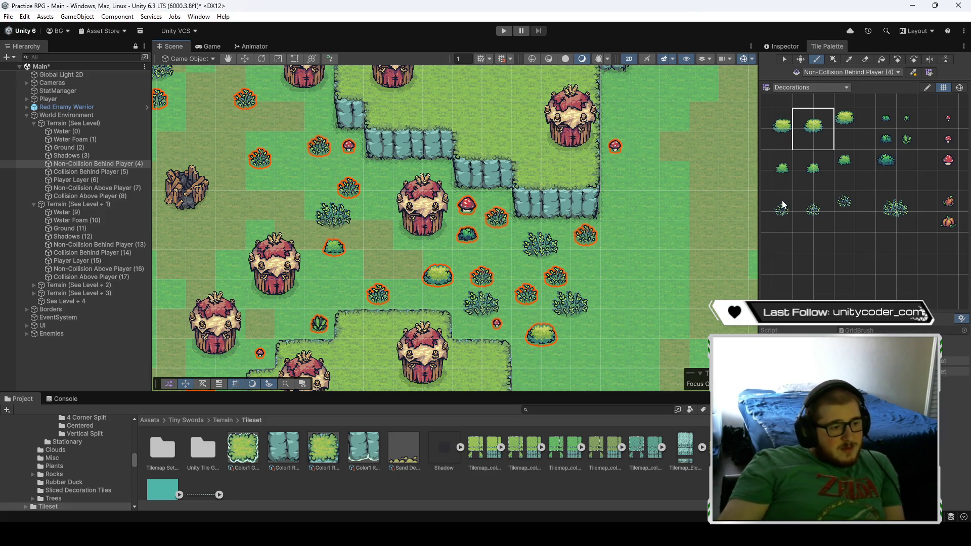
{"action": "scroll", "coordinate": [830, 145], "scroll_direction": "up", "scroll_amount": 2}
{"action": "left_click", "coordinate": [876, 168]}
{"action": "left_click", "coordinate": [588, 231]}
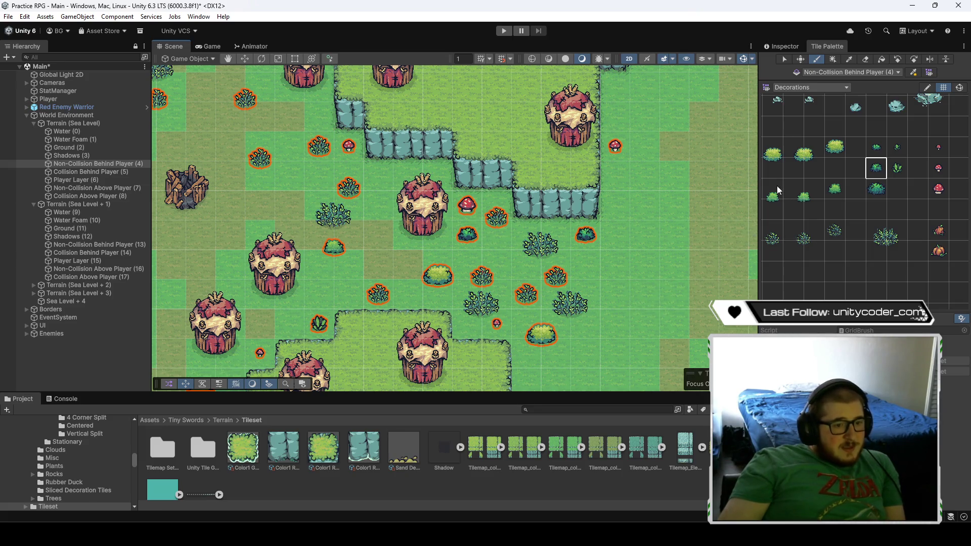
- Paint a small leaf plant over the dark bush
{"action": "left_click_drag", "start_coordinate": [773, 191], "coordinate": [779, 214]}
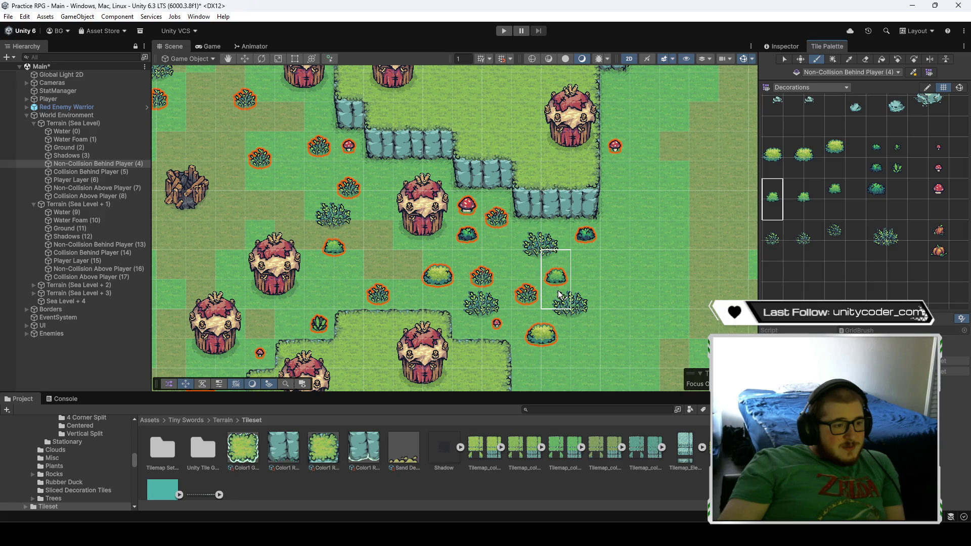
{"action": "left_click", "coordinate": [897, 168]}
{"action": "left_click", "coordinate": [586, 234]}
{"action": "mouse_move", "coordinate": [590, 296]}
{"action": "left_mouse_down"}
{"action": "mouse_move", "coordinate": [644, 287]}
{"action": "mouse_move", "coordinate": [632, 262]}
{"action": "left_mouse_up"}
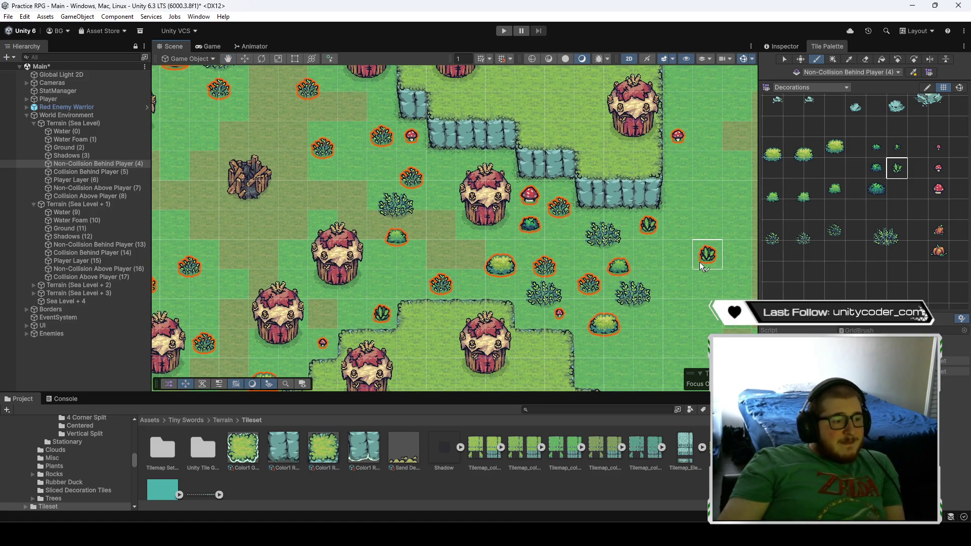
{"action": "left_click_drag", "start_coordinate": [700, 262], "coordinate": [676, 259]}
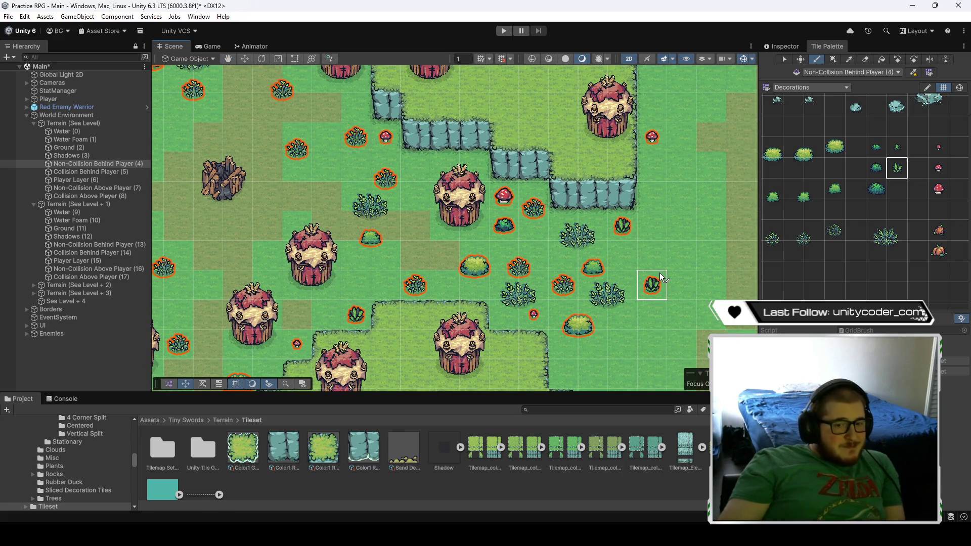
{"action": "mouse_move", "coordinate": [439, 242]}
{"action": "left_mouse_down"}
{"action": "mouse_move", "coordinate": [476, 254]}
{"action": "mouse_move", "coordinate": [473, 199]}
{"action": "mouse_move", "coordinate": [318, 116]}
{"action": "left_mouse_up"}
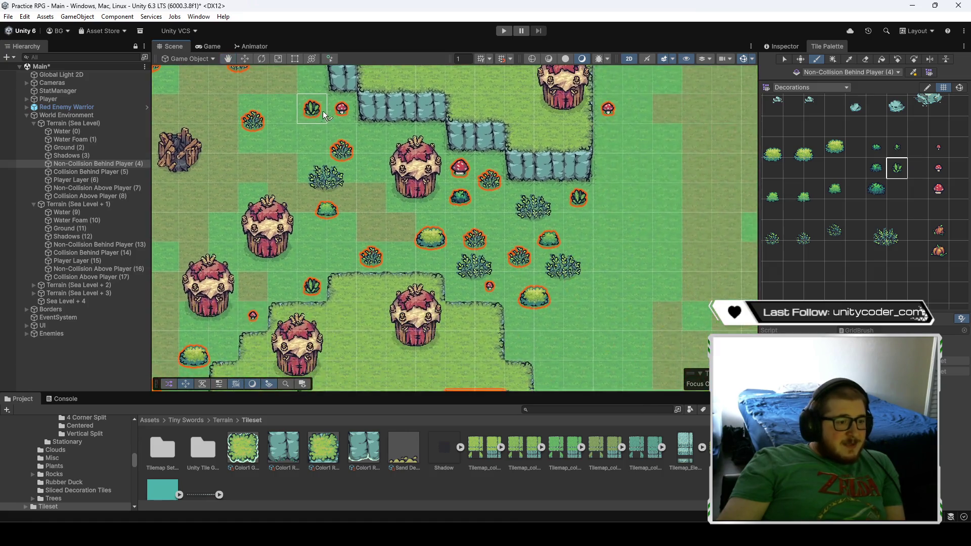
{"action": "left_click_drag", "start_coordinate": [227, 86], "coordinate": [358, 247]}
- Paint a teal bush above the leaf plants and a small bush beside it
{"action": "left_click_drag", "start_coordinate": [336, 189], "coordinate": [394, 248]}
{"action": "left_click_drag", "start_coordinate": [375, 173], "coordinate": [394, 238]}
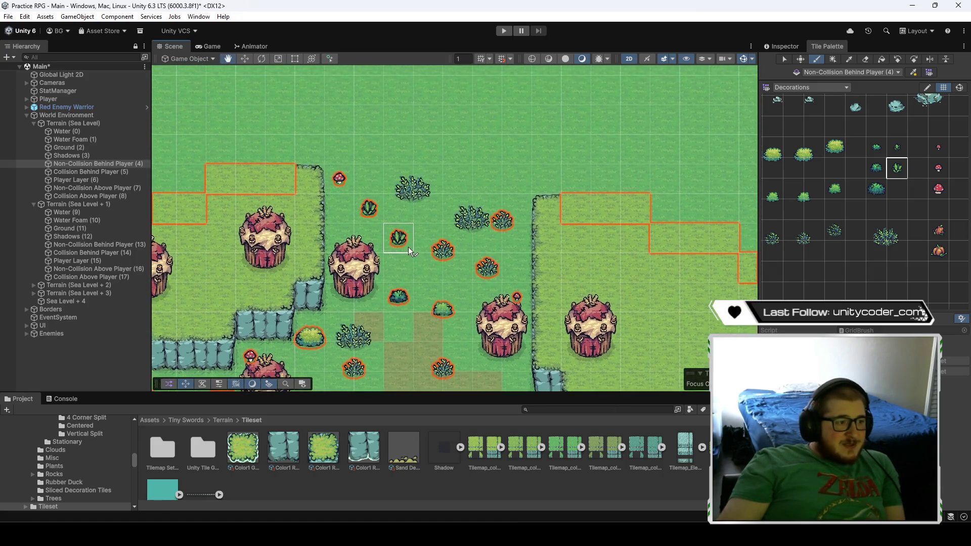
{"action": "scroll", "coordinate": [881, 210], "scroll_direction": "up", "scroll_amount": 3}
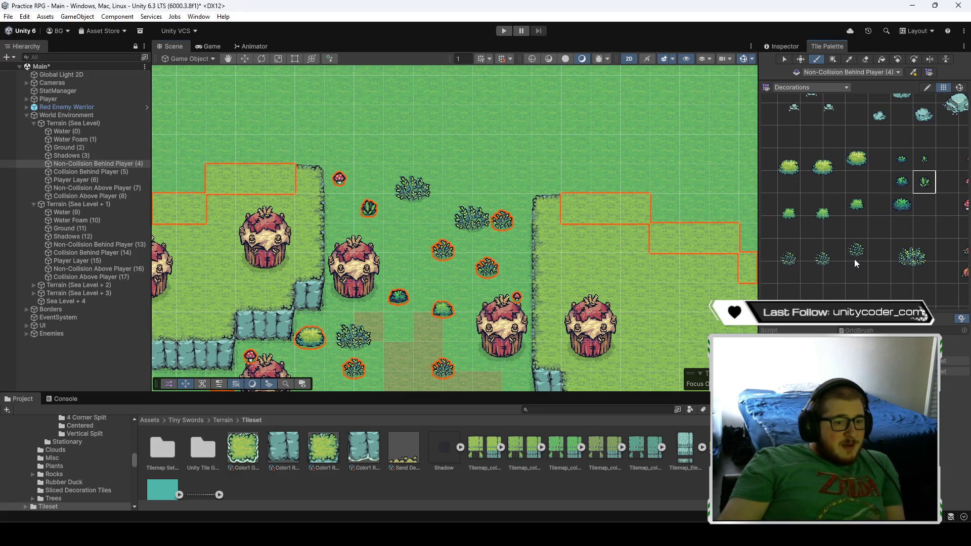
{"action": "left_click", "coordinate": [825, 264]}
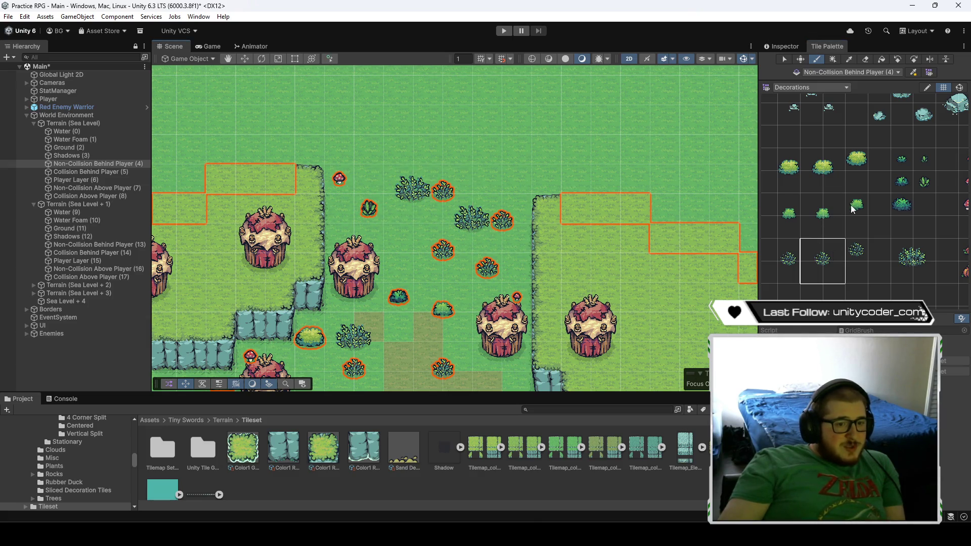
{"action": "left_click", "coordinate": [901, 181]}
{"action": "left_click", "coordinate": [365, 200]}
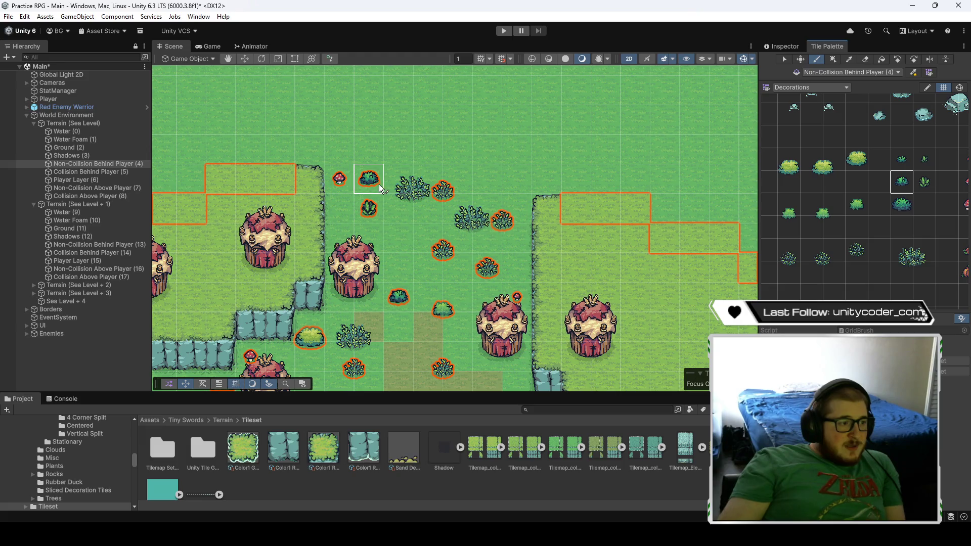
{"action": "left_click_drag", "start_coordinate": [792, 215], "coordinate": [792, 223]}
{"action": "left_click", "coordinate": [346, 227]}
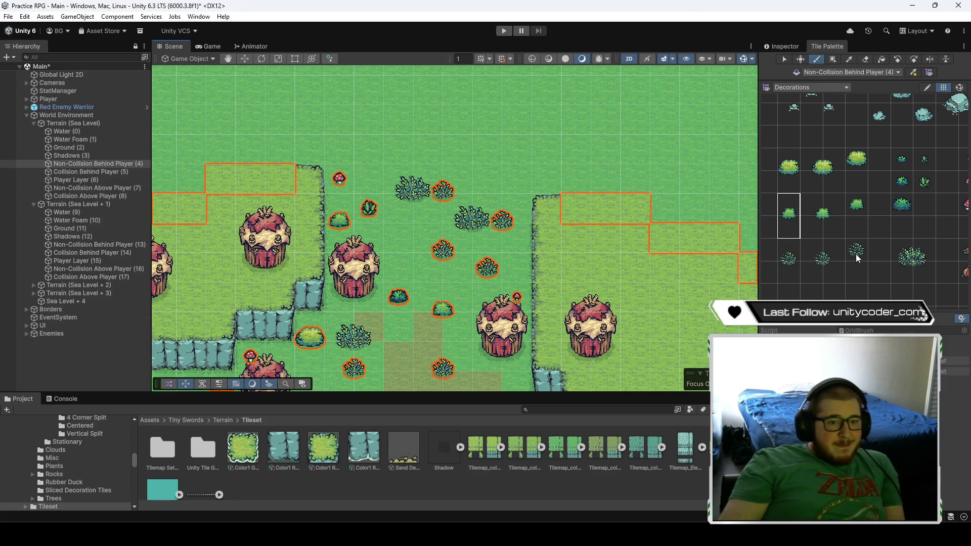
- Paint a dark bush between the houses, then pick the grass tuft tile
{"action": "scroll", "coordinate": [890, 236], "scroll_direction": "down", "scroll_amount": 1}
{"action": "left_click", "coordinate": [876, 215]}
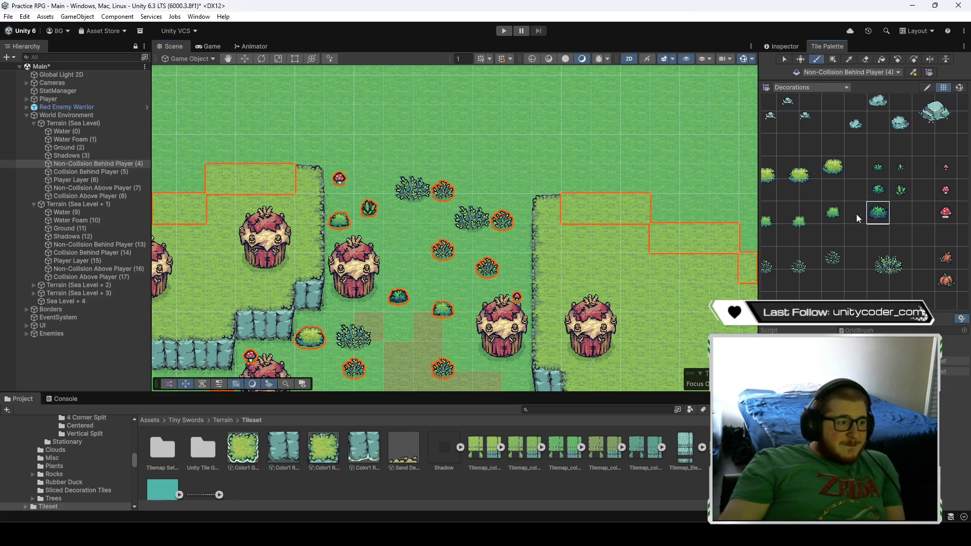
{"action": "left_click", "coordinate": [402, 243]}
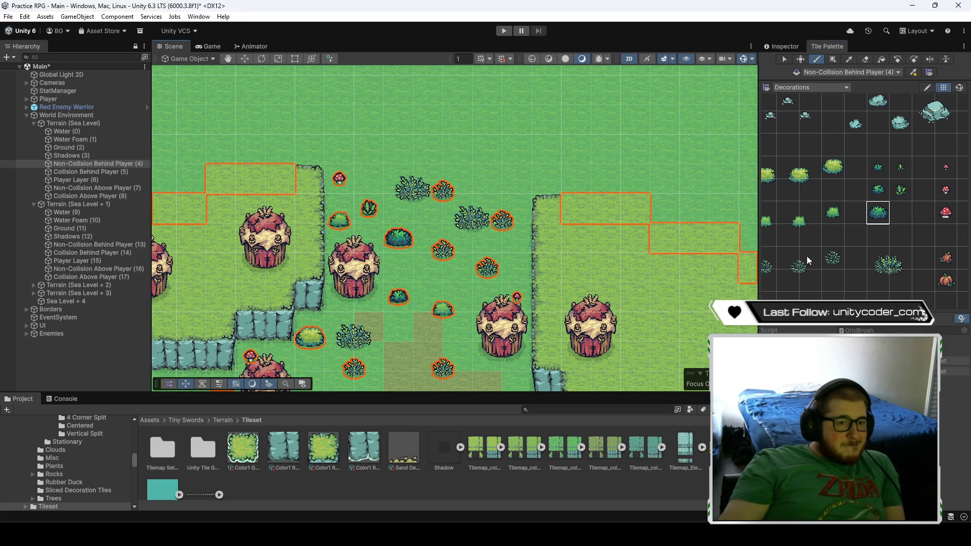
{"action": "left_click", "coordinate": [829, 263]}
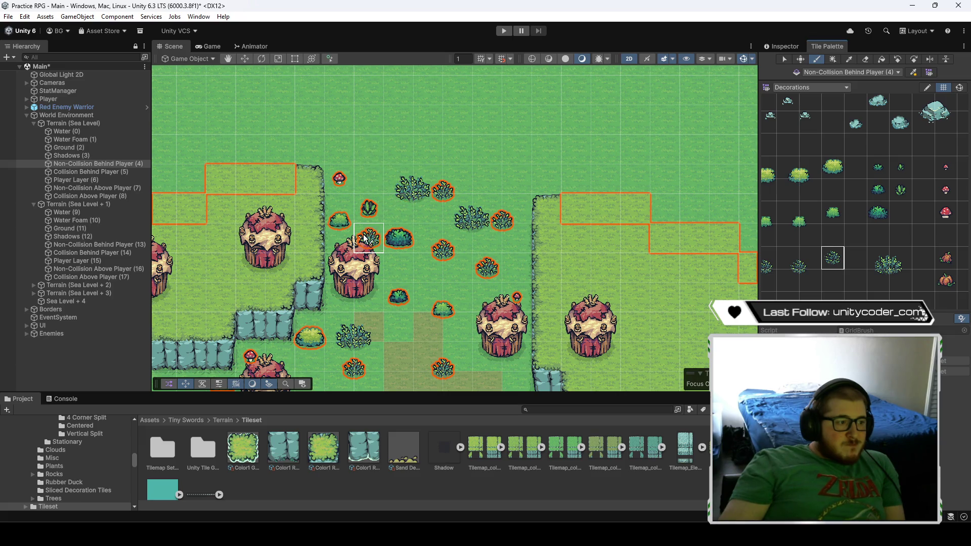
{"action": "left_click_drag", "start_coordinate": [525, 247], "coordinate": [532, 226]}
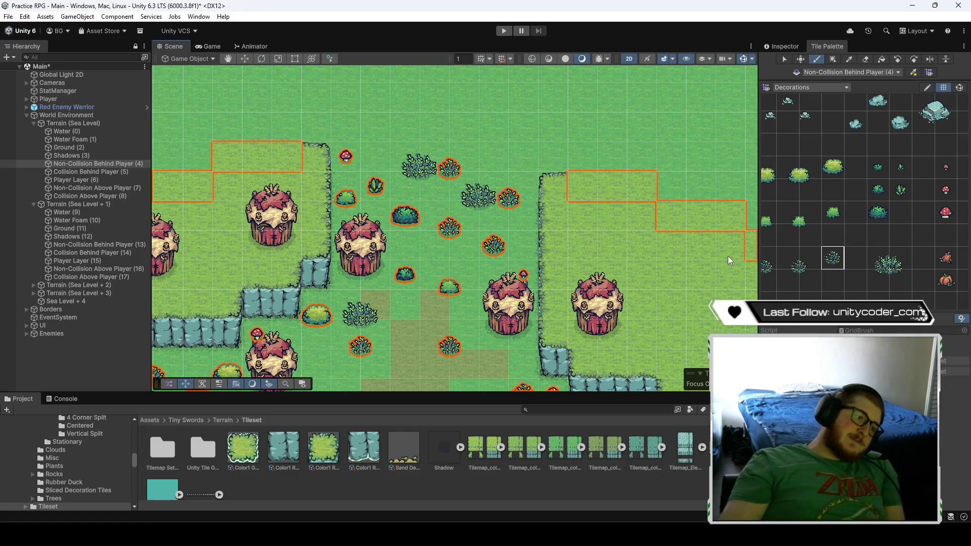
- Paint a small green bush on the open grass
{"action": "left_click", "coordinate": [832, 213]}
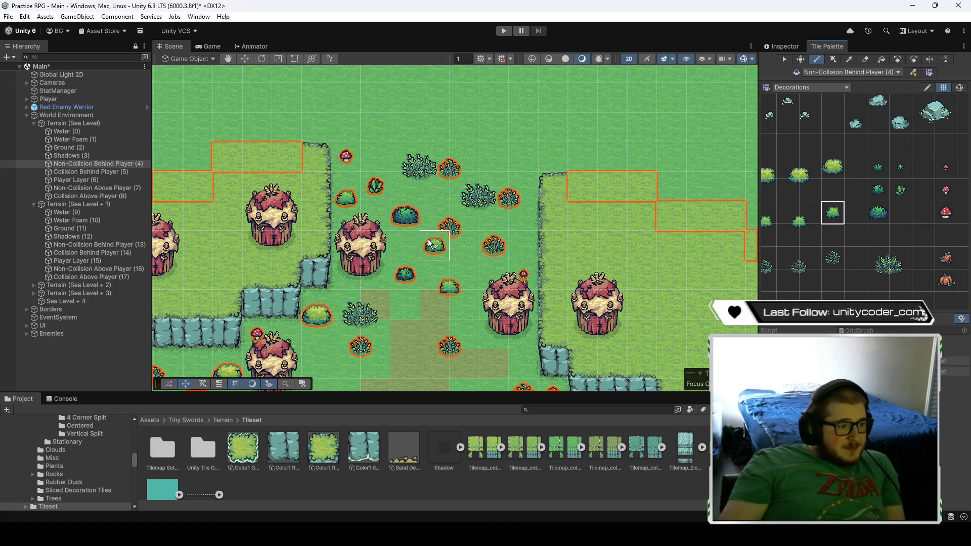
{"action": "left_click_drag", "start_coordinate": [835, 191], "coordinate": [860, 192]}
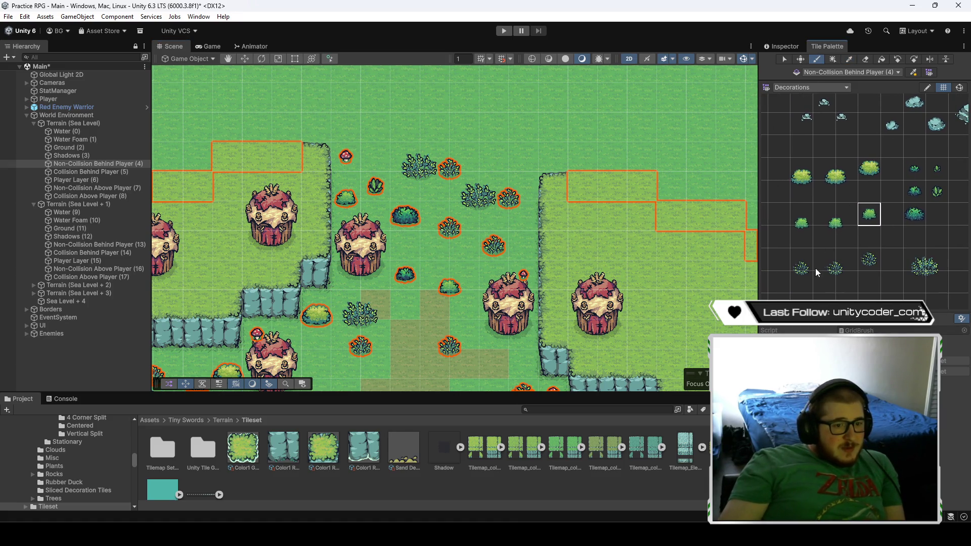
{"action": "left_click", "coordinate": [861, 259]}
{"action": "left_click", "coordinate": [405, 246]}
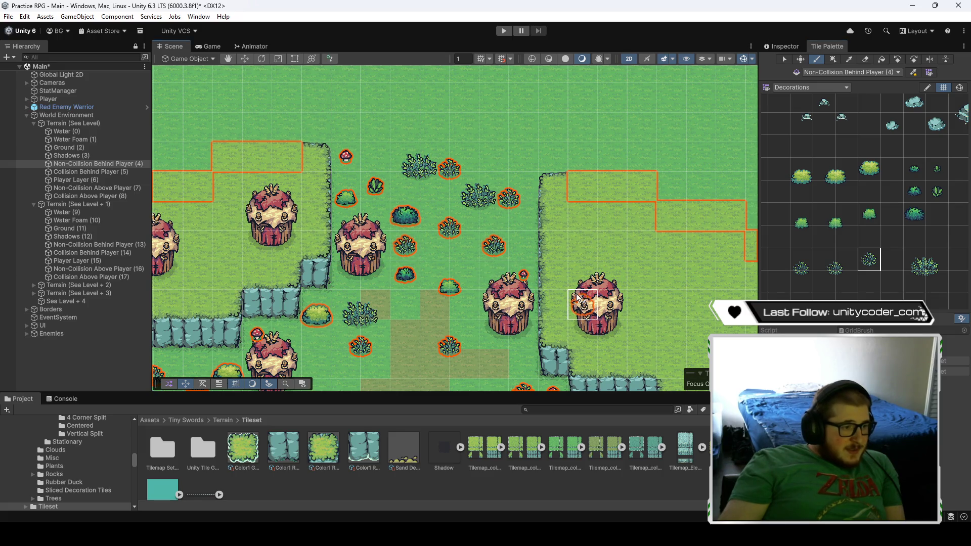
- Add a leafy sprout right of the bushes and a small bush beside it
{"action": "left_click", "coordinate": [914, 192]}
{"action": "left_click", "coordinate": [938, 192]}
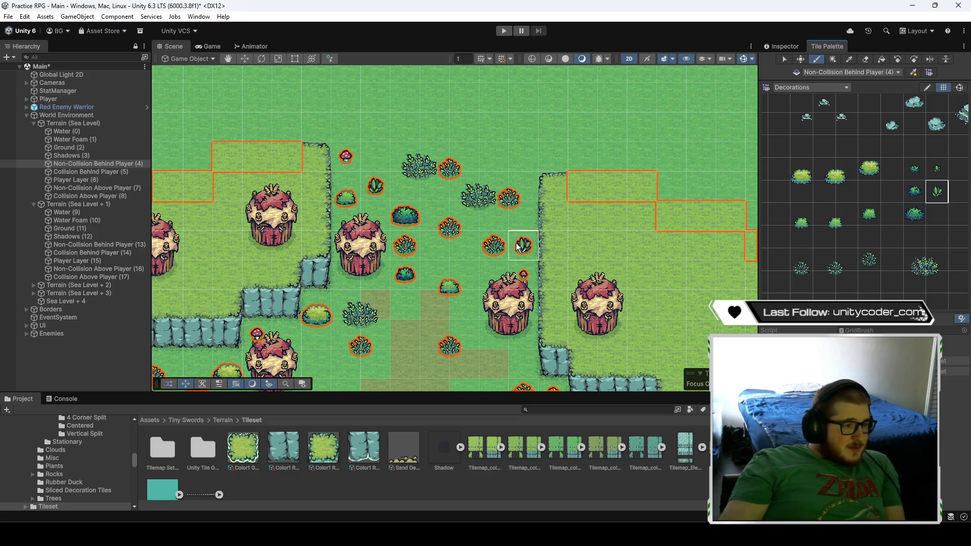
{"action": "left_click", "coordinate": [937, 169]}
{"action": "left_click", "coordinate": [506, 244]}
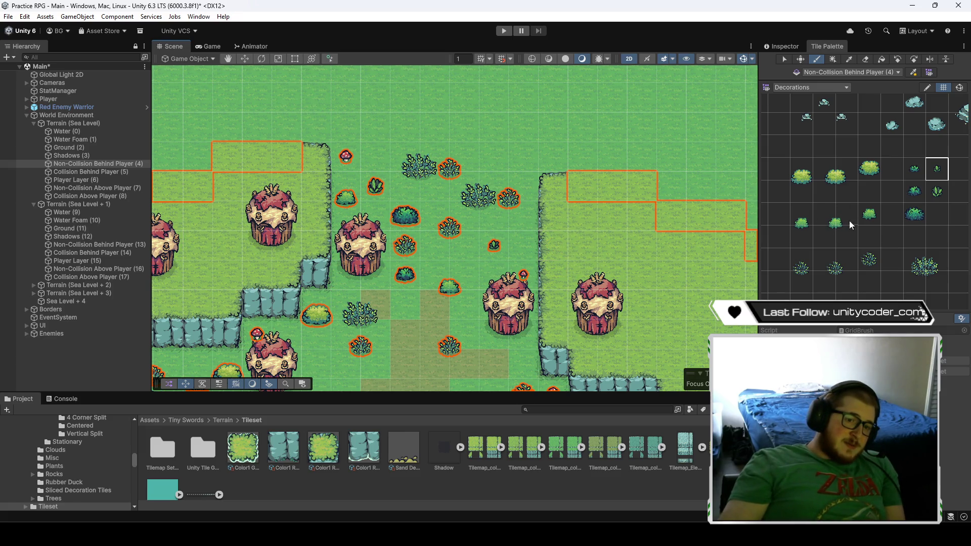
{"action": "left_click", "coordinate": [866, 260]}
{"action": "left_click", "coordinate": [523, 247]}
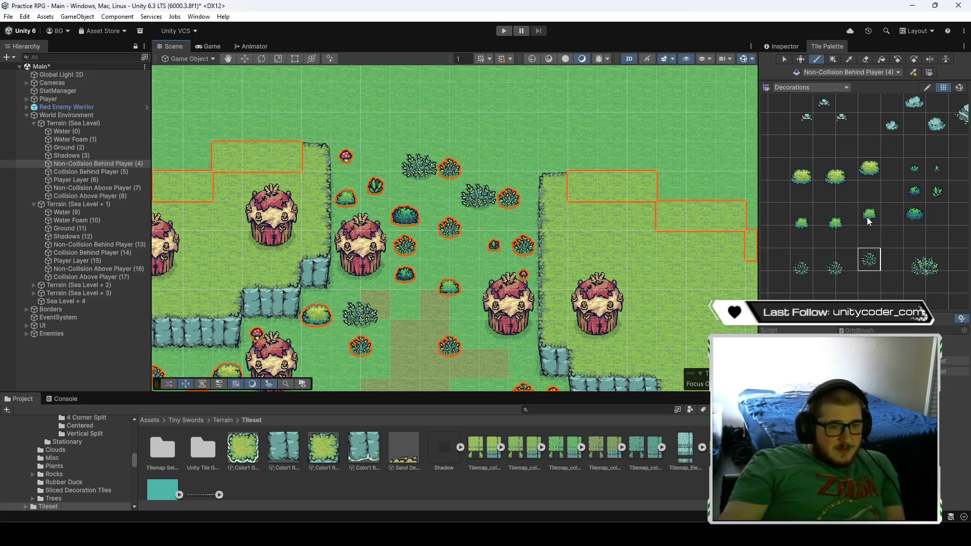
{"action": "left_click", "coordinate": [917, 175]}
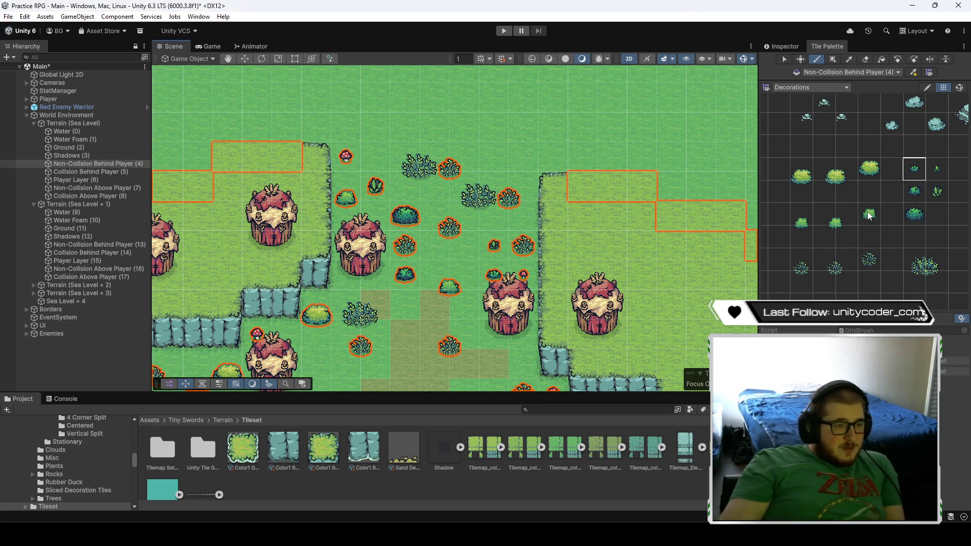
{"action": "left_click", "coordinate": [938, 168]}
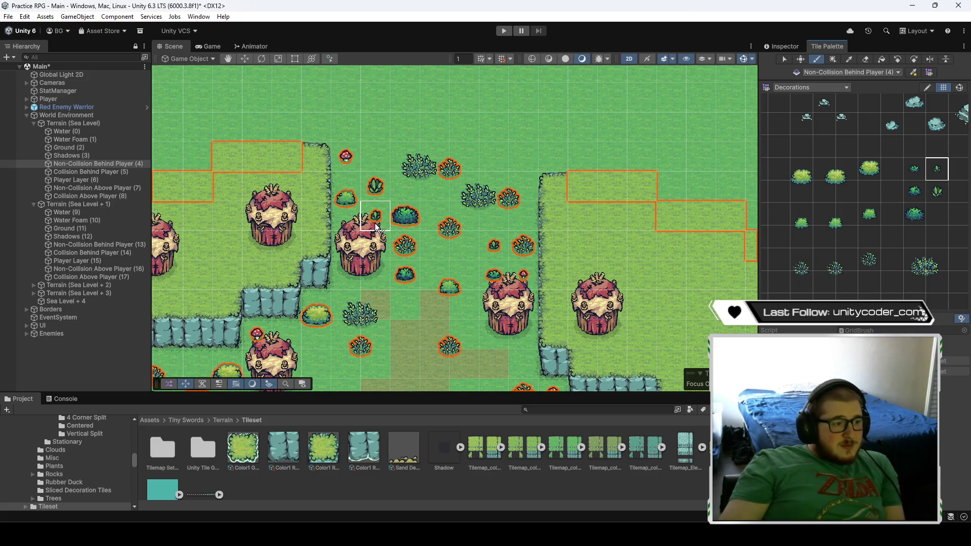
{"action": "mouse_move", "coordinate": [461, 332]}
{"action": "left_mouse_down"}
{"action": "mouse_move", "coordinate": [505, 281]}
{"action": "mouse_move", "coordinate": [500, 310]}
{"action": "mouse_move", "coordinate": [503, 289]}
{"action": "left_mouse_up"}
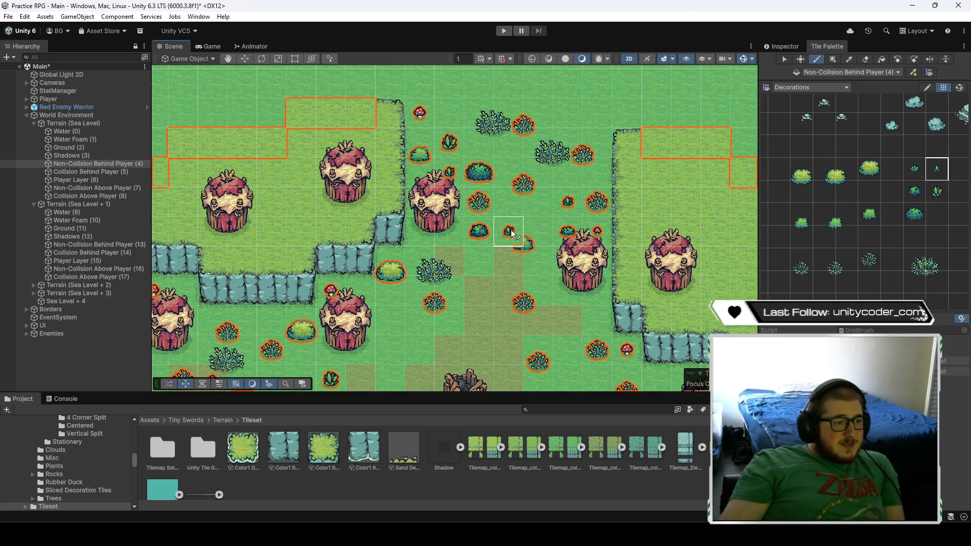
- Pick the green bush tile and paint a bush on the open grass
{"action": "left_click_drag", "start_coordinate": [512, 232], "coordinate": [520, 283]}
{"action": "mouse_move", "coordinate": [493, 334]}
{"action": "left_mouse_down"}
{"action": "mouse_move", "coordinate": [476, 283]}
{"action": "mouse_move", "coordinate": [431, 293]}
{"action": "mouse_move", "coordinate": [496, 298]}
{"action": "left_mouse_up"}
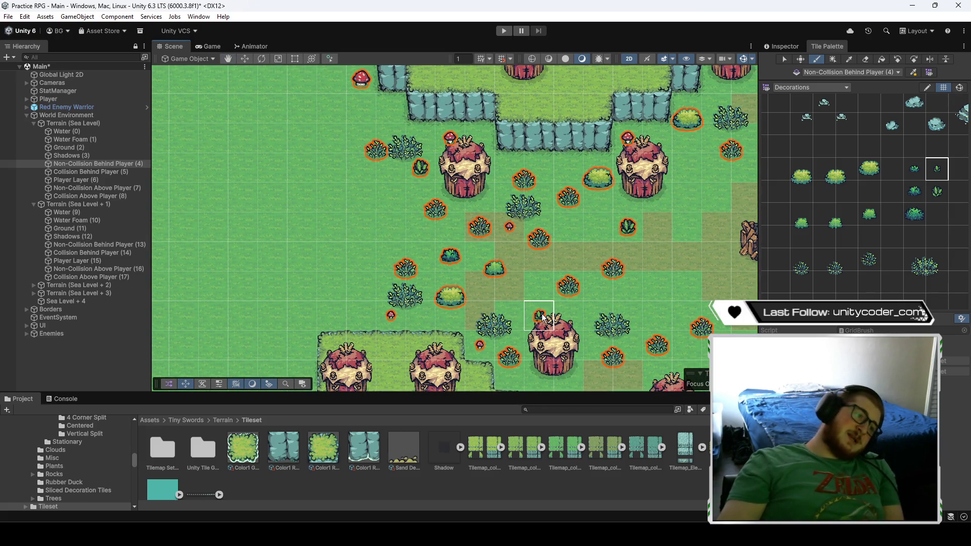
{"action": "left_click", "coordinate": [809, 232]}
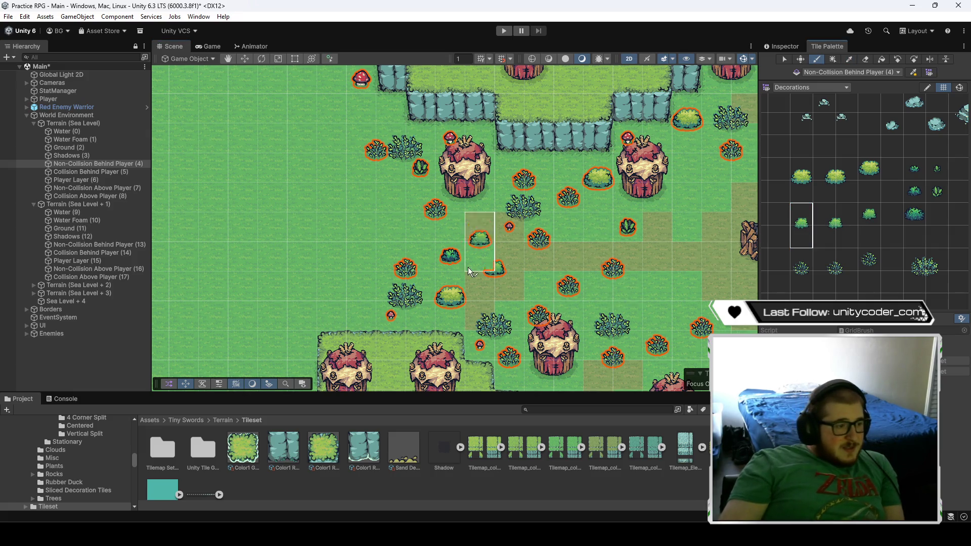
{"action": "left_click", "coordinate": [392, 223]}
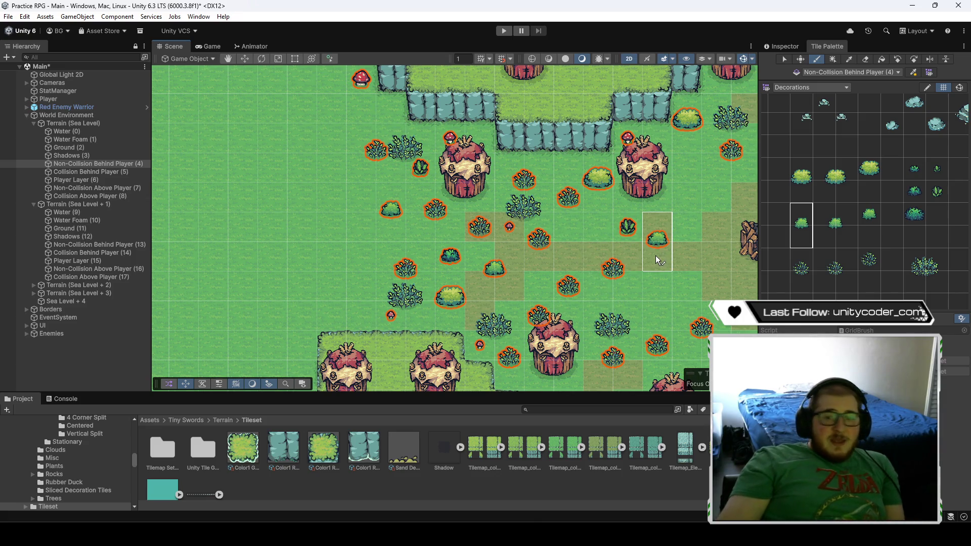
- Paint another green bush on empty grass in a different part of the map
{"action": "left_click_drag", "start_coordinate": [653, 254], "coordinate": [493, 275]}
{"action": "scroll", "coordinate": [496, 278], "scroll_direction": "down", "scroll_amount": 5}
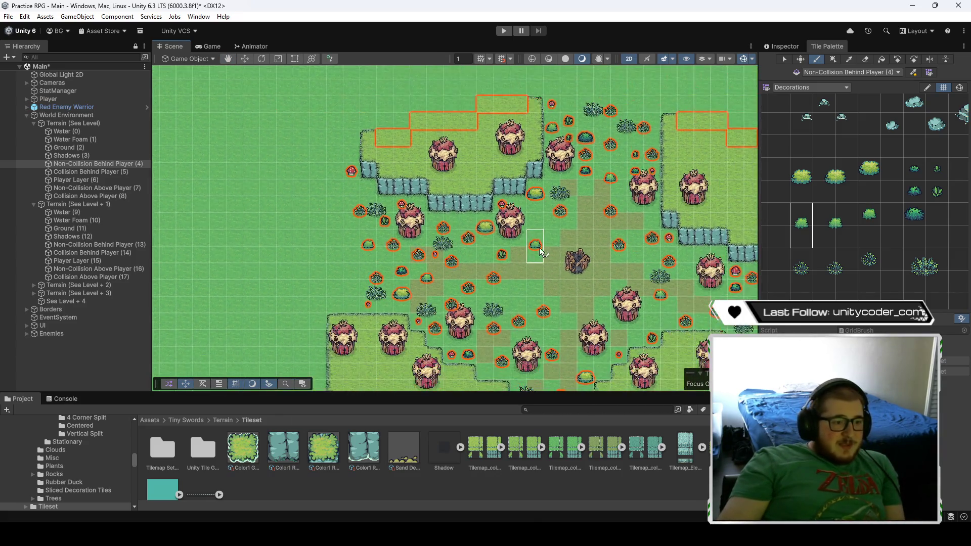
{"action": "scroll", "coordinate": [432, 195], "scroll_direction": "up", "scroll_amount": 8}
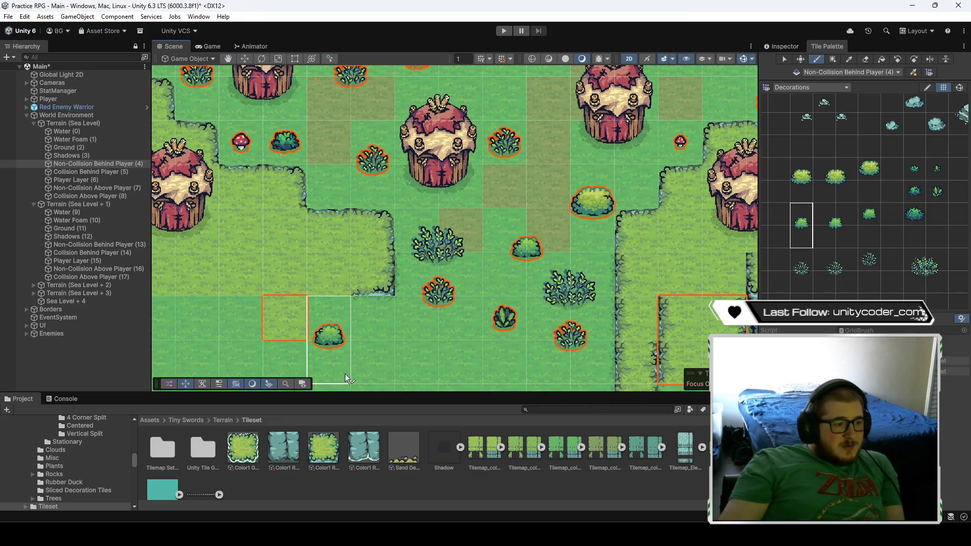
{"action": "left_click", "coordinate": [353, 358]}
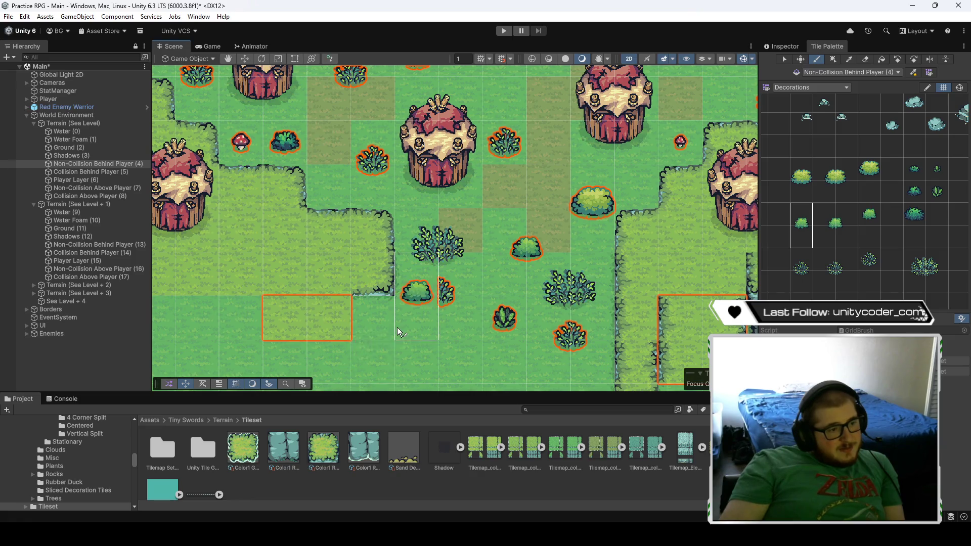
{"action": "scroll", "coordinate": [396, 326], "scroll_direction": "down", "scroll_amount": 4}
{"action": "scroll", "coordinate": [368, 256], "scroll_direction": "up", "scroll_amount": 7}
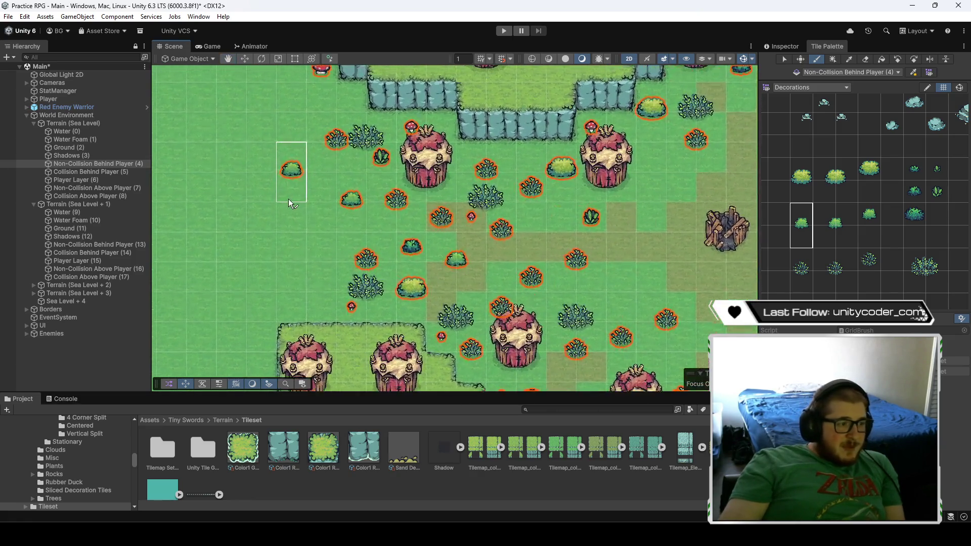
{"action": "left_click", "coordinate": [838, 277]}
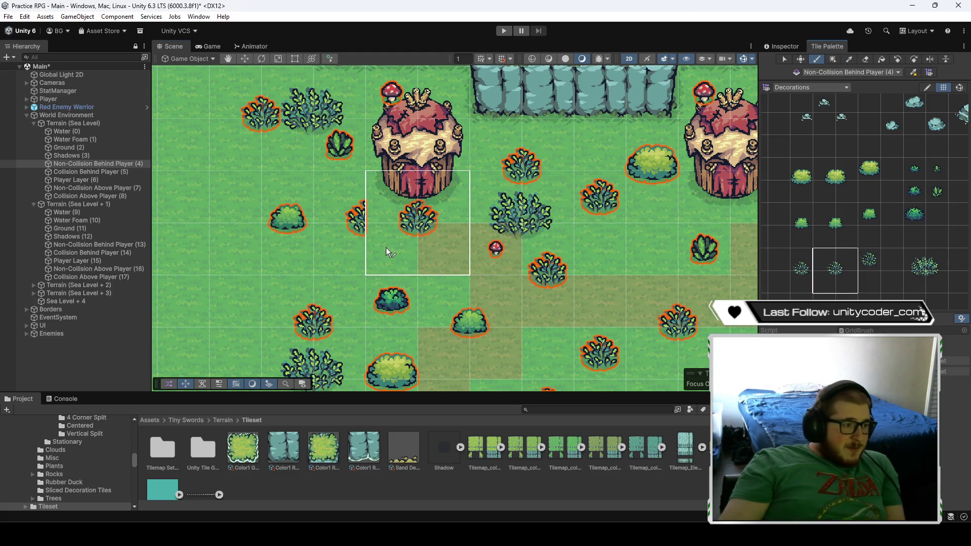
- Paint spiky bushes beside the mushroom house near the stone cliff
{"action": "mouse_move", "coordinate": [649, 297]}
{"action": "left_mouse_down"}
{"action": "mouse_move", "coordinate": [595, 285]}
{"action": "mouse_move", "coordinate": [527, 206]}
{"action": "mouse_move", "coordinate": [657, 276]}
{"action": "left_mouse_up"}
{"action": "scroll", "coordinate": [657, 276], "scroll_direction": "down", "scroll_amount": 2}
{"action": "mouse_move", "coordinate": [665, 235]}
{"action": "left_mouse_down"}
{"action": "mouse_move", "coordinate": [444, 122]}
{"action": "mouse_move", "coordinate": [344, 109]}
{"action": "left_mouse_up"}
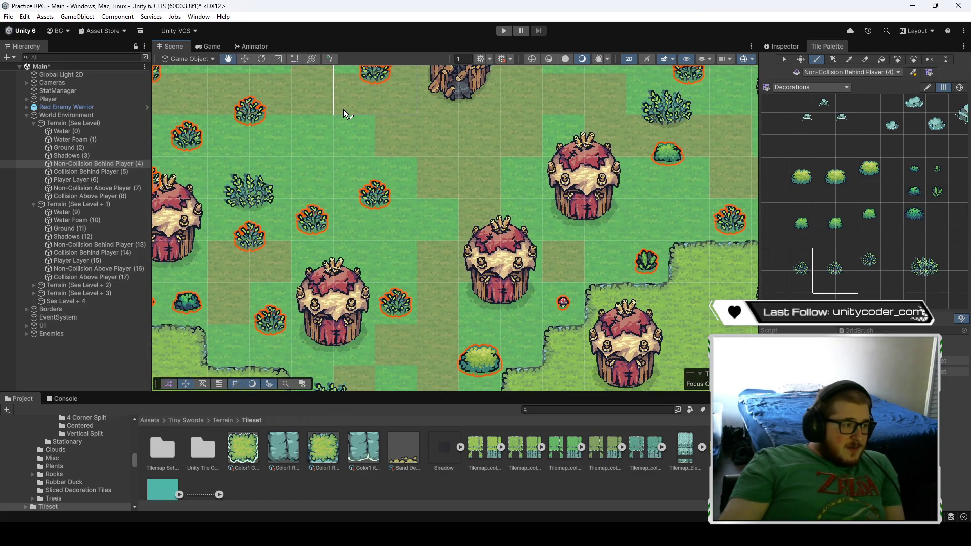
{"action": "left_click_drag", "start_coordinate": [447, 232], "coordinate": [460, 186]}
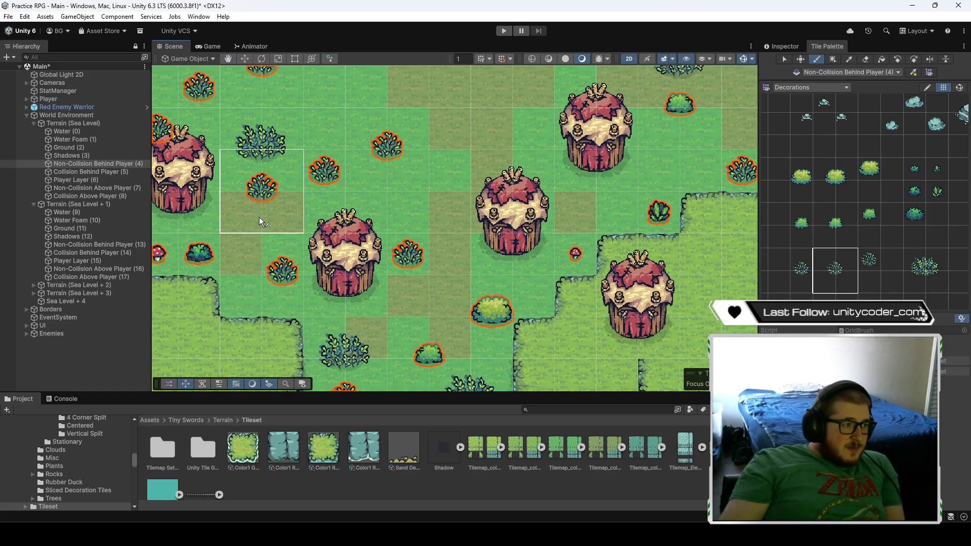
{"action": "mouse_move", "coordinate": [380, 295]}
{"action": "left_mouse_down"}
{"action": "mouse_move", "coordinate": [381, 156]}
{"action": "mouse_move", "coordinate": [415, 268]}
{"action": "mouse_move", "coordinate": [327, 259]}
{"action": "left_mouse_up"}
{"action": "mouse_move", "coordinate": [343, 216]}
{"action": "left_mouse_down"}
{"action": "mouse_move", "coordinate": [468, 290]}
{"action": "mouse_move", "coordinate": [447, 326]}
{"action": "mouse_move", "coordinate": [457, 309]}
{"action": "left_mouse_up"}
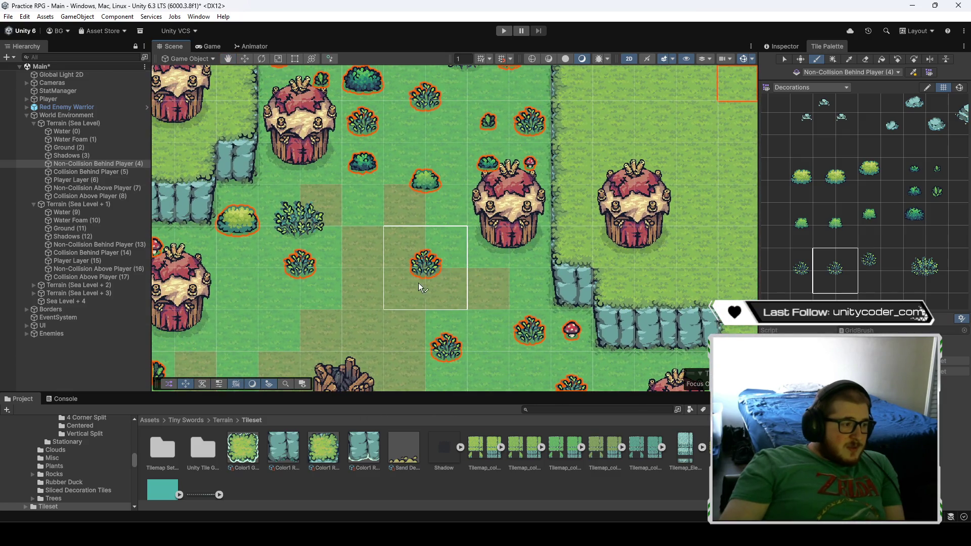
{"action": "left_click_drag", "start_coordinate": [413, 275], "coordinate": [399, 353]}
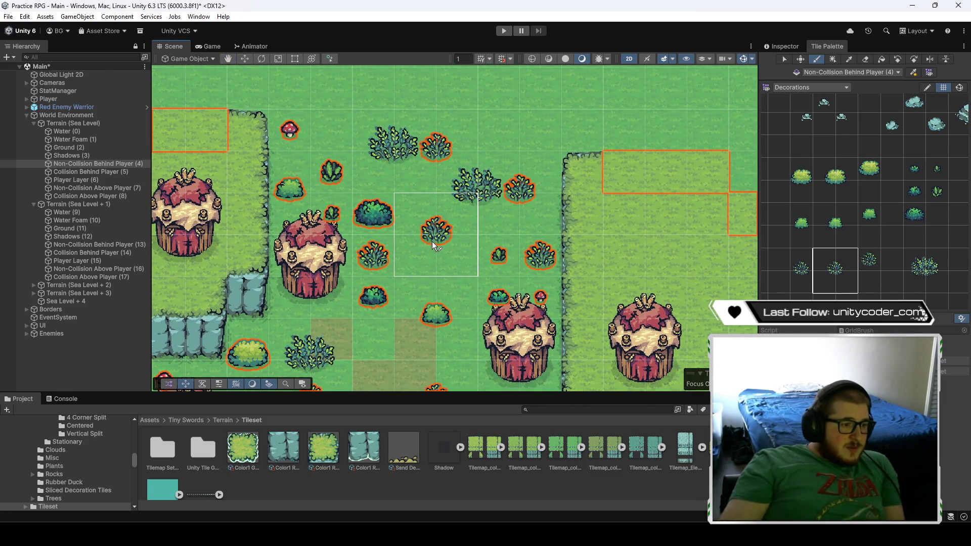
{"action": "mouse_move", "coordinate": [433, 246]}
{"action": "left_mouse_down"}
{"action": "mouse_move", "coordinate": [553, 227]}
{"action": "mouse_move", "coordinate": [526, 259]}
{"action": "left_mouse_up"}
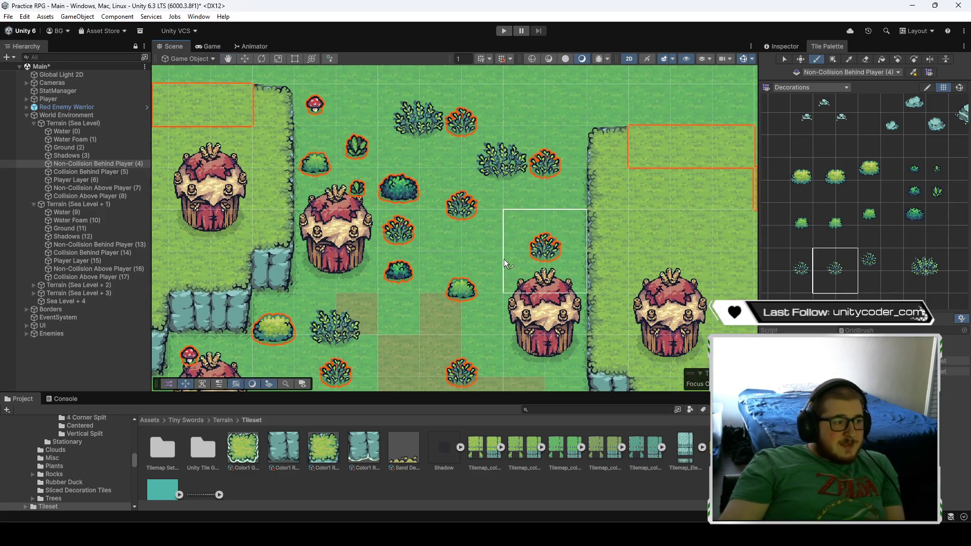
{"action": "left_click", "coordinate": [567, 251]}
{"action": "mouse_move", "coordinate": [823, 215]}
{"action": "left_mouse_down"}
{"action": "mouse_move", "coordinate": [829, 237]}
{"action": "mouse_move", "coordinate": [840, 238]}
{"action": "left_mouse_up"}
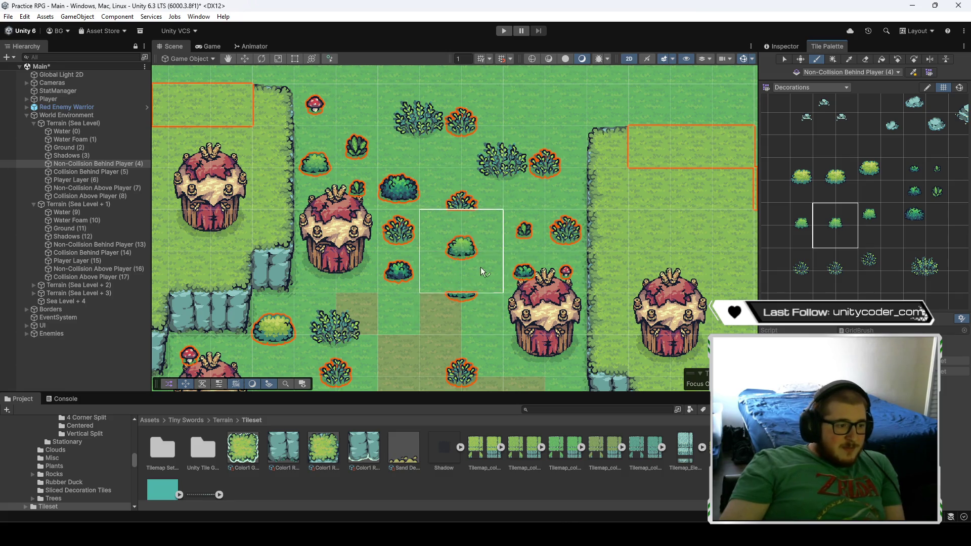
- Survey more grassy village areas and pick the small tall bush tile
{"action": "mouse_move", "coordinate": [468, 324]}
{"action": "left_mouse_down"}
{"action": "mouse_move", "coordinate": [520, 247]}
{"action": "mouse_move", "coordinate": [434, 217]}
{"action": "mouse_move", "coordinate": [503, 217]}
{"action": "mouse_move", "coordinate": [361, 129]}
{"action": "mouse_move", "coordinate": [394, 154]}
{"action": "left_mouse_up"}
{"action": "scroll", "coordinate": [479, 226], "scroll_direction": "down", "scroll_amount": 2}
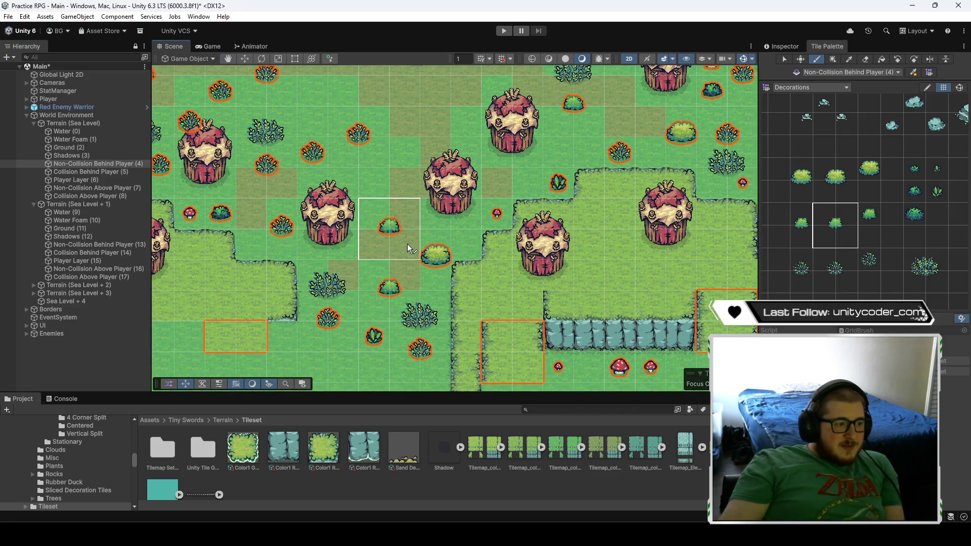
{"action": "left_click_drag", "start_coordinate": [503, 202], "coordinate": [458, 250]}
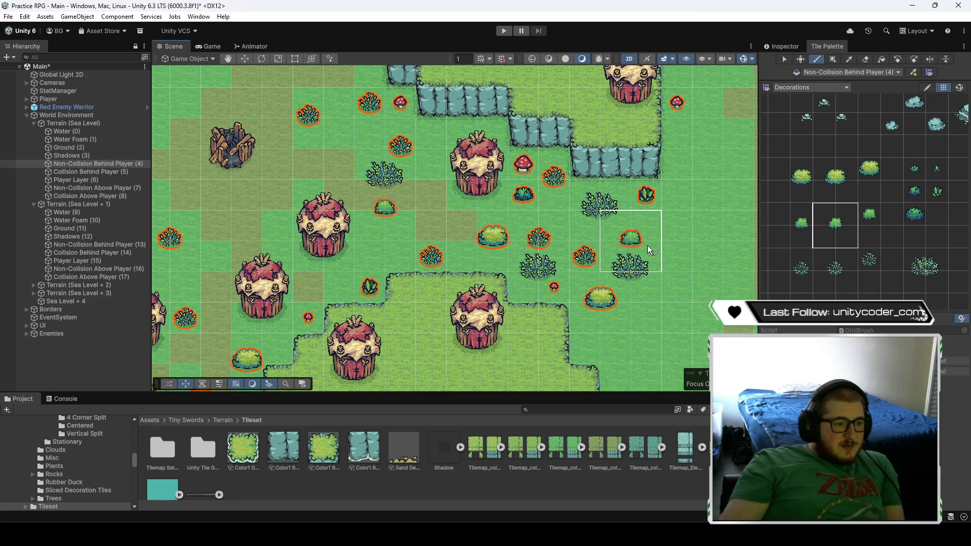
{"action": "mouse_move", "coordinate": [508, 182]}
{"action": "left_mouse_down"}
{"action": "mouse_move", "coordinate": [457, 188]}
{"action": "mouse_move", "coordinate": [555, 276]}
{"action": "left_mouse_up"}
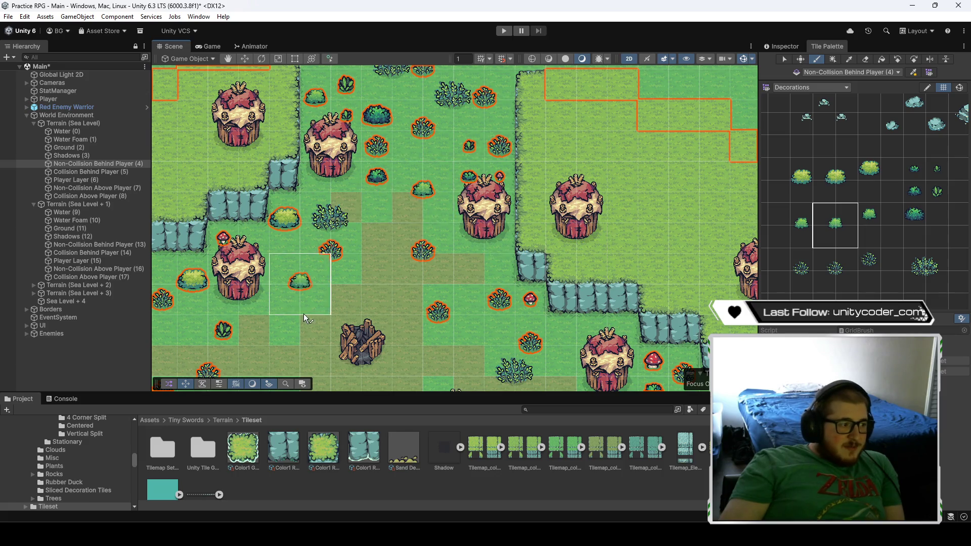
{"action": "left_click_drag", "start_coordinate": [303, 313], "coordinate": [420, 235]}
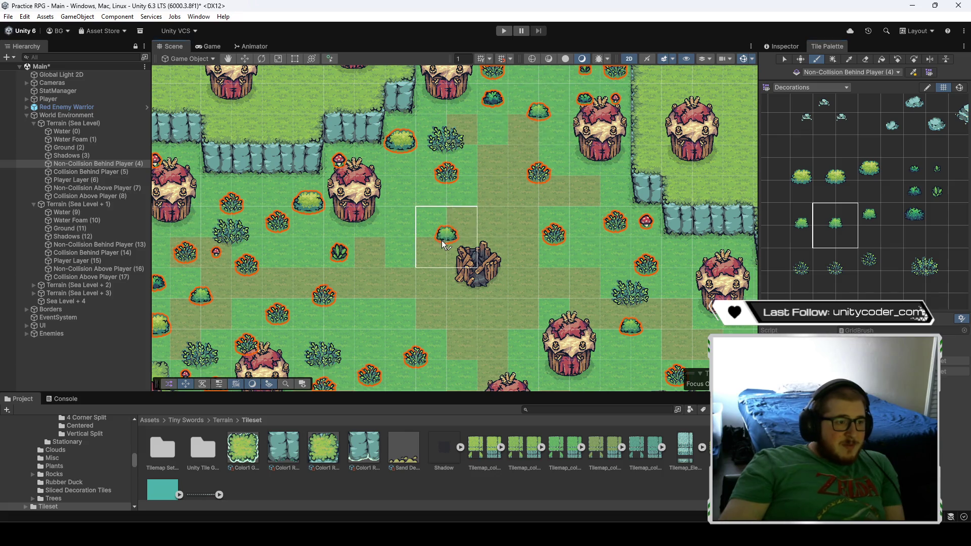
{"action": "left_click_drag", "start_coordinate": [384, 292], "coordinate": [470, 220]}
{"action": "left_click_drag", "start_coordinate": [405, 253], "coordinate": [494, 223]}
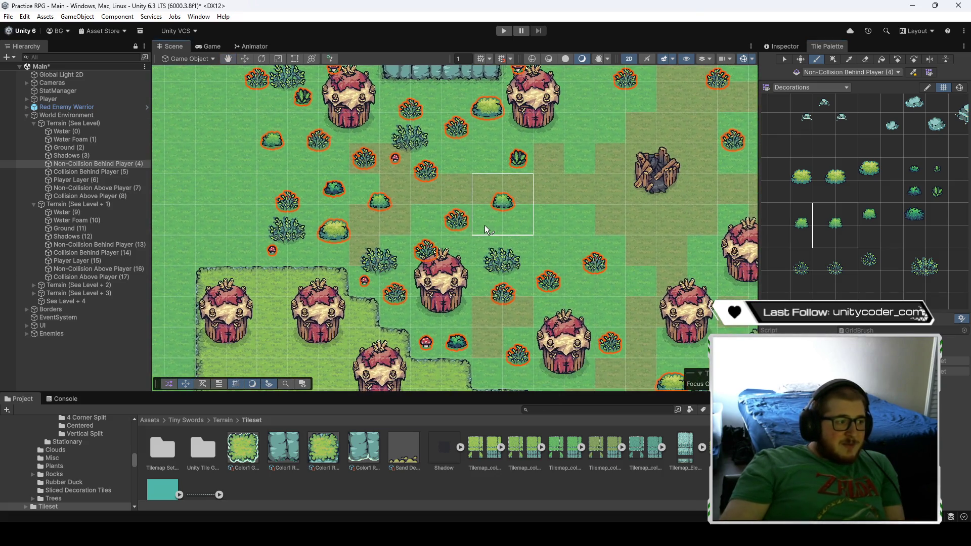
{"action": "mouse_move", "coordinate": [589, 154]}
{"action": "left_mouse_down"}
{"action": "mouse_move", "coordinate": [479, 141]}
{"action": "mouse_move", "coordinate": [465, 131]}
{"action": "left_mouse_up"}
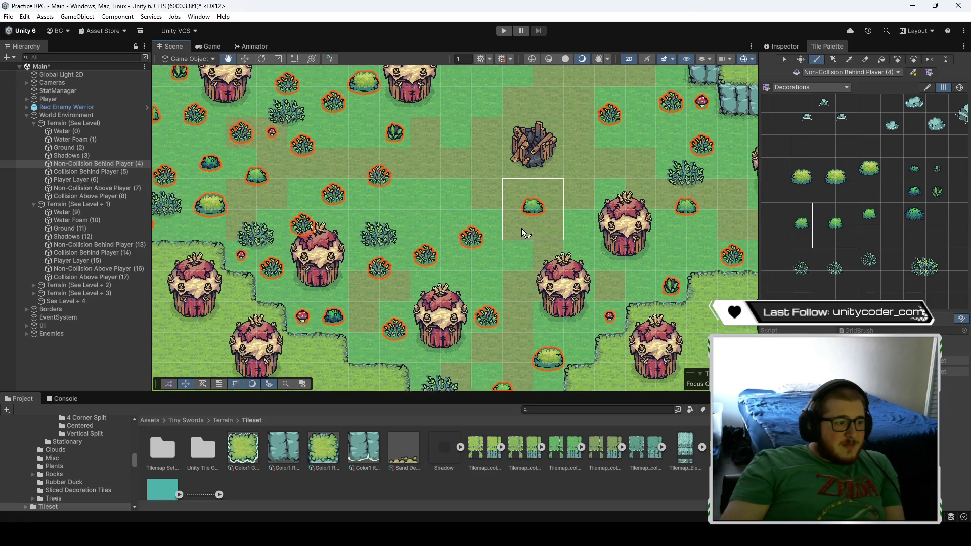
{"action": "left_click_drag", "start_coordinate": [801, 258], "coordinate": [803, 278]}
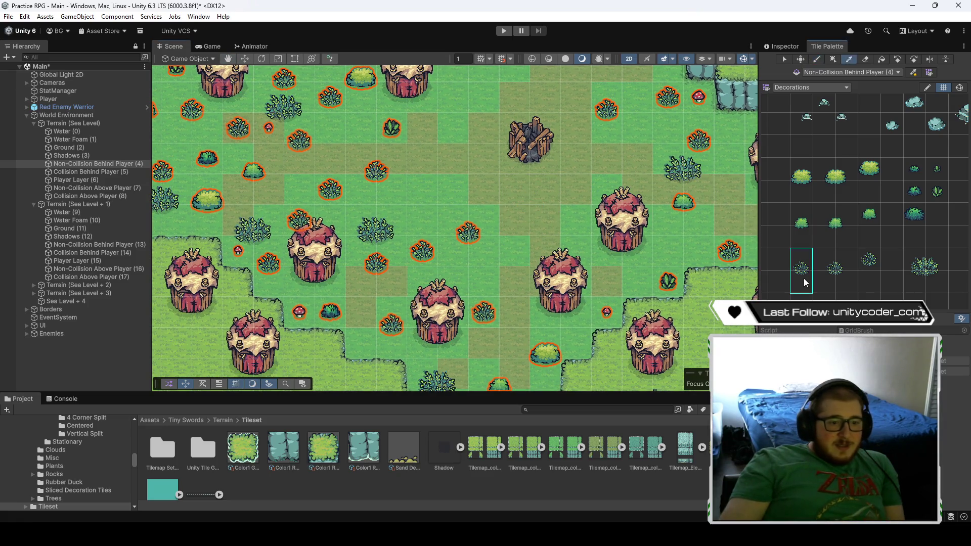
- Centre the view on the wood stump and stone cliff, then choose the large spiky bush tile
{"action": "mouse_move", "coordinate": [425, 192]}
{"action": "left_mouse_down"}
{"action": "mouse_move", "coordinate": [505, 209]}
{"action": "mouse_move", "coordinate": [530, 196]}
{"action": "left_mouse_up"}
{"action": "left_click_drag", "start_coordinate": [490, 162], "coordinate": [497, 239]}
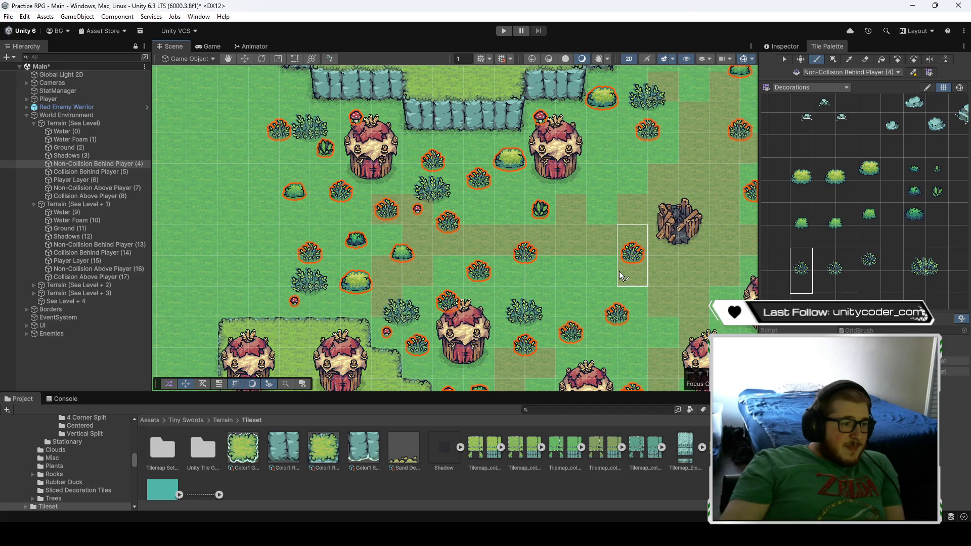
{"action": "left_click_drag", "start_coordinate": [616, 268], "coordinate": [443, 118]}
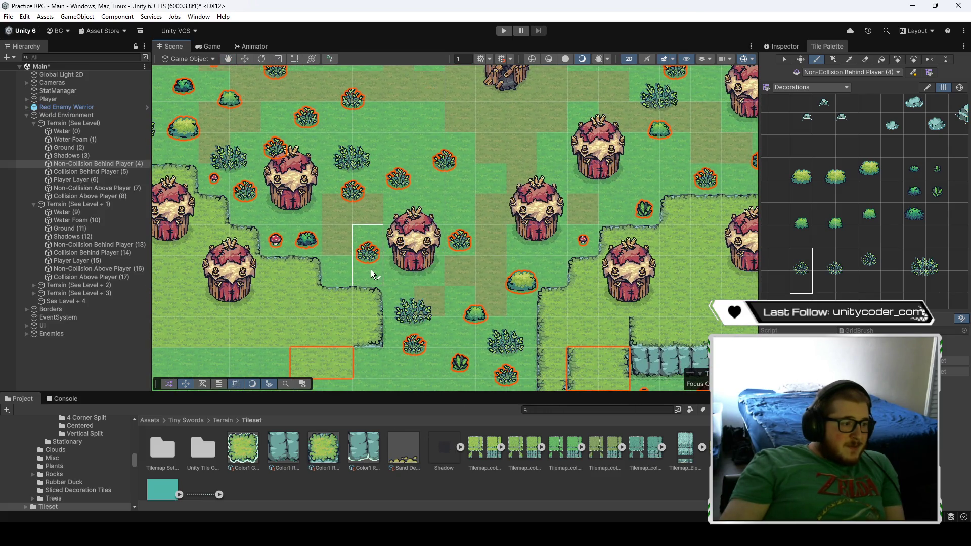
{"action": "mouse_move", "coordinate": [521, 168]}
{"action": "left_mouse_down"}
{"action": "mouse_move", "coordinate": [238, 237]}
{"action": "mouse_move", "coordinate": [411, 201]}
{"action": "mouse_move", "coordinate": [453, 238]}
{"action": "left_mouse_up"}
{"action": "mouse_move", "coordinate": [397, 214]}
{"action": "left_mouse_down"}
{"action": "mouse_move", "coordinate": [419, 331]}
{"action": "mouse_move", "coordinate": [424, 324]}
{"action": "left_mouse_up"}
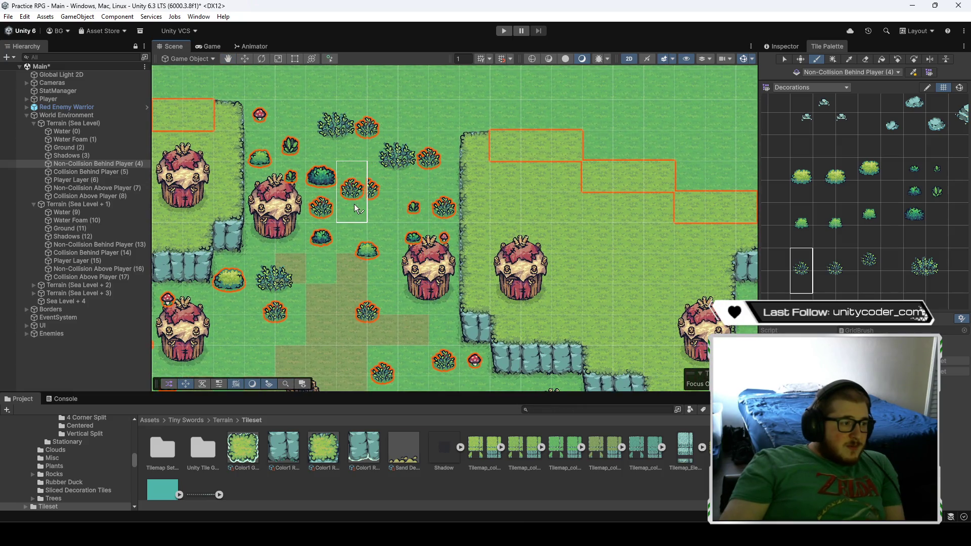
{"action": "left_click_drag", "start_coordinate": [329, 259], "coordinate": [537, 255]}
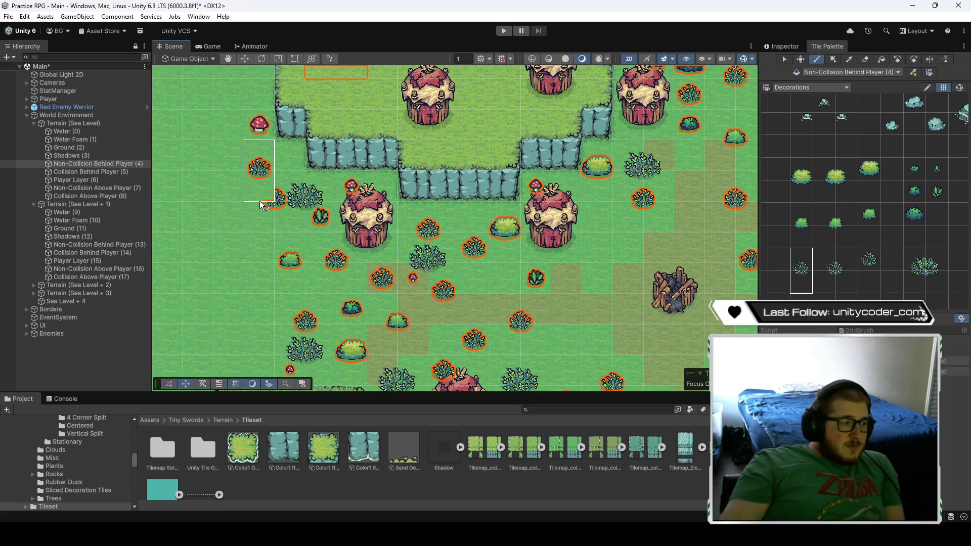
{"action": "mouse_move", "coordinate": [738, 356]}
{"action": "left_mouse_down"}
{"action": "mouse_move", "coordinate": [533, 279]}
{"action": "mouse_move", "coordinate": [384, 246]}
{"action": "left_mouse_up"}
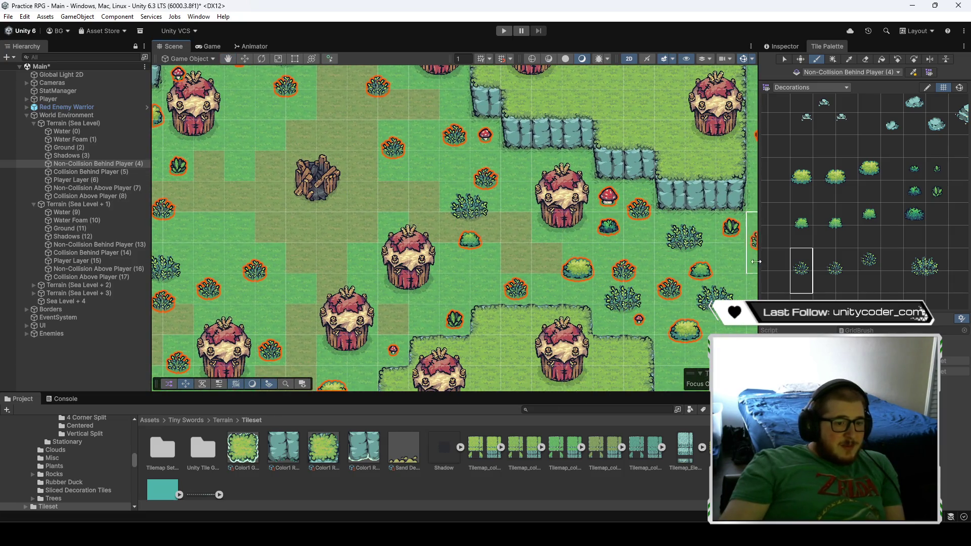
{"action": "left_click", "coordinate": [841, 277]}
{"action": "mouse_move", "coordinate": [594, 284]}
{"action": "left_mouse_down"}
{"action": "mouse_move", "coordinate": [438, 278]}
{"action": "mouse_move", "coordinate": [495, 268]}
{"action": "mouse_move", "coordinate": [439, 265]}
{"action": "mouse_move", "coordinate": [509, 277]}
{"action": "left_mouse_up"}
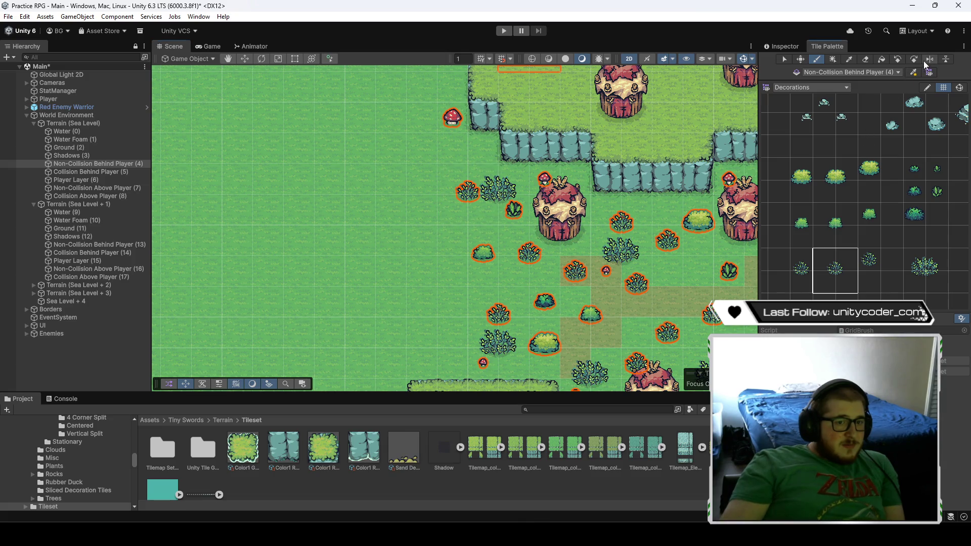
{"action": "scroll", "coordinate": [557, 233], "scroll_direction": "right", "scroll_amount": 5}
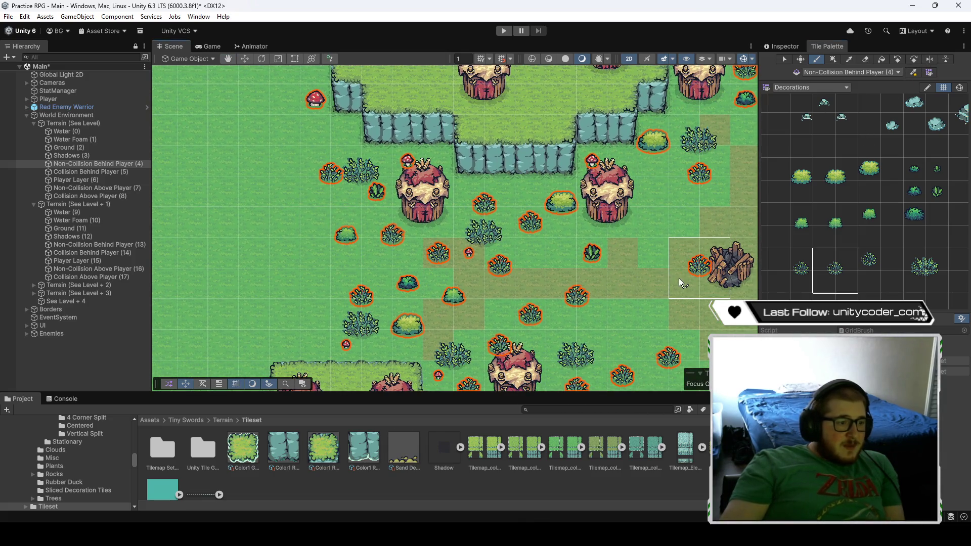
{"action": "left_click", "coordinate": [910, 267]}
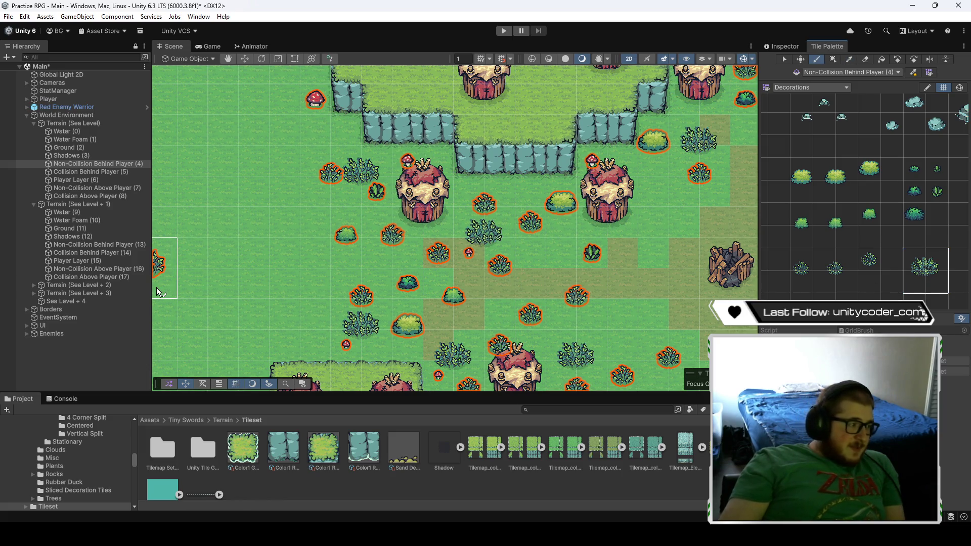
- Target the Non-Collision Above Player (7) tilemap and move across the village with arrow keys
{"action": "left_click", "coordinate": [104, 190]}
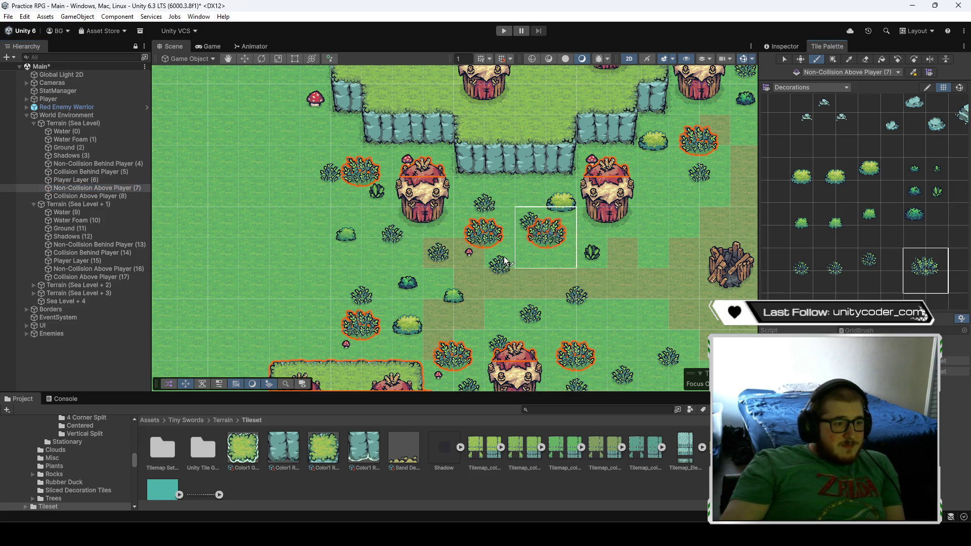
{"action": "key", "text": "Right"}
{"action": "key", "text": "Down"}
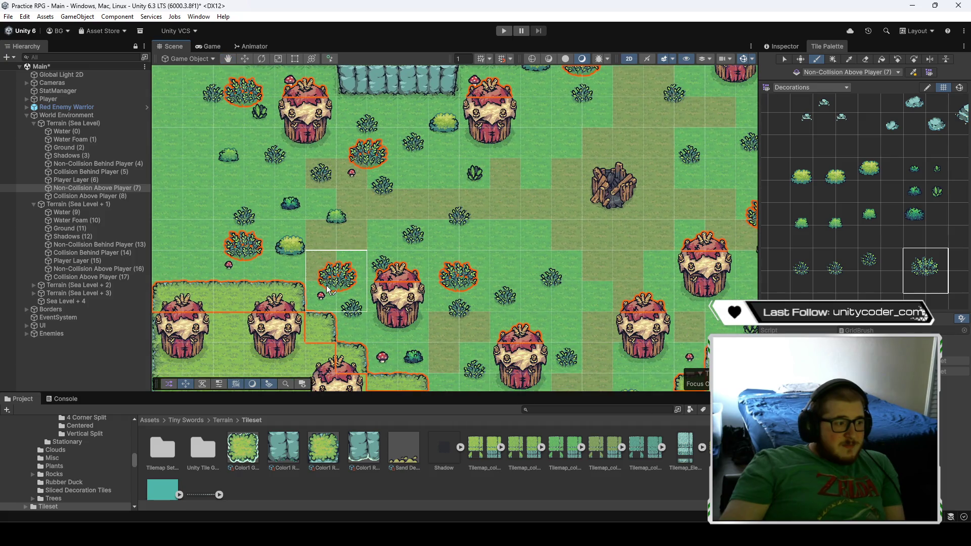
{"action": "key", "text": "Right"}
{"action": "key", "text": "Down"}
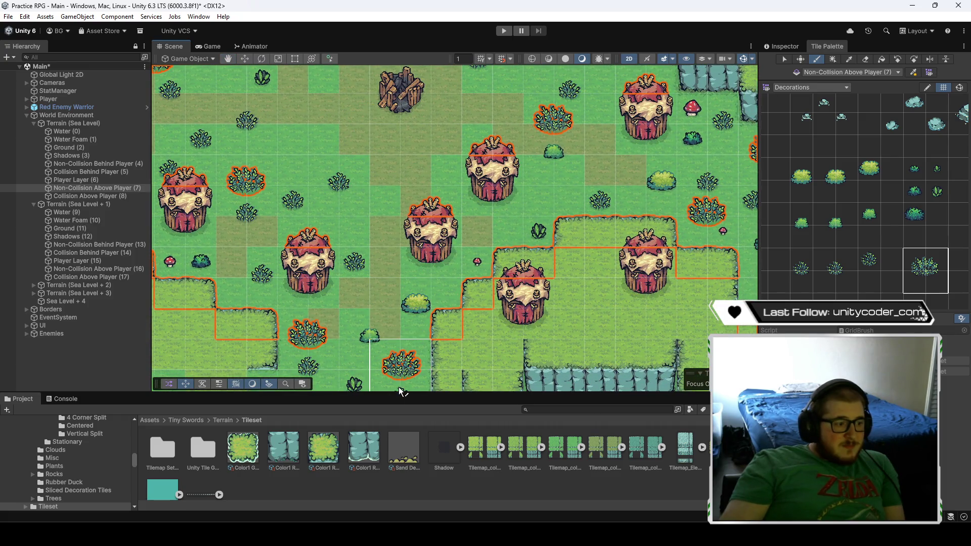
{"action": "scroll", "coordinate": [372, 299], "scroll_direction": "down", "scroll_amount": 2}
{"action": "key", "text": "Right"}
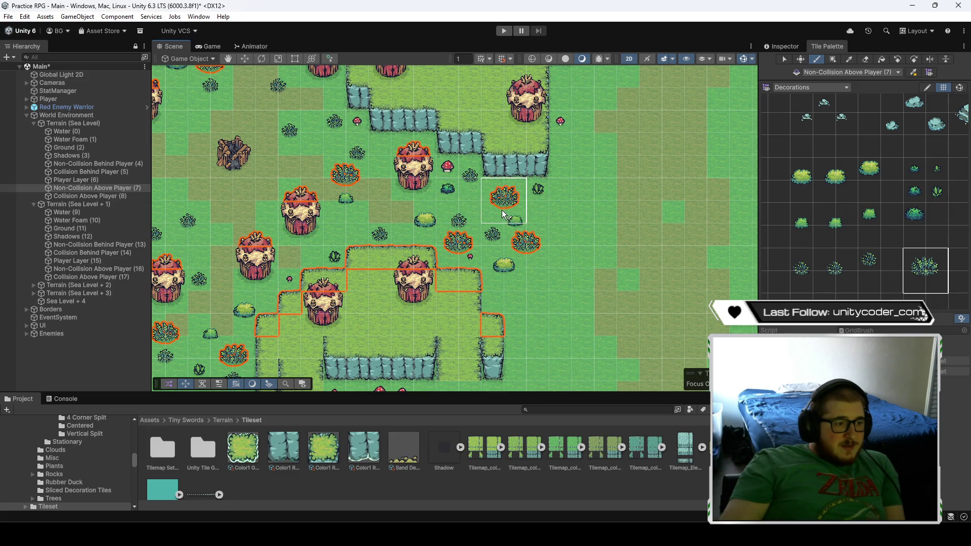
- Return toward the stump, choose the round bush tile and retarget Non-Collision Behind Player (4)
{"action": "key", "text": "Left"}
{"action": "key", "text": "Up"}
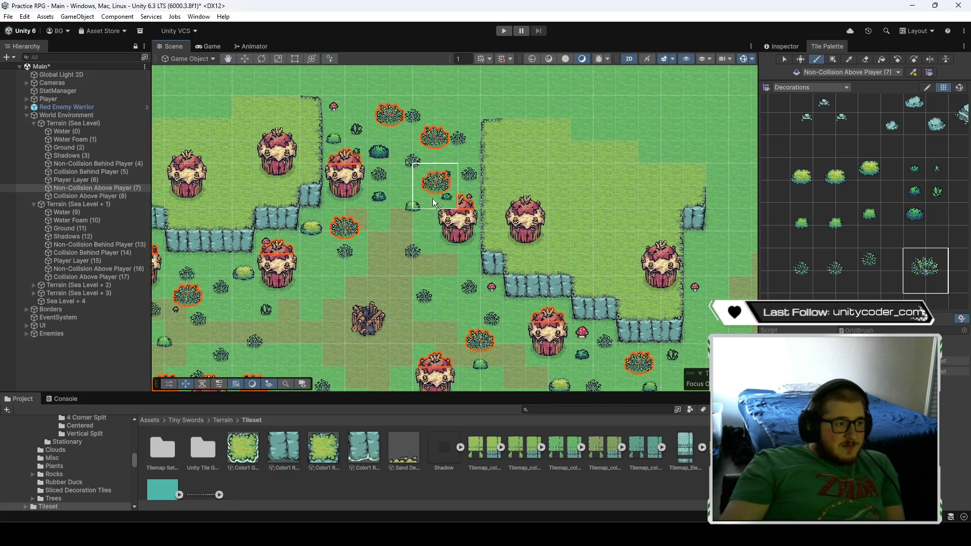
{"action": "key", "text": "Down"}
{"action": "key", "text": "Left"}
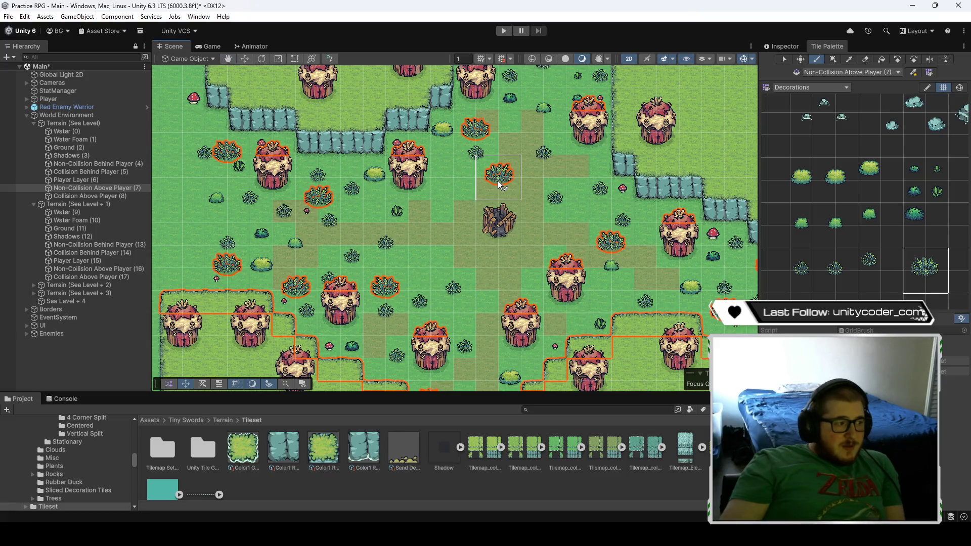
{"action": "key", "text": "Right"}
{"action": "key", "text": "Up"}
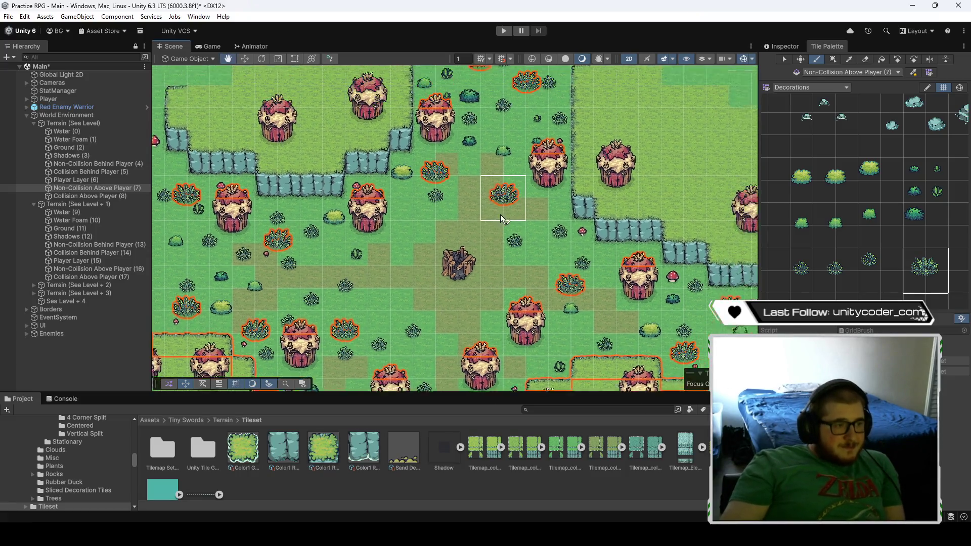
{"action": "scroll", "coordinate": [459, 242], "scroll_direction": "up", "scroll_amount": 3}
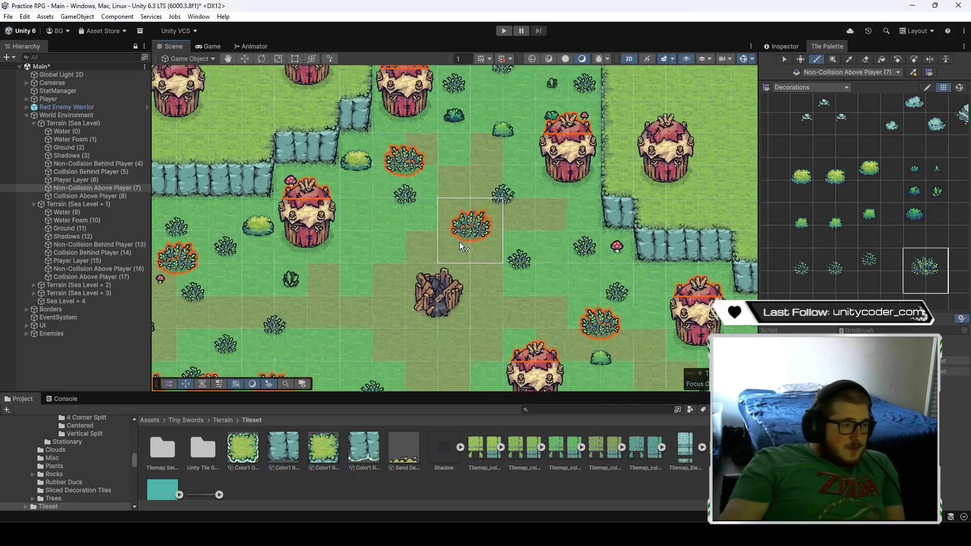
{"action": "left_click", "coordinate": [802, 182]}
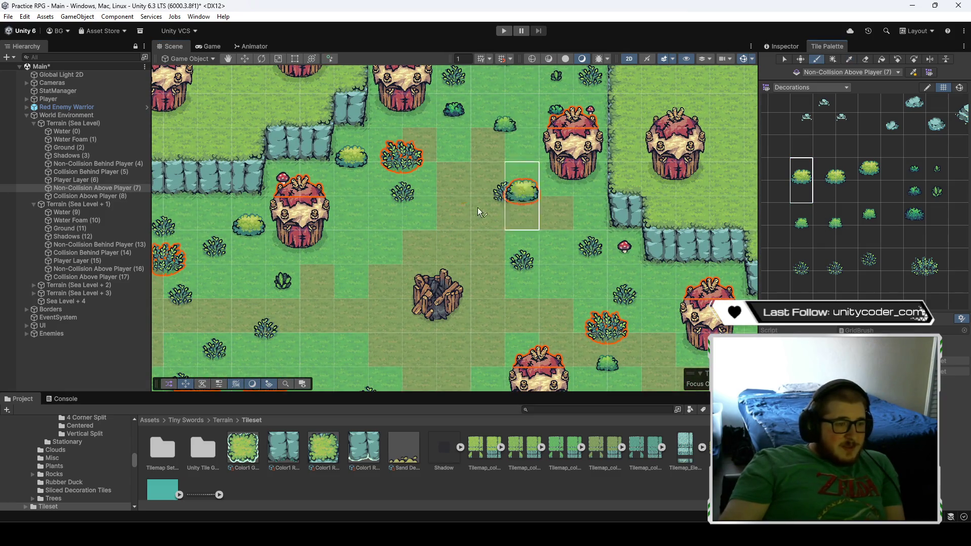
{"action": "left_click", "coordinate": [101, 164]}
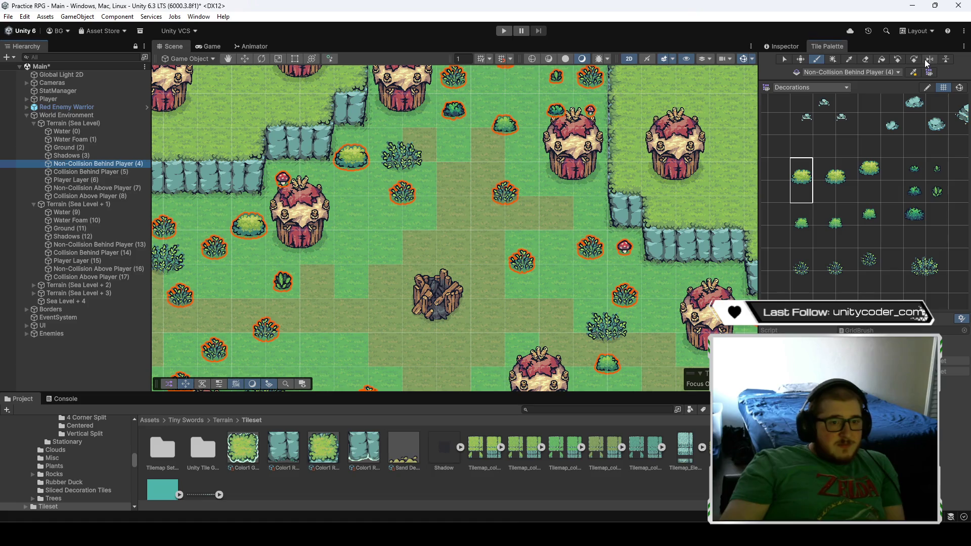
- Bring the top cliffs into view and pick the small sparse bush tile
{"action": "scroll", "coordinate": [434, 283], "scroll_direction": "down", "scroll_amount": 2}
{"action": "mouse_move", "coordinate": [470, 272]}
{"action": "left_mouse_down"}
{"action": "mouse_move", "coordinate": [272, 190]}
{"action": "mouse_move", "coordinate": [267, 178]}
{"action": "left_mouse_up"}
{"action": "mouse_move", "coordinate": [281, 283]}
{"action": "left_mouse_down"}
{"action": "mouse_move", "coordinate": [542, 188]}
{"action": "mouse_move", "coordinate": [551, 260]}
{"action": "mouse_move", "coordinate": [568, 275]}
{"action": "left_mouse_up"}
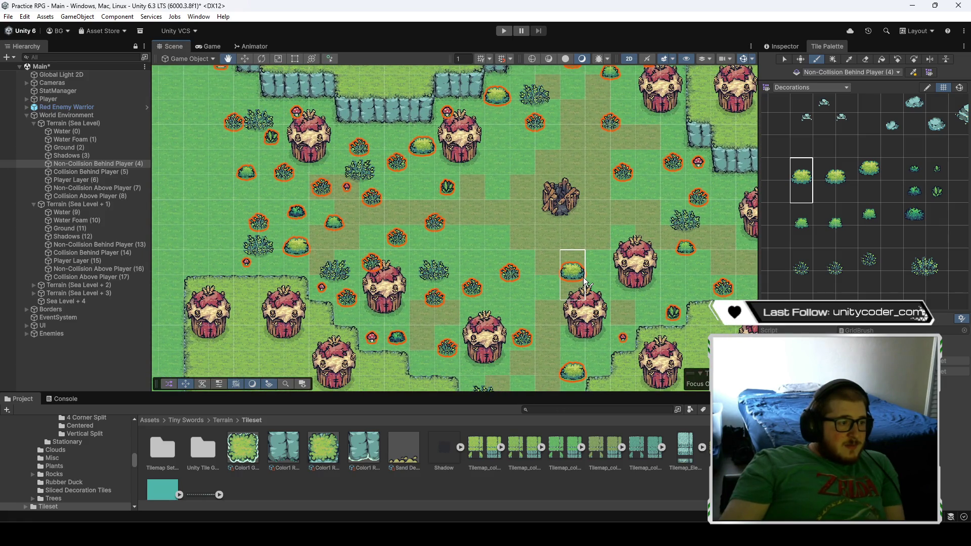
{"action": "scroll", "coordinate": [508, 228], "scroll_direction": "up", "scroll_amount": 2}
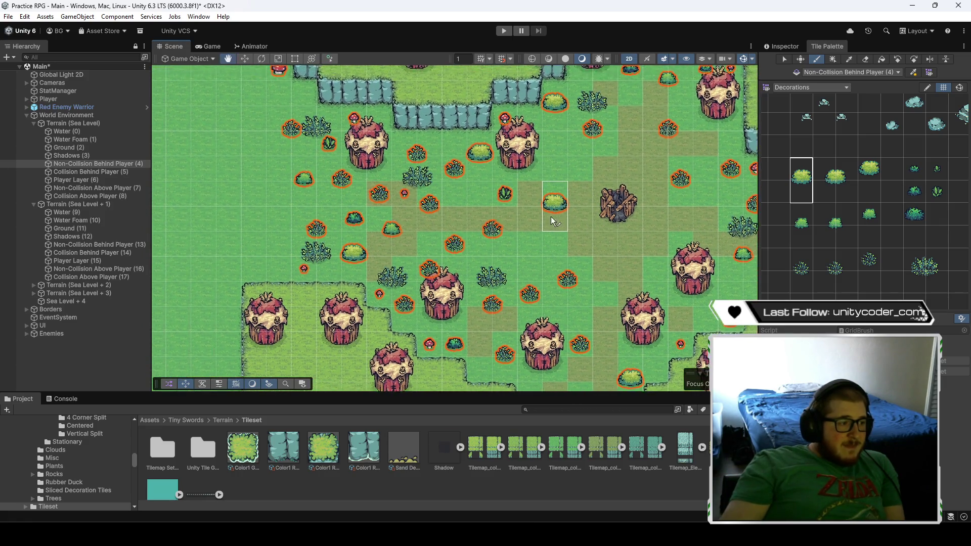
{"action": "scroll", "coordinate": [508, 228], "scroll_direction": "up", "scroll_amount": 2}
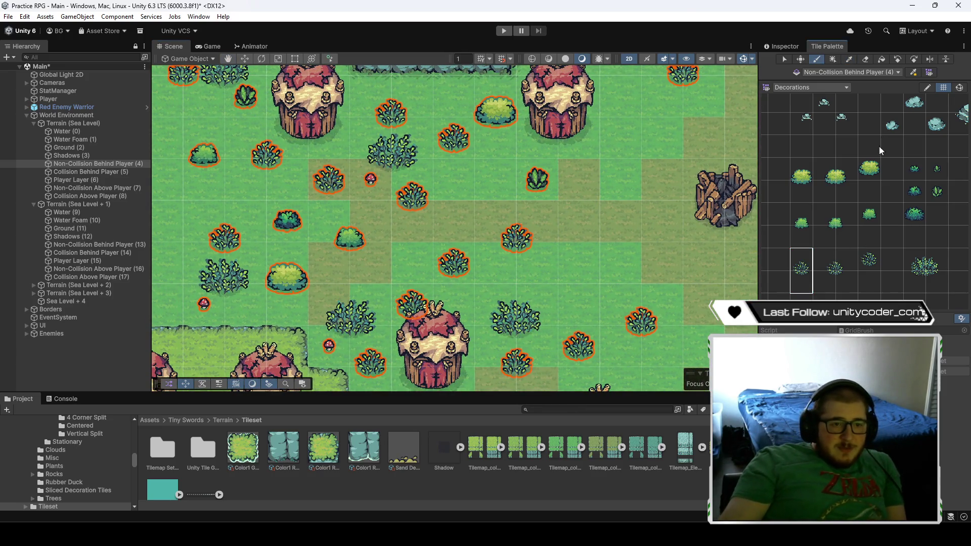
{"action": "mouse_move", "coordinate": [512, 205]}
{"action": "left_mouse_down"}
{"action": "mouse_move", "coordinate": [600, 293]}
{"action": "mouse_move", "coordinate": [464, 153]}
{"action": "left_mouse_up"}
{"action": "left_click_drag", "start_coordinate": [590, 221], "coordinate": [508, 162]}
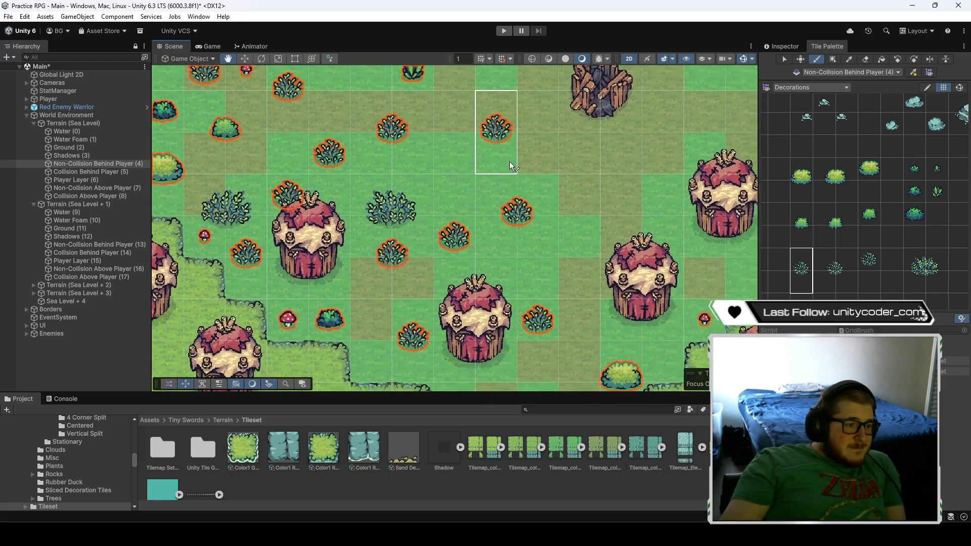
{"action": "left_click", "coordinate": [869, 253]}
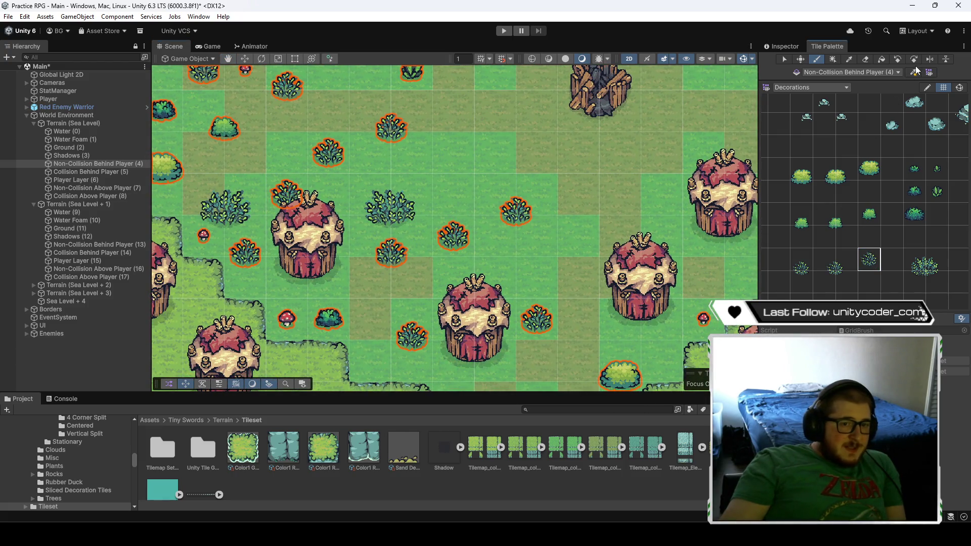
- Work around the stump and cliff plateau, then reveal the palette's mushroom and tree tiles
{"action": "left_click_drag", "start_coordinate": [537, 235], "coordinate": [467, 142]}
{"action": "scroll", "coordinate": [511, 248], "scroll_direction": "down", "scroll_amount": 1}
{"action": "left_click_drag", "start_coordinate": [521, 263], "coordinate": [459, 181]}
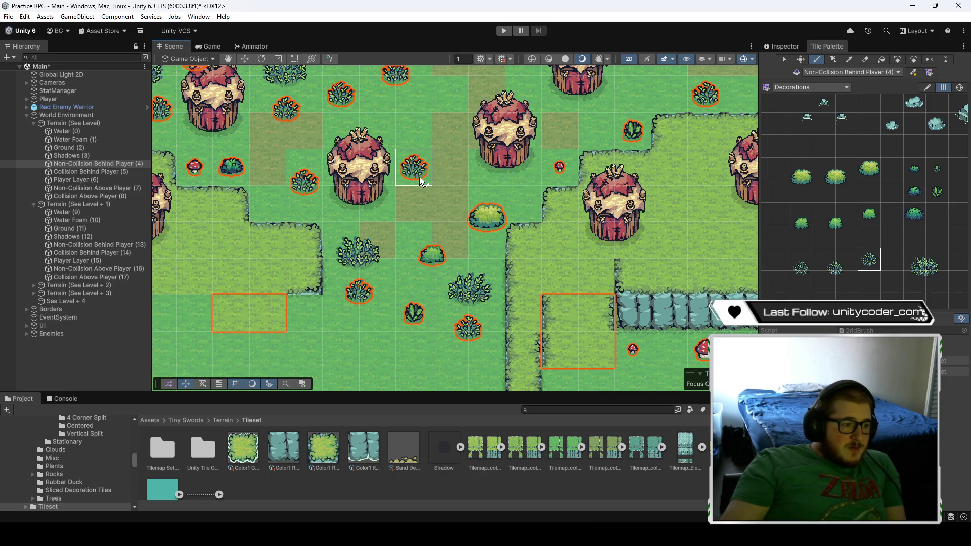
{"action": "mouse_move", "coordinate": [464, 180]}
{"action": "left_mouse_down"}
{"action": "mouse_move", "coordinate": [440, 222]}
{"action": "mouse_move", "coordinate": [395, 253]}
{"action": "mouse_move", "coordinate": [411, 262]}
{"action": "left_mouse_up"}
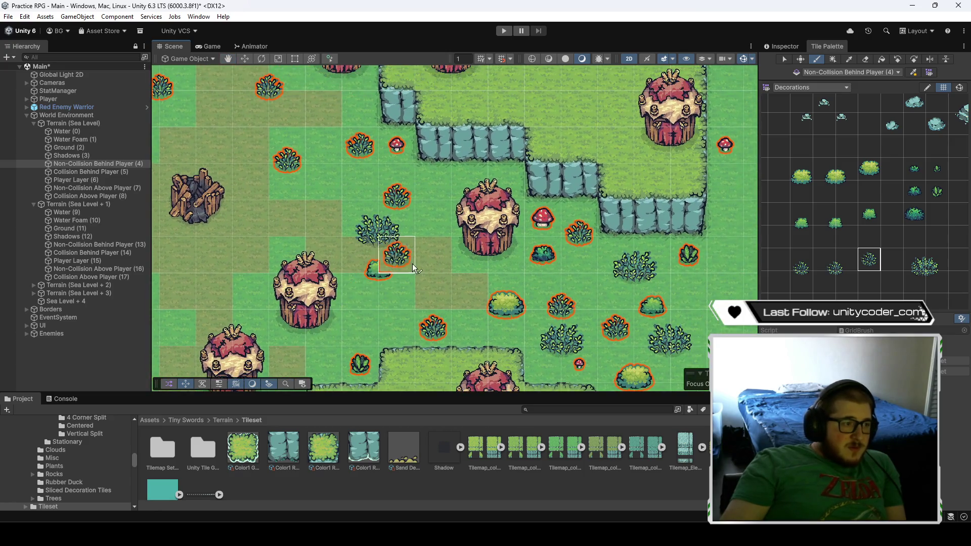
{"action": "left_click_drag", "start_coordinate": [401, 188], "coordinate": [326, 218]}
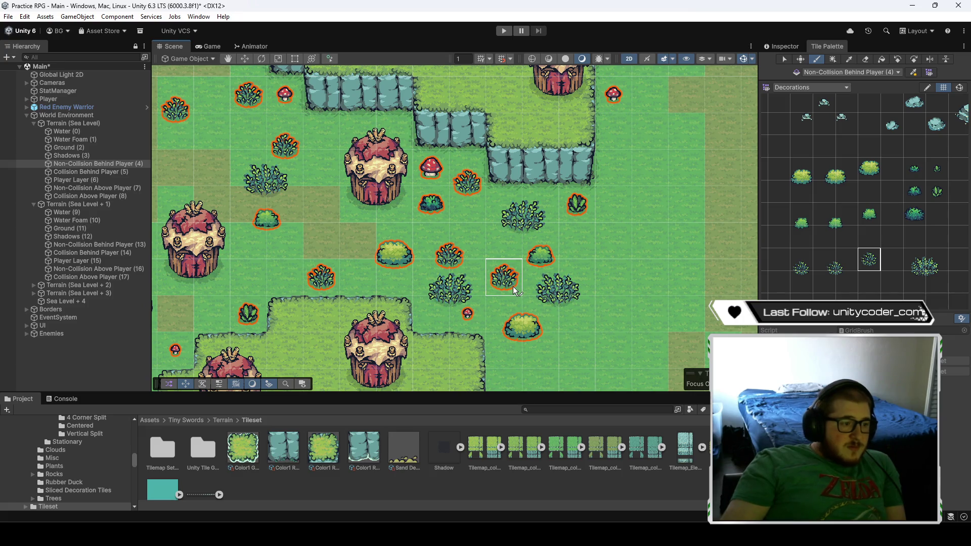
{"action": "mouse_move", "coordinate": [608, 283]}
{"action": "left_mouse_down"}
{"action": "mouse_move", "coordinate": [606, 292]}
{"action": "mouse_move", "coordinate": [418, 246]}
{"action": "mouse_move", "coordinate": [514, 309]}
{"action": "mouse_move", "coordinate": [563, 376]}
{"action": "left_mouse_up"}
{"action": "mouse_move", "coordinate": [400, 304]}
{"action": "left_mouse_down"}
{"action": "mouse_move", "coordinate": [494, 210]}
{"action": "mouse_move", "coordinate": [512, 238]}
{"action": "left_mouse_up"}
{"action": "left_click_drag", "start_coordinate": [358, 272], "coordinate": [481, 280]}
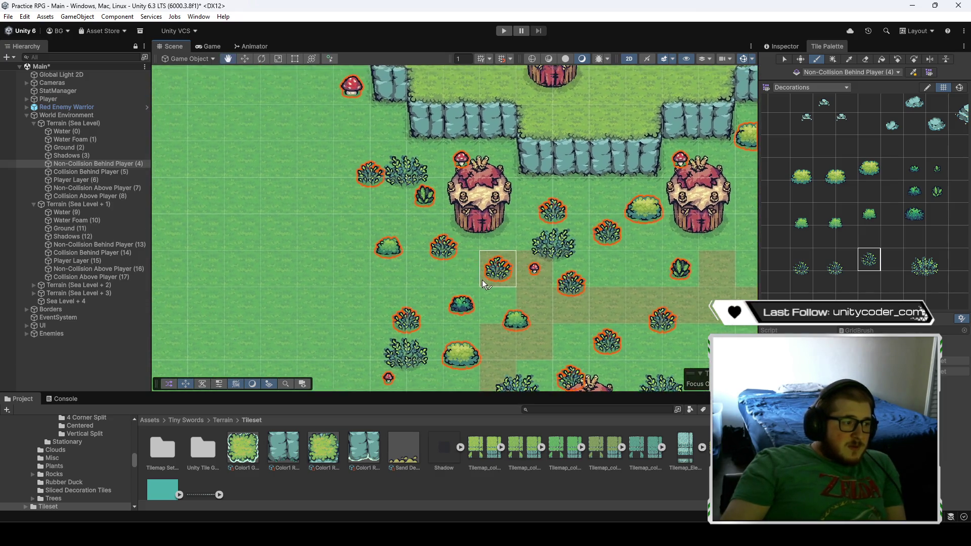
{"action": "left_click_drag", "start_coordinate": [630, 288], "coordinate": [530, 275]}
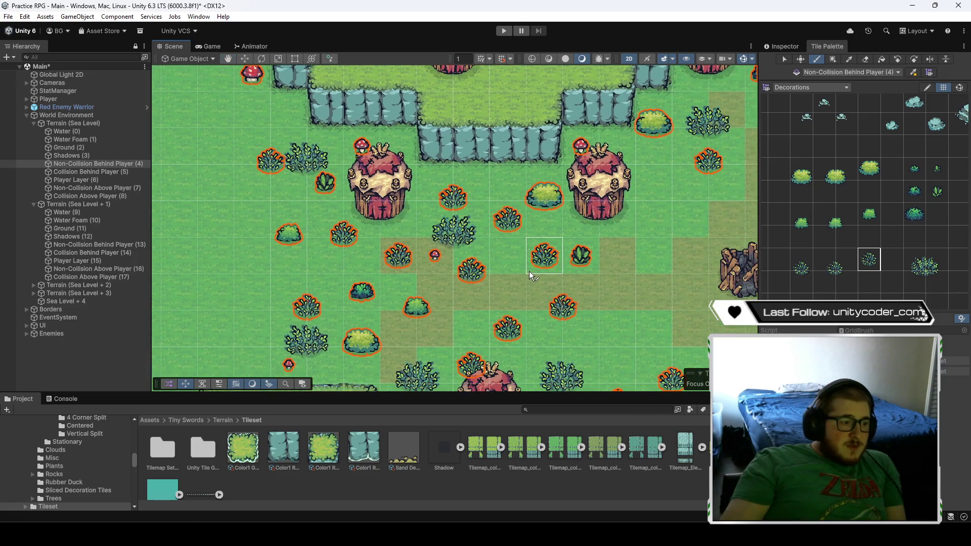
{"action": "mouse_move", "coordinate": [872, 235]}
{"action": "left_mouse_down"}
{"action": "mouse_move", "coordinate": [847, 241]}
{"action": "mouse_move", "coordinate": [867, 194]}
{"action": "left_mouse_up"}
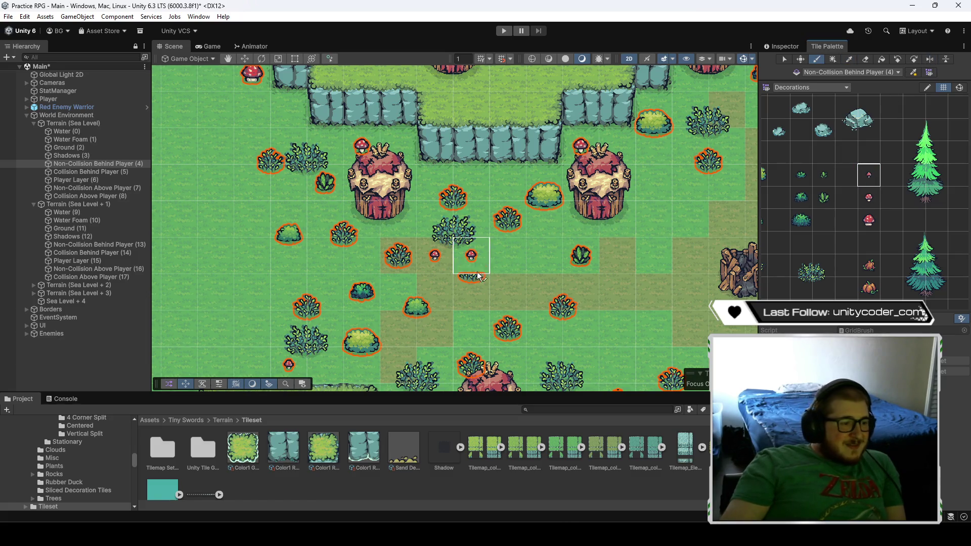
- Enlarge the Project panel, move toward the rock cliff, and pick the small red mushroom tile
{"action": "scroll", "coordinate": [574, 248], "scroll_direction": "down", "scroll_amount": 5}
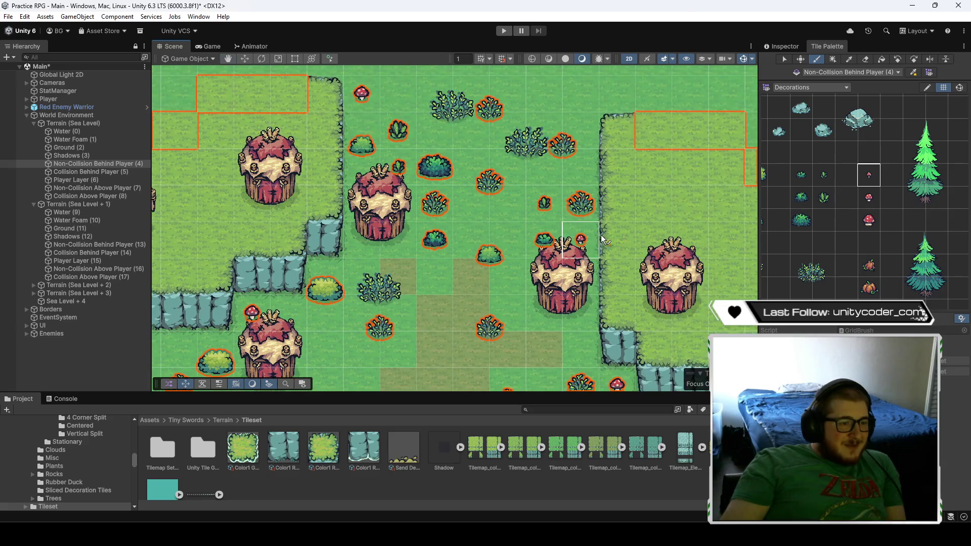
{"action": "mouse_move", "coordinate": [482, 394]}
{"action": "left_mouse_down"}
{"action": "mouse_move", "coordinate": [482, 152]}
{"action": "mouse_move", "coordinate": [497, 374]}
{"action": "left_mouse_up"}
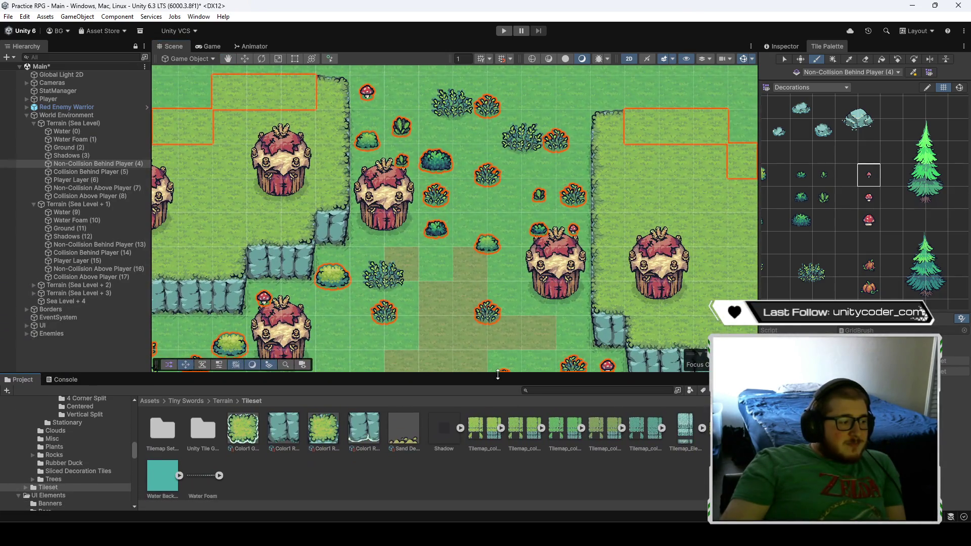
{"action": "key", "text": "Down"}
{"action": "key", "text": "Right"}
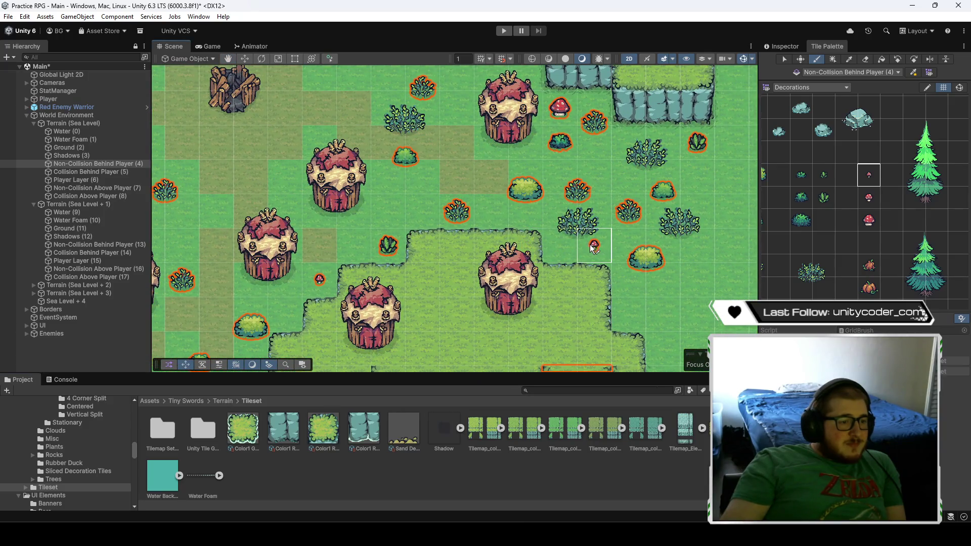
{"action": "key", "text": "Down"}
{"action": "key", "text": "Right"}
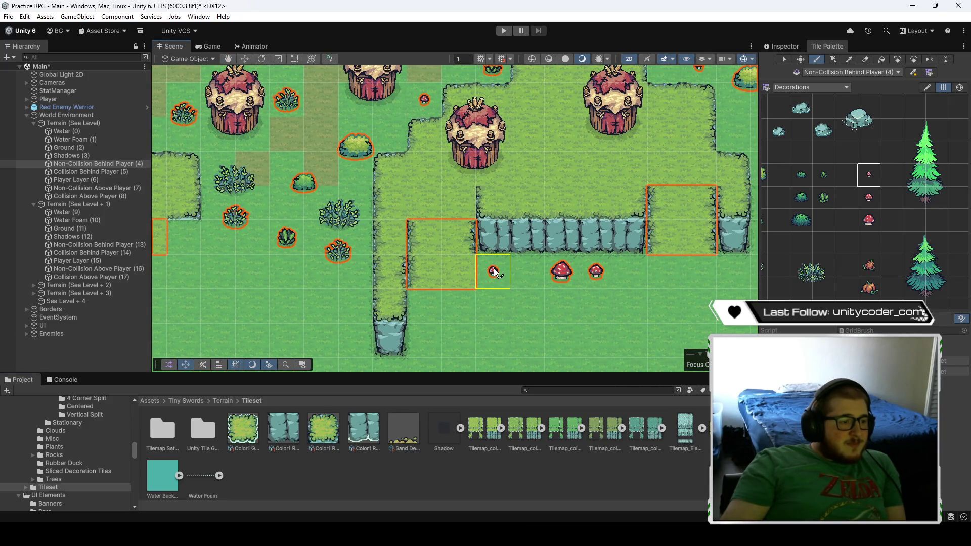
{"action": "key", "text": "Left"}
{"action": "key", "text": "Up"}
{"action": "left_click", "coordinate": [871, 198]}
- Paint a red mushroom beside a house below the cliff, then move on to other houses
{"action": "key", "text": "Down"}
{"action": "key", "text": "Up"}
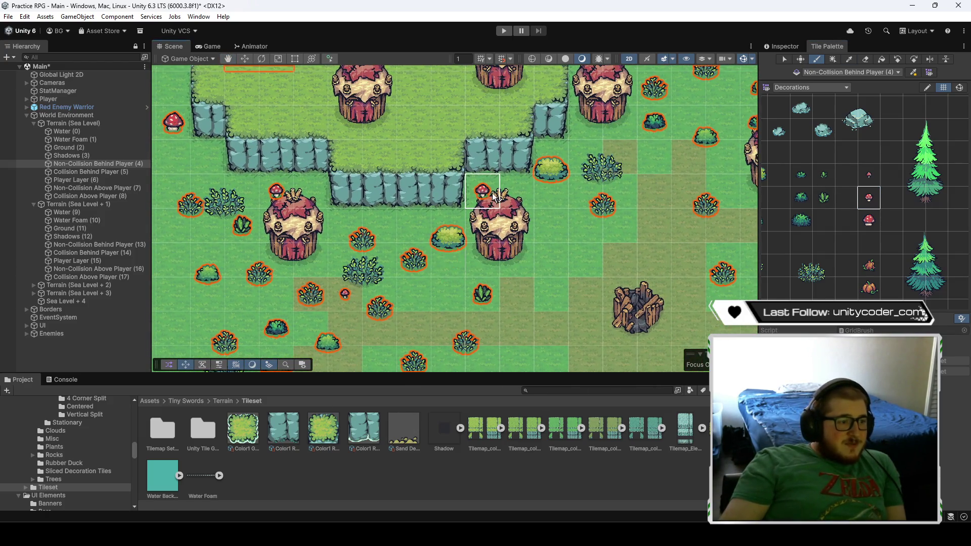
{"action": "left_click", "coordinate": [490, 206]}
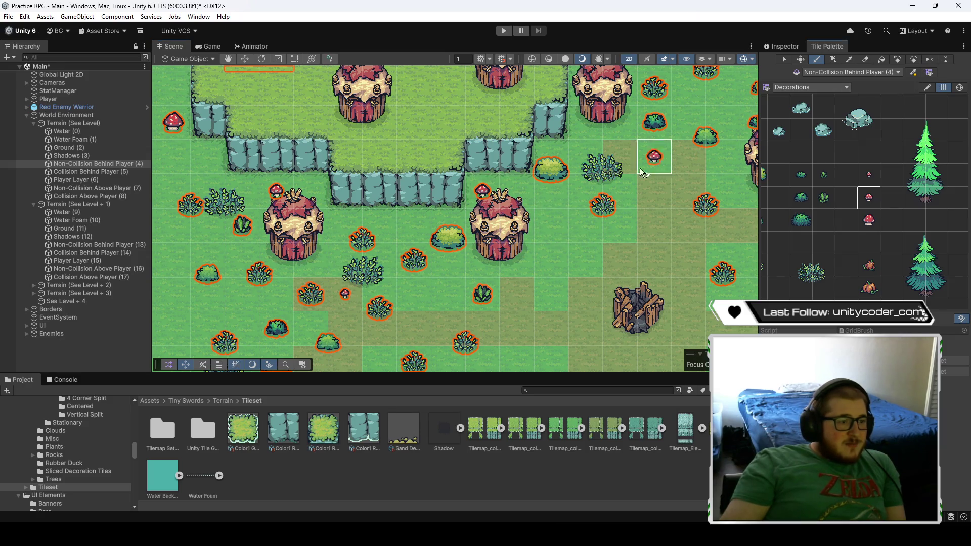
{"action": "key", "text": "Up"}
{"action": "key", "text": "Right"}
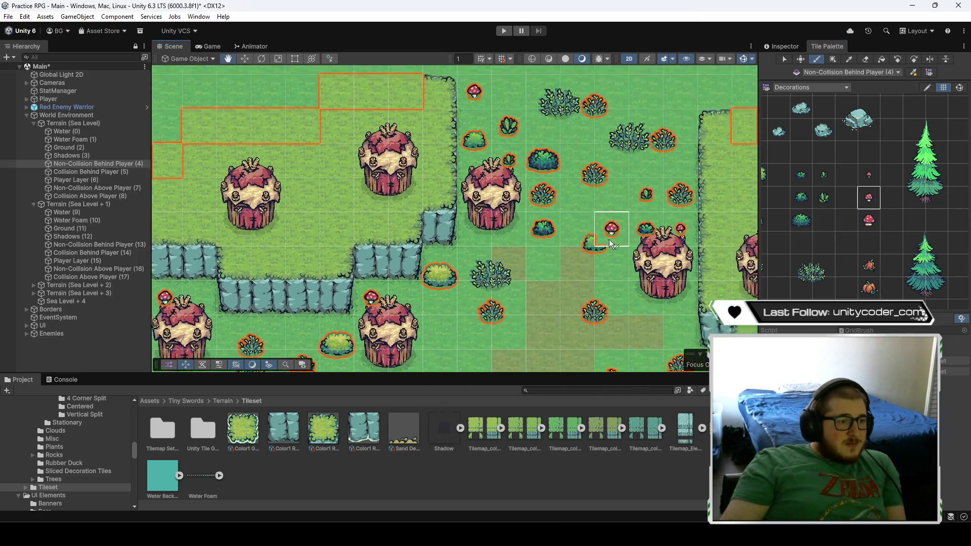
{"action": "key", "text": "Up"}
{"action": "key", "text": "Up"}
{"action": "key", "text": "Up"}
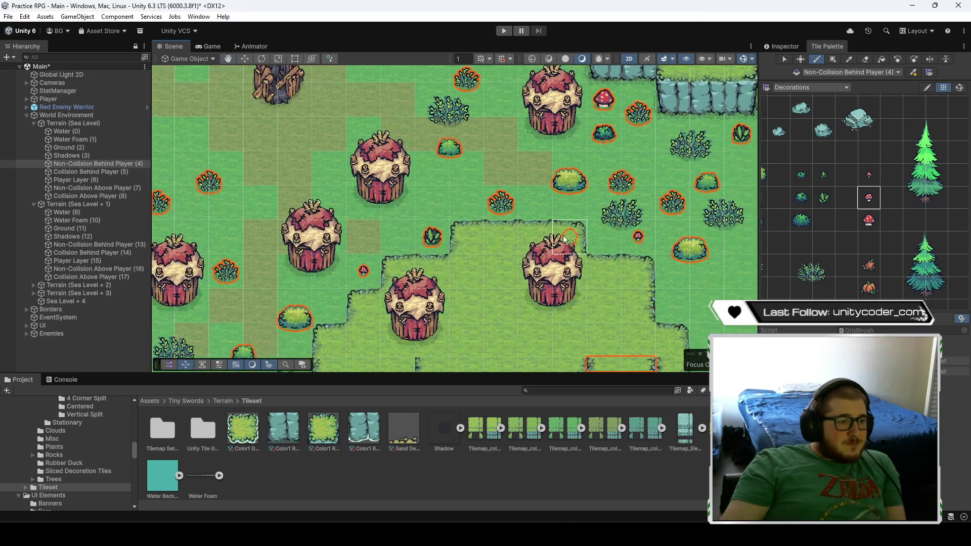
{"action": "key", "text": "Left"}
{"action": "key", "text": "Up"}
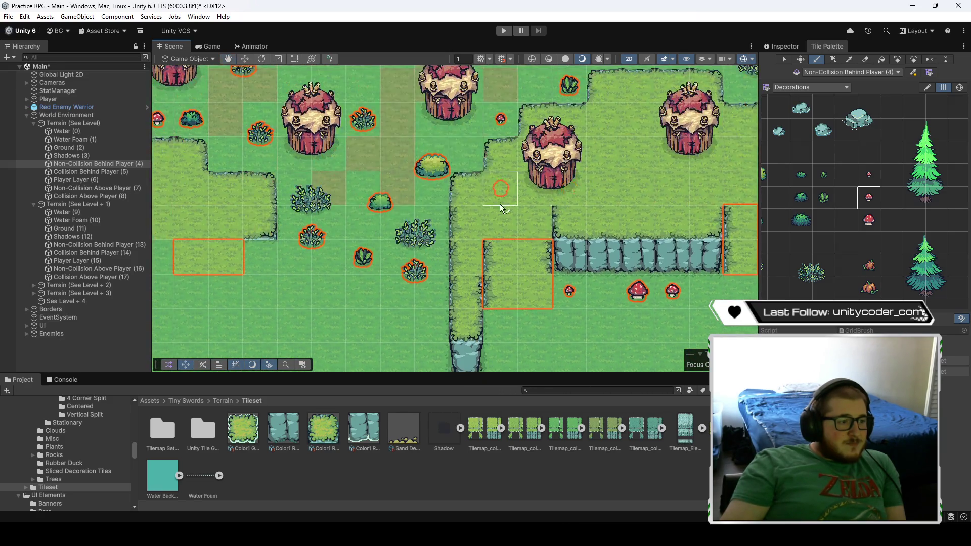
{"action": "key", "text": "Up"}
{"action": "scroll", "coordinate": [473, 229], "scroll_direction": "down", "scroll_amount": 2}
{"action": "key", "text": "Up"}
{"action": "key", "text": "Right"}
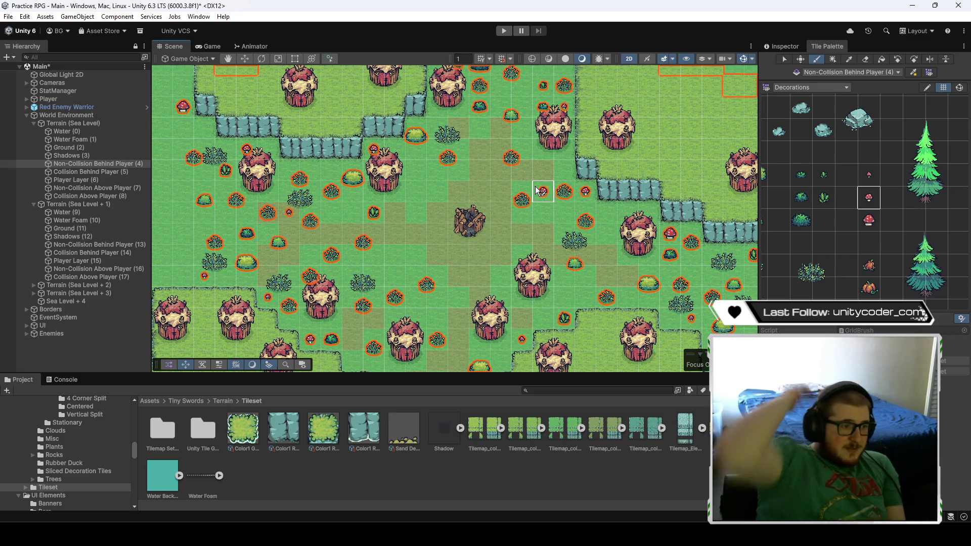
- Zoom out, inspect Collision Behind Player (14) and (5), then target Non-Collision Behind Player (13)
{"action": "scroll", "coordinate": [506, 201], "scroll_direction": "down", "scroll_amount": 2}
{"action": "scroll", "coordinate": [506, 200], "scroll_direction": "down", "scroll_amount": 2}
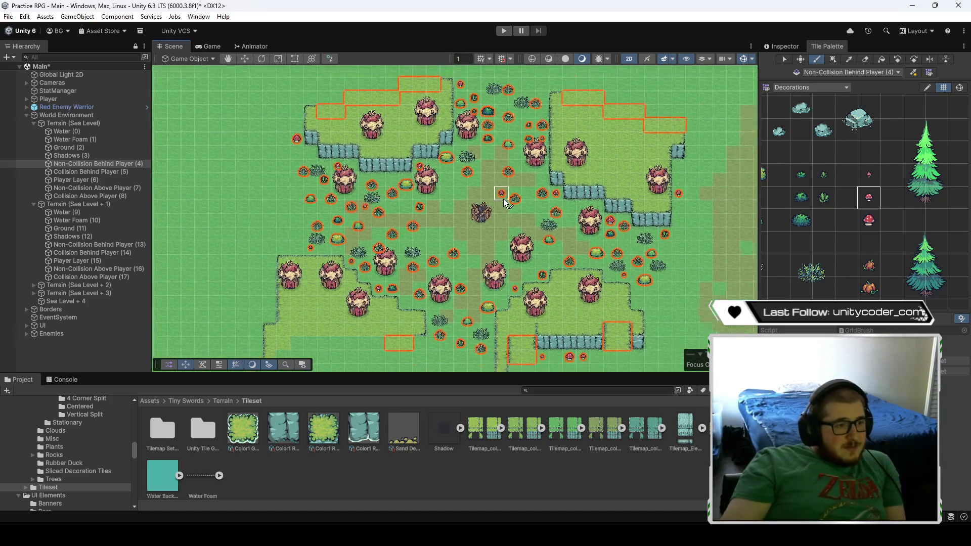
{"action": "left_click", "coordinate": [103, 255]}
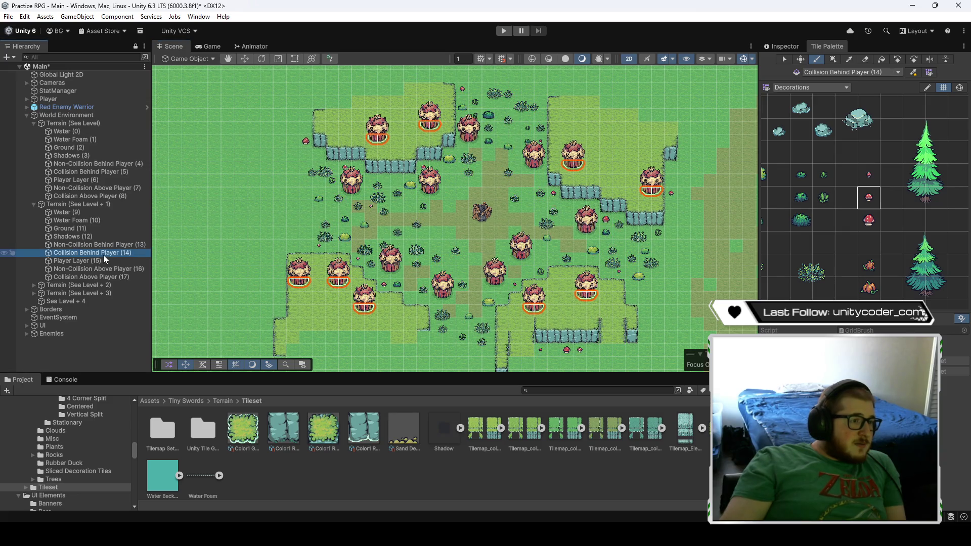
{"action": "left_click", "coordinate": [109, 174]}
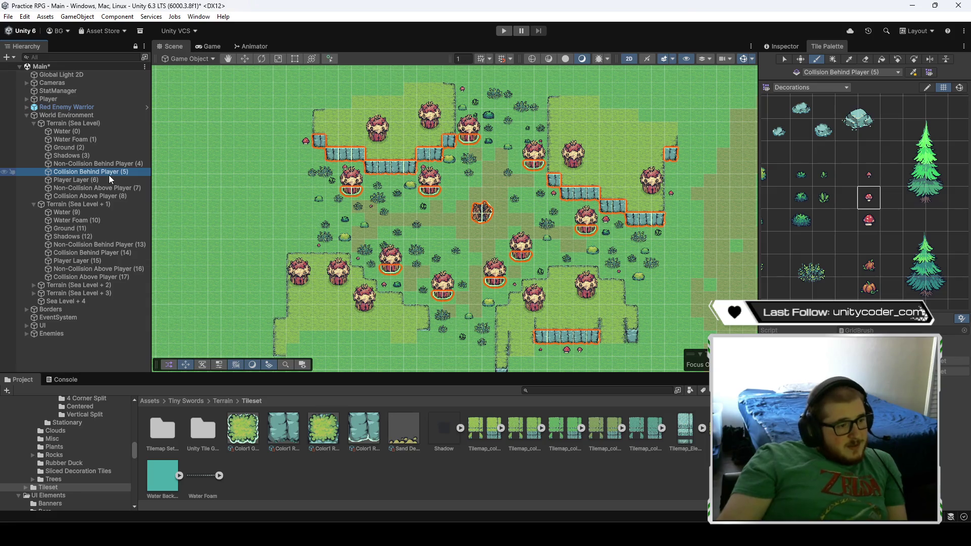
{"action": "left_click", "coordinate": [108, 246]}
{"action": "scroll", "coordinate": [586, 162], "scroll_direction": "up", "scroll_amount": 5}
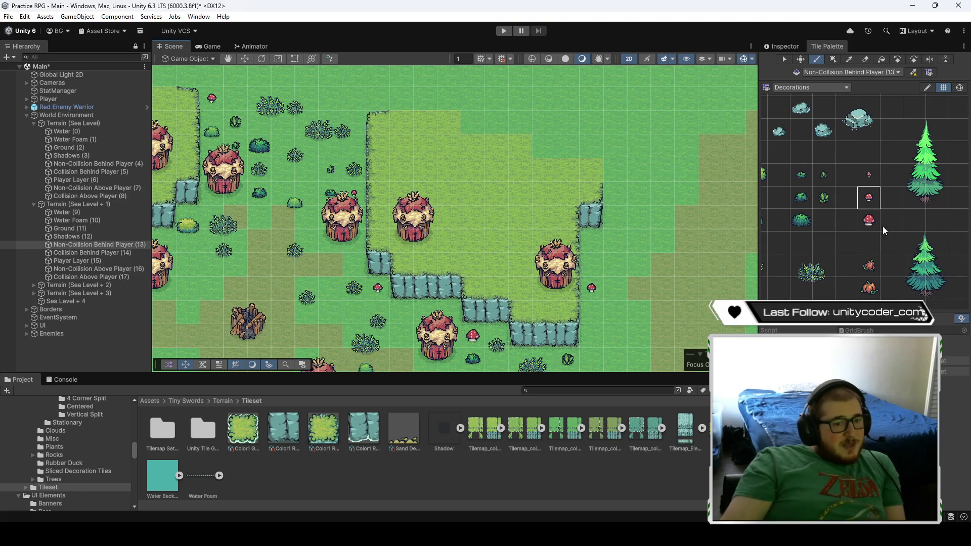
- Pick the sparse bush tile, undo a misplaced bush, and target Non-Collision Above Player (16)
{"action": "scroll", "coordinate": [846, 229], "scroll_direction": "down", "scroll_amount": 4}
{"action": "left_click", "coordinate": [843, 247]}
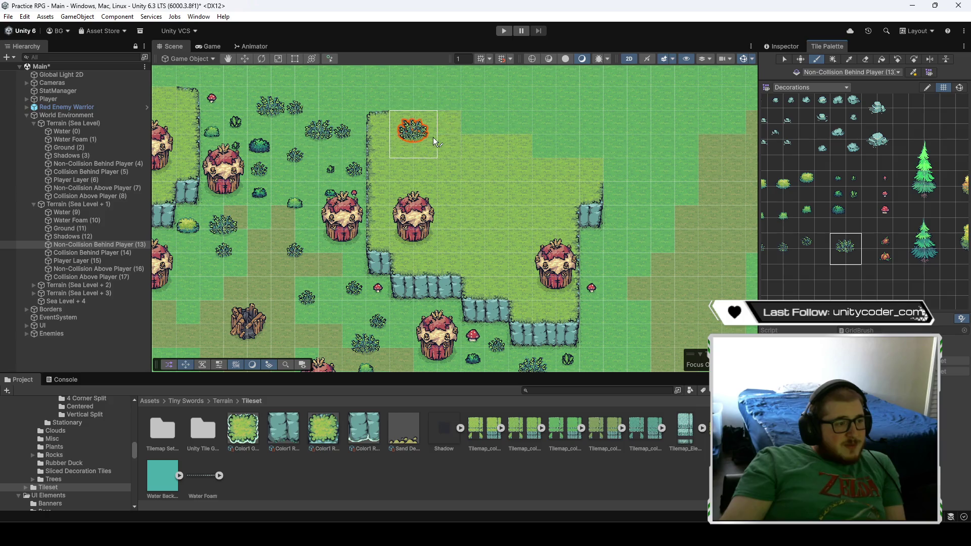
{"action": "left_click", "coordinate": [421, 129]}
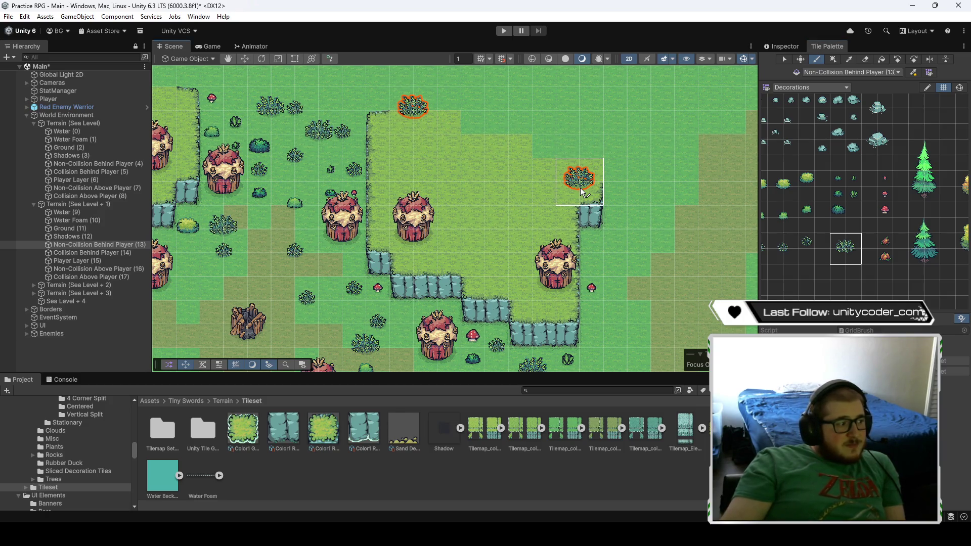
{"action": "key", "text": "ctrl+z"}
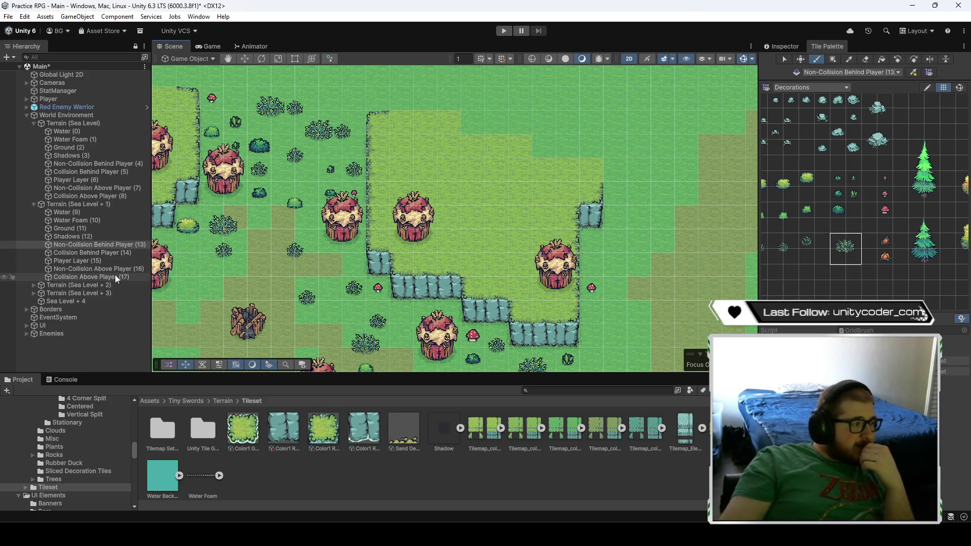
{"action": "left_click", "coordinate": [118, 270]}
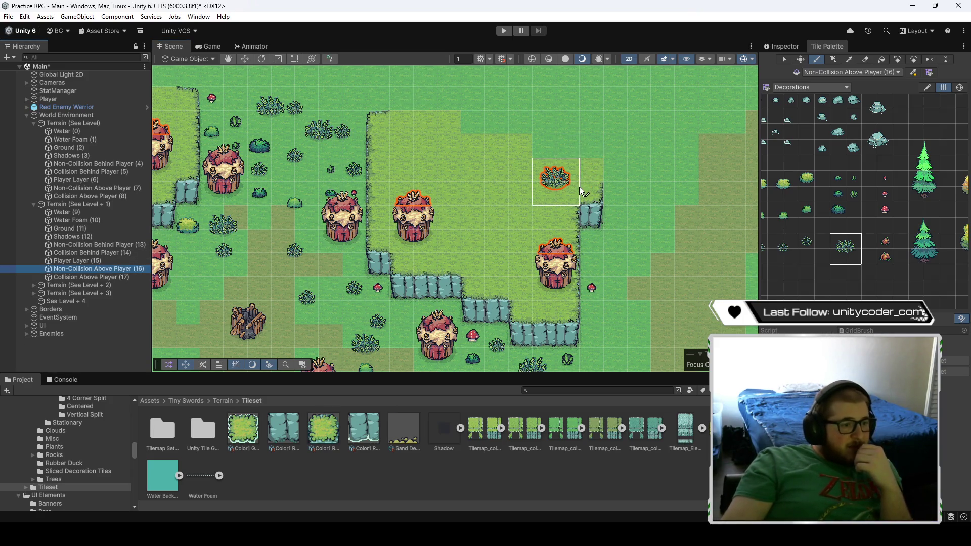
- Paint a cluster of bushes across the plateau and upper grass
{"action": "left_click", "coordinate": [594, 187]}
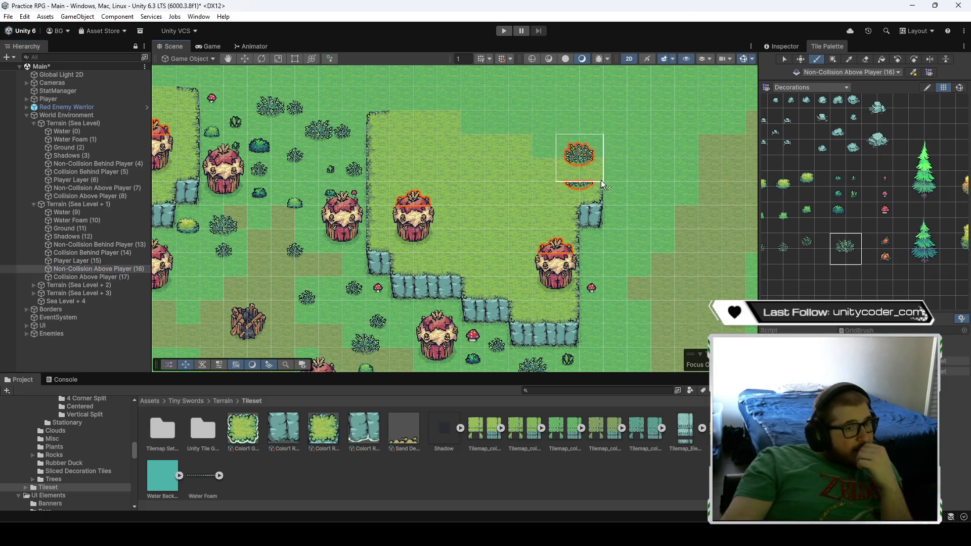
{"action": "left_click", "coordinate": [509, 146]}
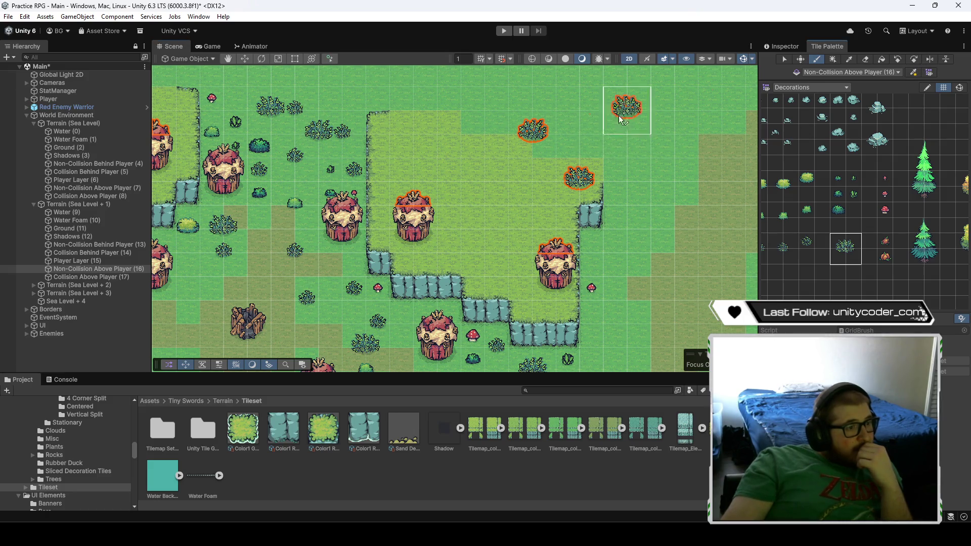
{"action": "left_click", "coordinate": [478, 137]}
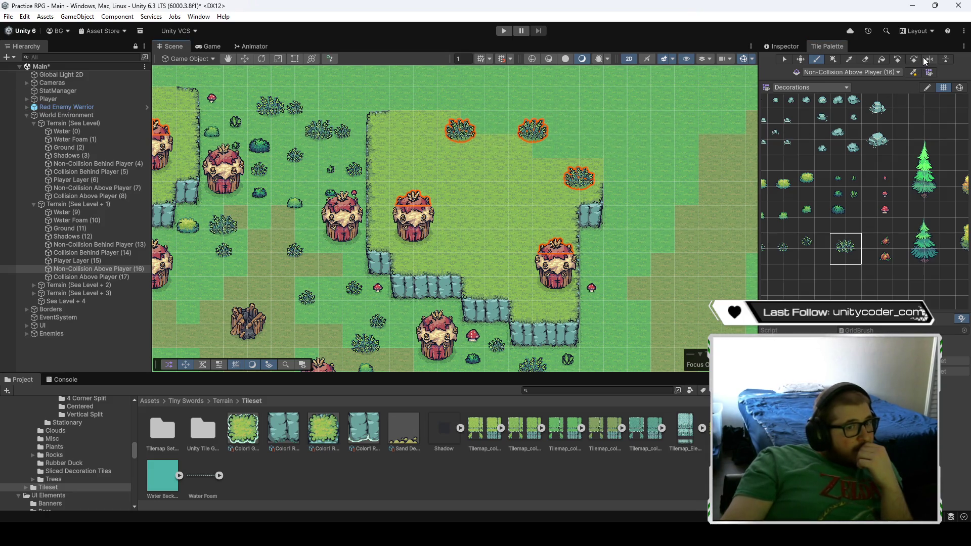
{"action": "scroll", "coordinate": [646, 139], "scroll_direction": "left", "scroll_amount": 5}
{"action": "left_click", "coordinate": [430, 118]}
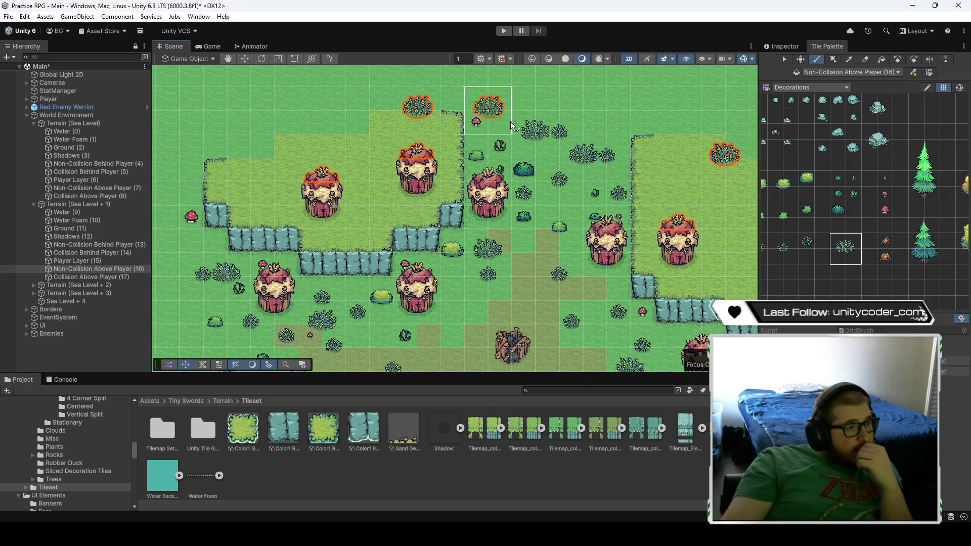
{"action": "left_click", "coordinate": [295, 152]}
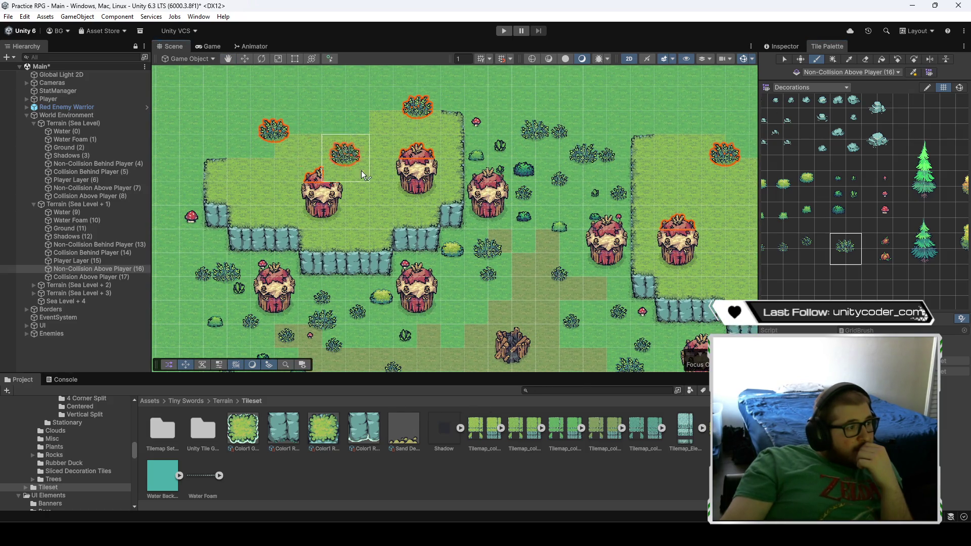
{"action": "scroll", "coordinate": [455, 217], "scroll_direction": "down", "scroll_amount": 5}
{"action": "scroll", "coordinate": [455, 217], "scroll_direction": "right", "scroll_amount": 5}
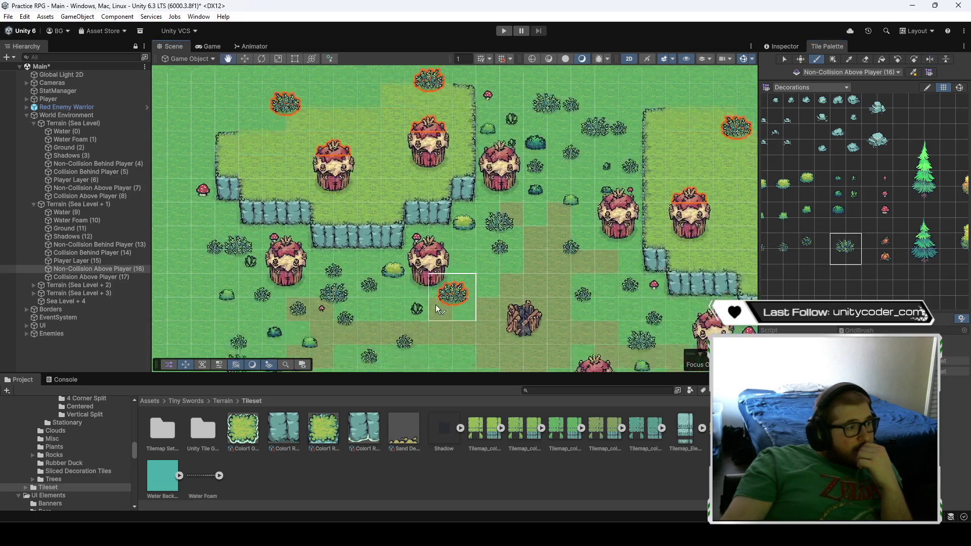
{"action": "left_click", "coordinate": [381, 192]}
{"action": "left_click", "coordinate": [626, 165]}
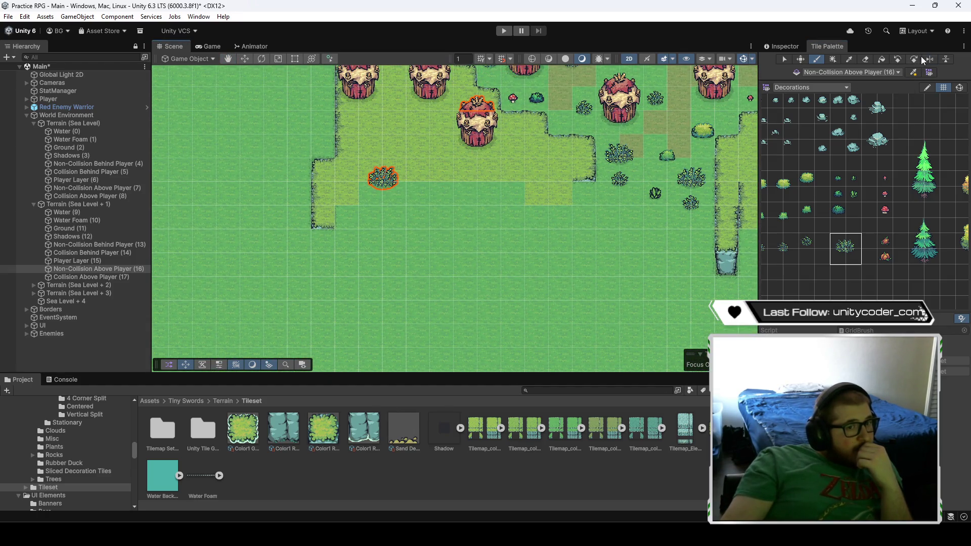
{"action": "left_click", "coordinate": [453, 182]}
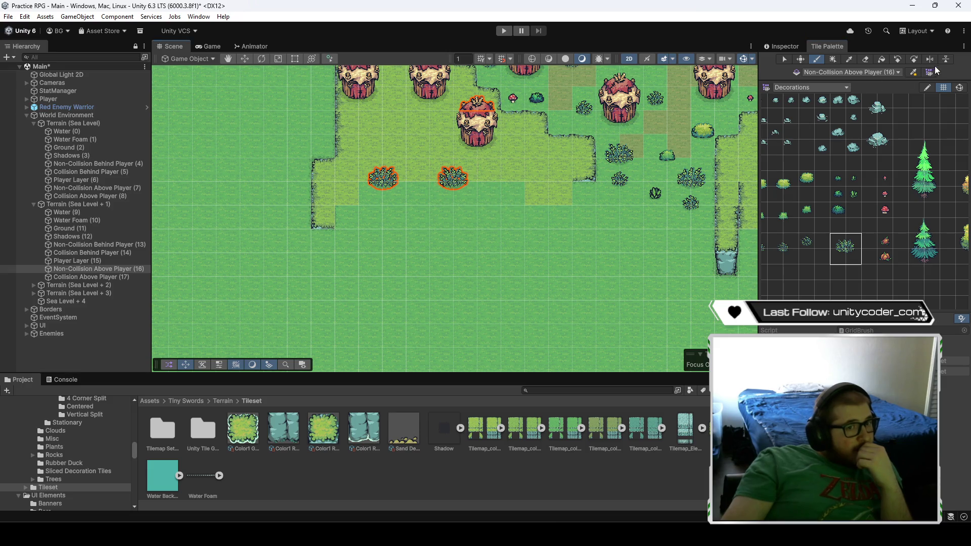
- Paint bushes on the lower-left grass and next to the cliff wall
{"action": "mouse_move", "coordinate": [553, 218]}
{"action": "left_mouse_down"}
{"action": "mouse_move", "coordinate": [422, 219]}
{"action": "mouse_move", "coordinate": [399, 289]}
{"action": "left_mouse_up"}
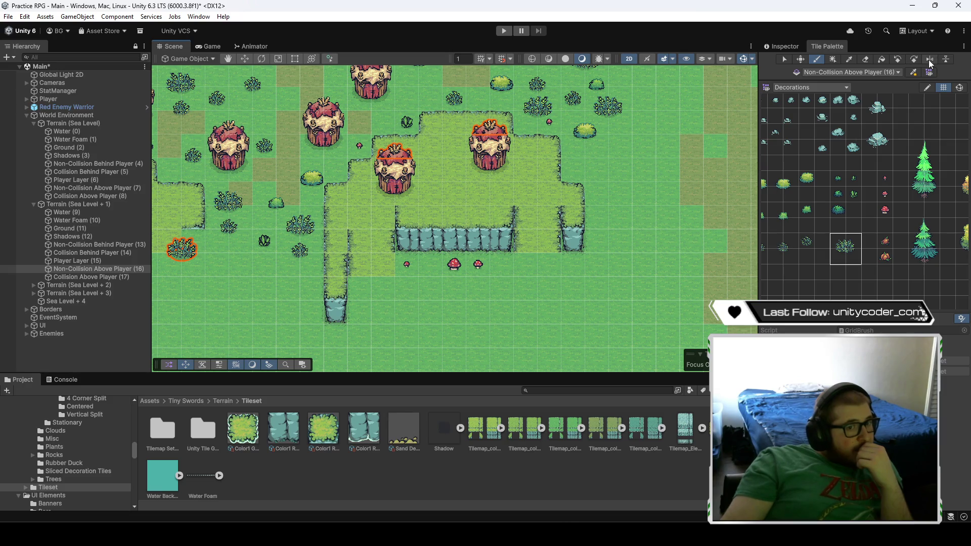
{"action": "left_click", "coordinate": [387, 285]}
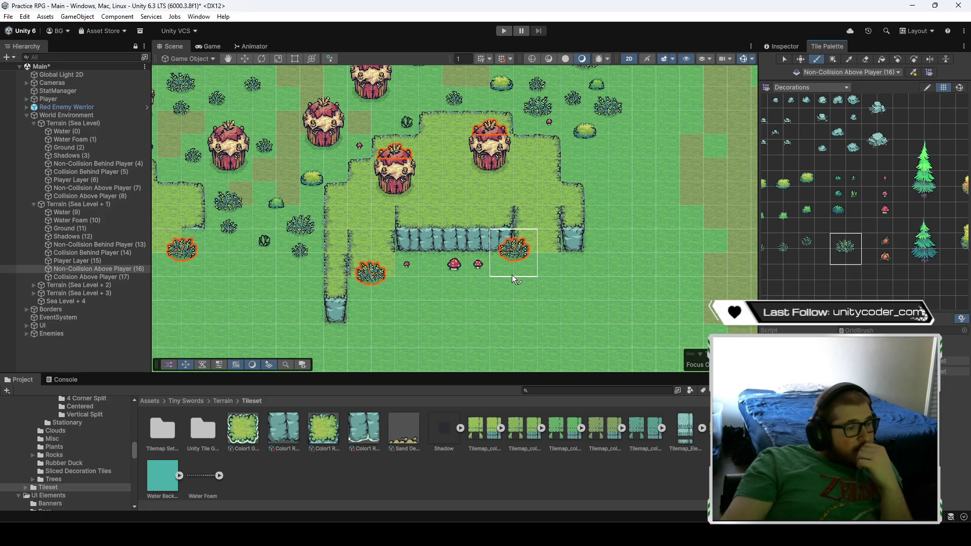
{"action": "left_click", "coordinate": [554, 274]}
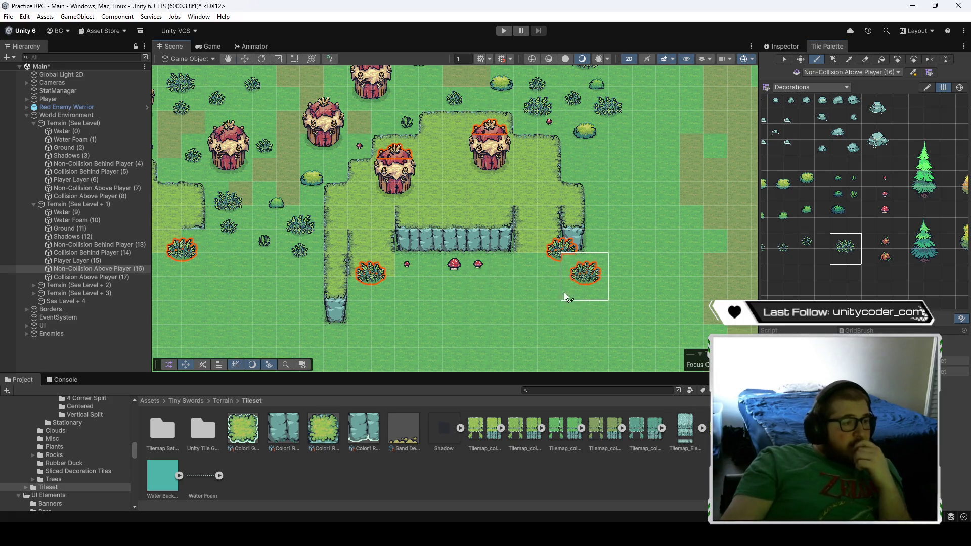
{"action": "scroll", "coordinate": [563, 292], "scroll_direction": "up", "scroll_amount": 2}
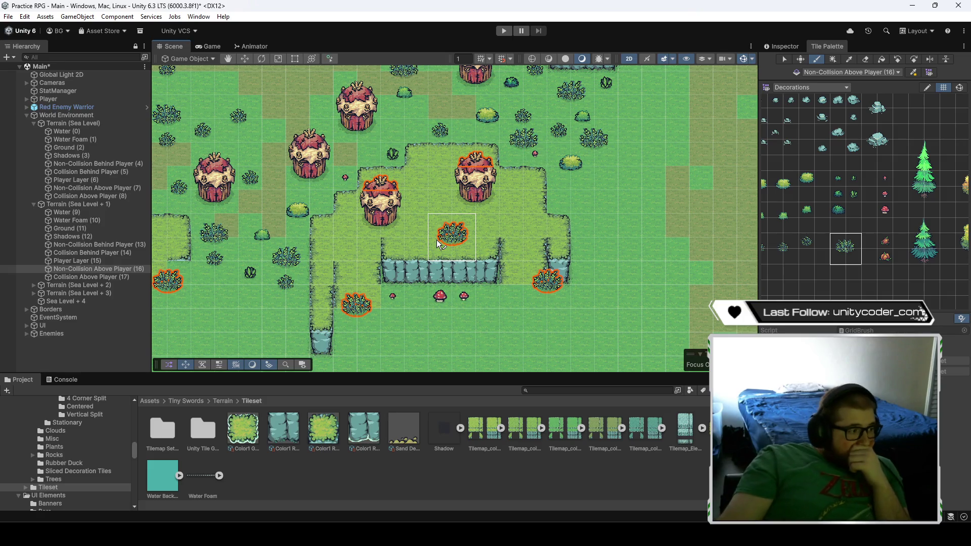
{"action": "scroll", "coordinate": [563, 332], "scroll_direction": "left", "scroll_amount": 2}
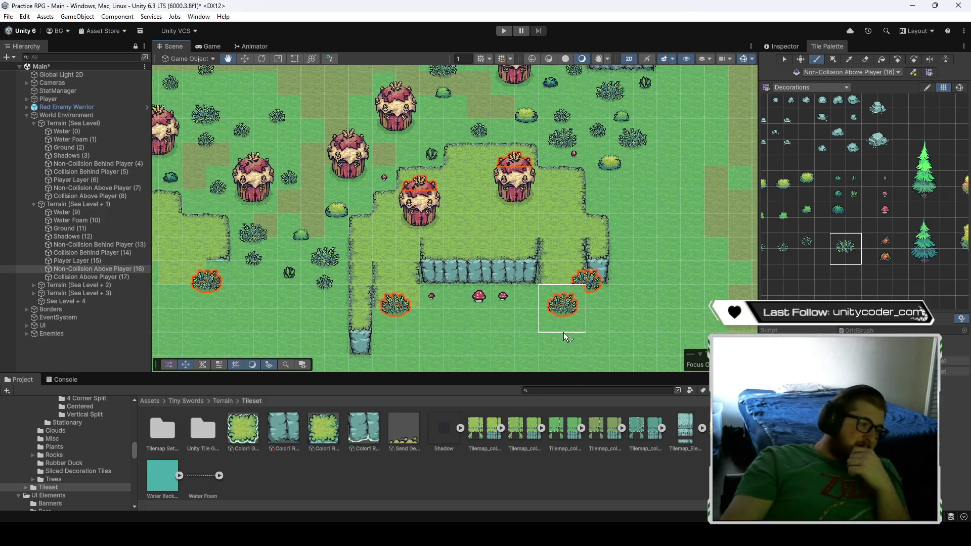
{"action": "scroll", "coordinate": [563, 332], "scroll_direction": "down", "scroll_amount": 5}
{"action": "scroll", "coordinate": [480, 356], "scroll_direction": "up", "scroll_amount": 2}
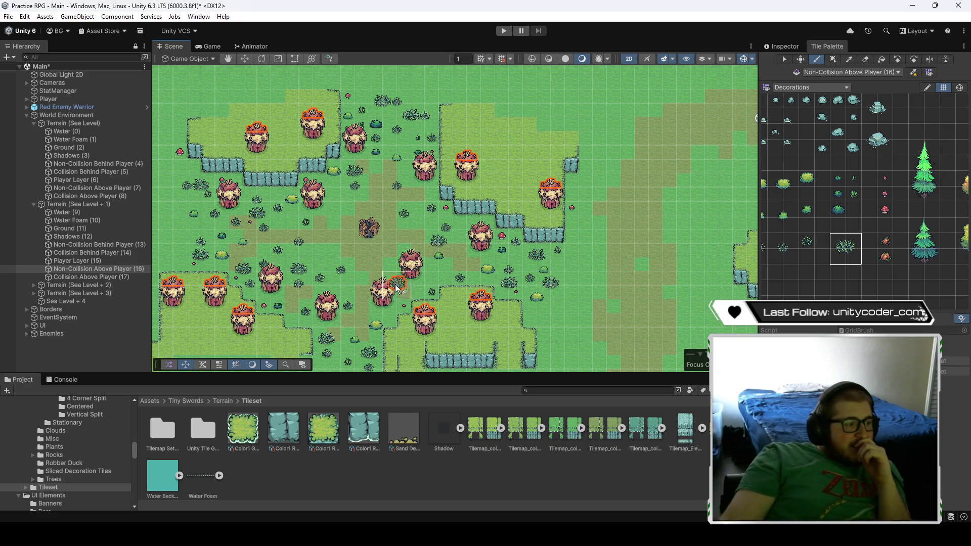
{"action": "mouse_move", "coordinate": [584, 273]}
{"action": "left_mouse_down"}
{"action": "mouse_move", "coordinate": [639, 262]}
{"action": "mouse_move", "coordinate": [629, 266]}
{"action": "left_mouse_up"}
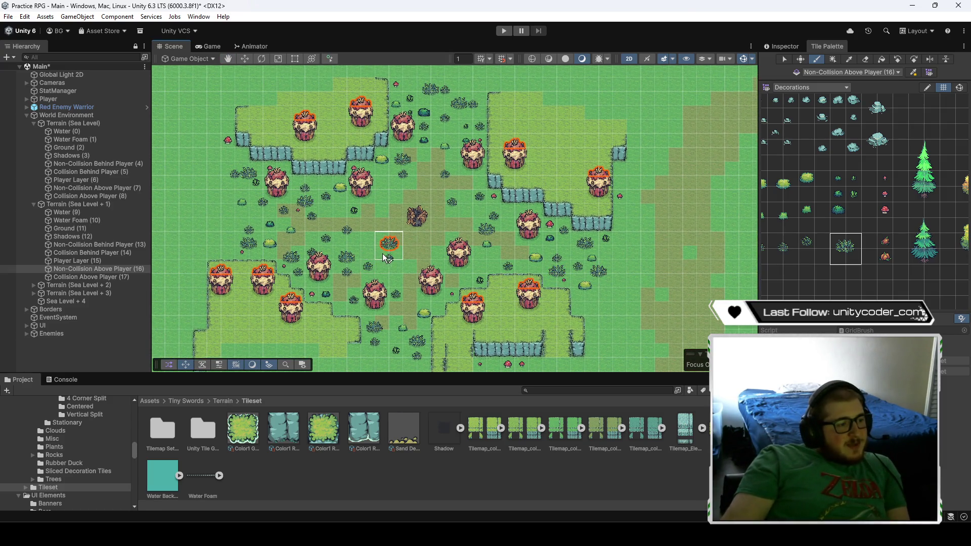
{"action": "left_click", "coordinate": [783, 46]}
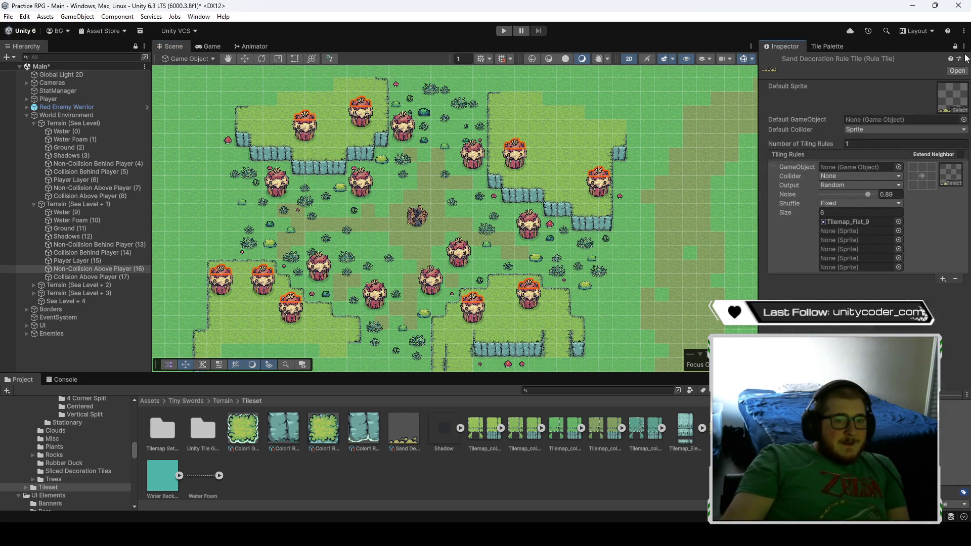
- Select the Player Layer (6) tilemap and zoom the Scene out to the whole map
{"action": "left_click", "coordinate": [81, 180]}
{"action": "scroll", "coordinate": [389, 281], "scroll_direction": "down", "scroll_amount": 3}
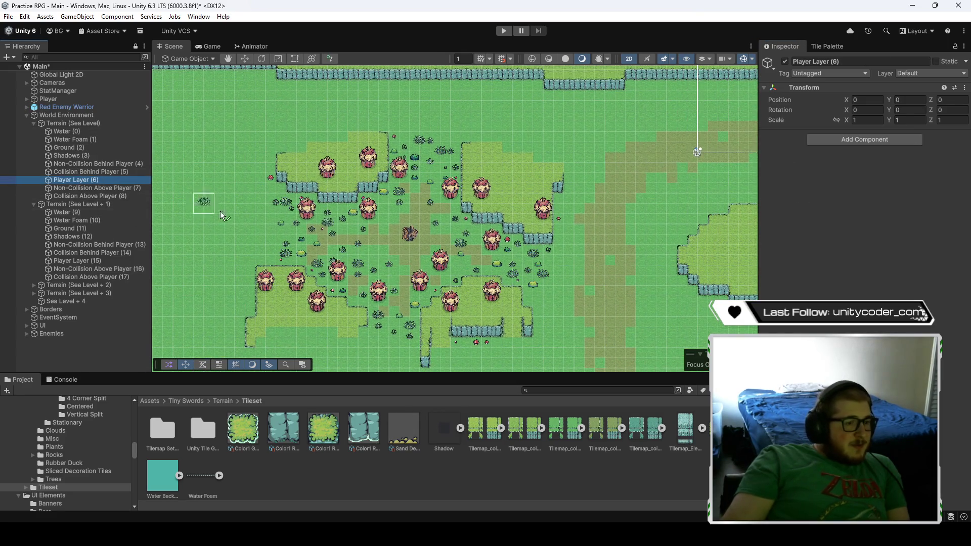
{"action": "scroll", "coordinate": [399, 304], "scroll_direction": "down", "scroll_amount": 3}
{"action": "scroll", "coordinate": [399, 313], "scroll_direction": "down", "scroll_amount": 2}
{"action": "scroll", "coordinate": [553, 178], "scroll_direction": "down", "scroll_amount": 2}
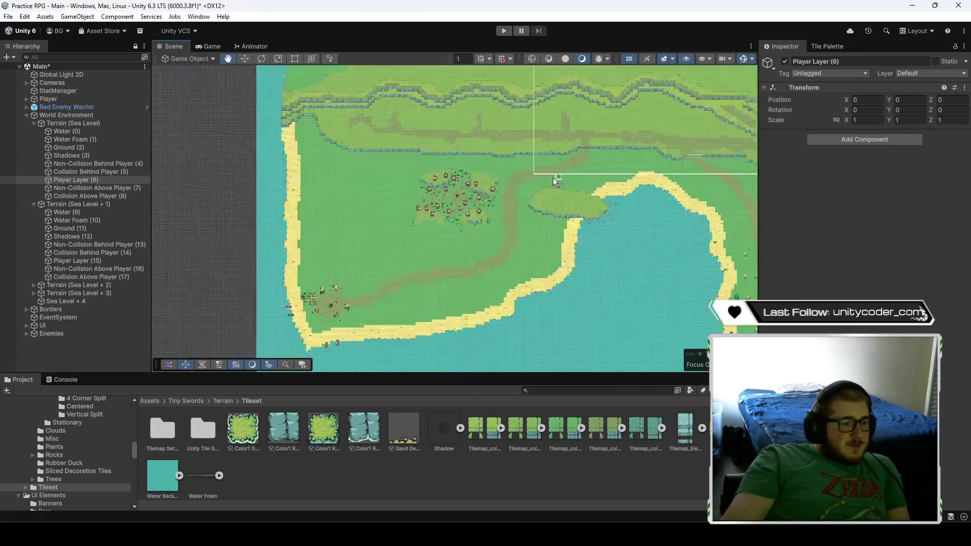
{"action": "scroll", "coordinate": [374, 177], "scroll_direction": "down", "scroll_amount": 2}
{"action": "scroll", "coordinate": [372, 177], "scroll_direction": "down", "scroll_amount": 1}
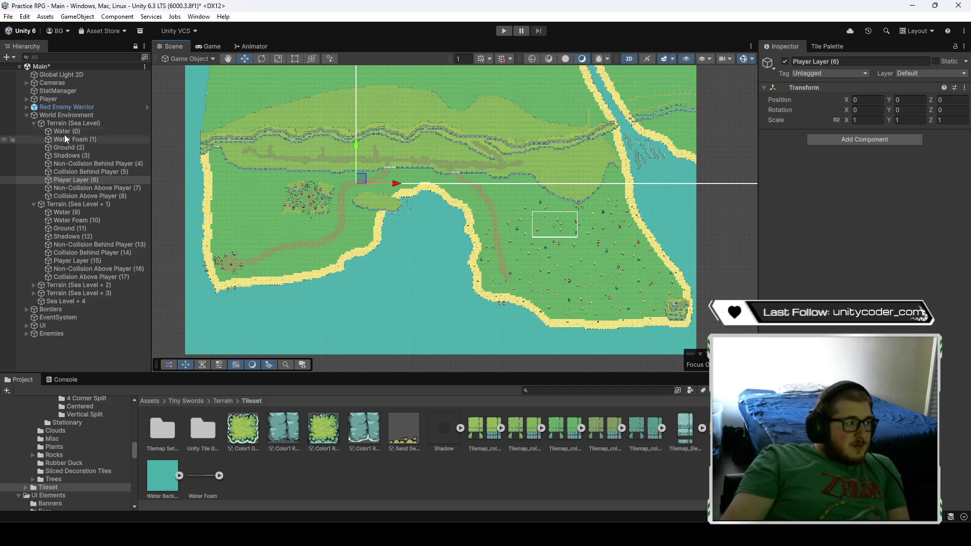
- Collapse both Terrain groups, move the Player to -8.2, -14.6, and start Play mode
{"action": "left_click", "coordinate": [34, 124]}
{"action": "left_click", "coordinate": [35, 132]}
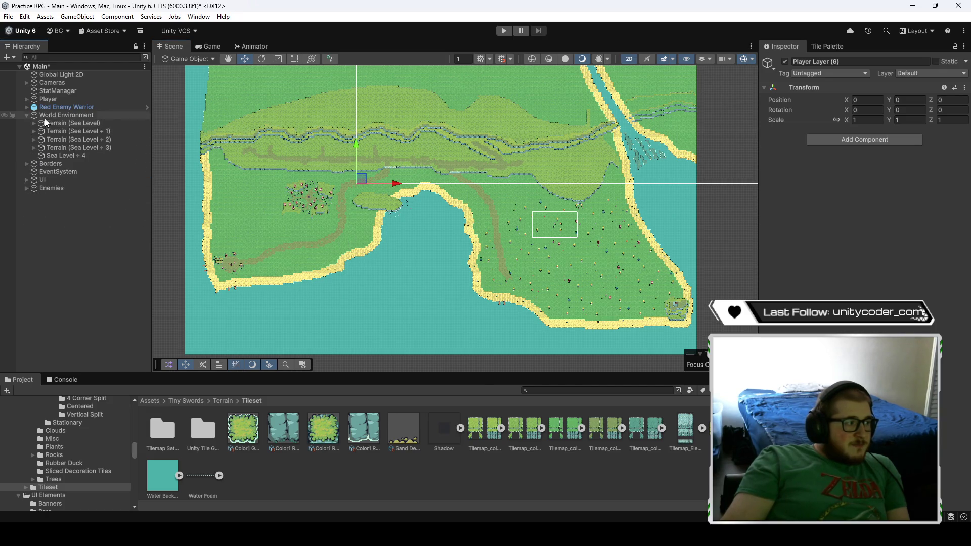
{"action": "left_click", "coordinate": [63, 99]}
{"action": "mouse_move", "coordinate": [537, 217]}
{"action": "left_mouse_down"}
{"action": "mouse_move", "coordinate": [368, 197]}
{"action": "mouse_move", "coordinate": [351, 207]}
{"action": "left_mouse_up"}
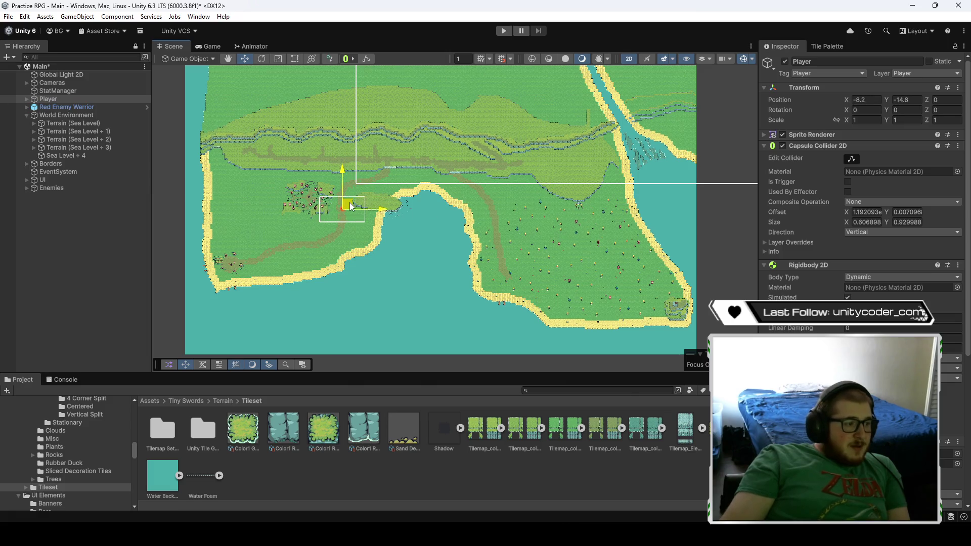
{"action": "key", "text": "ctrl+p"}
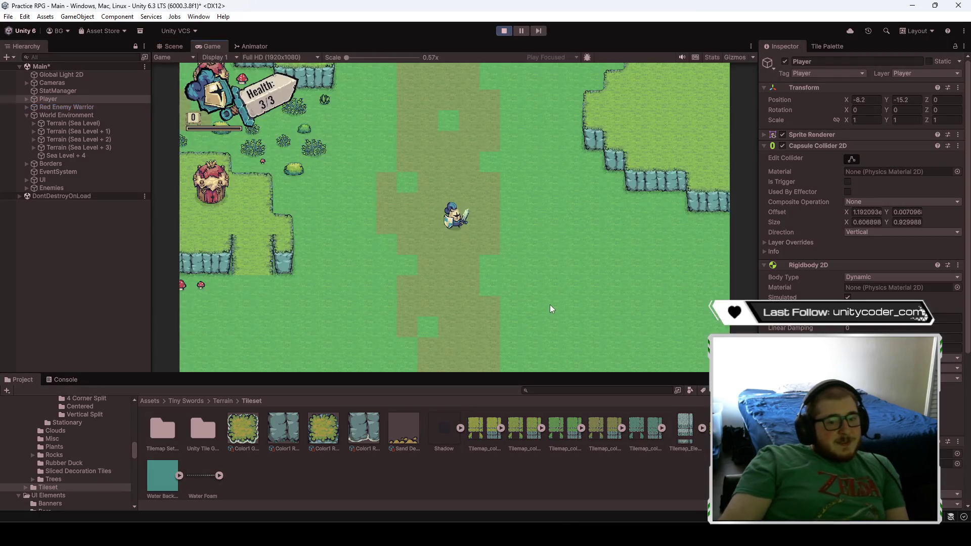
- Walk the knight left and up into the mushroom village
{"action": "key", "text": "a"}
{"action": "key", "text": "w"}
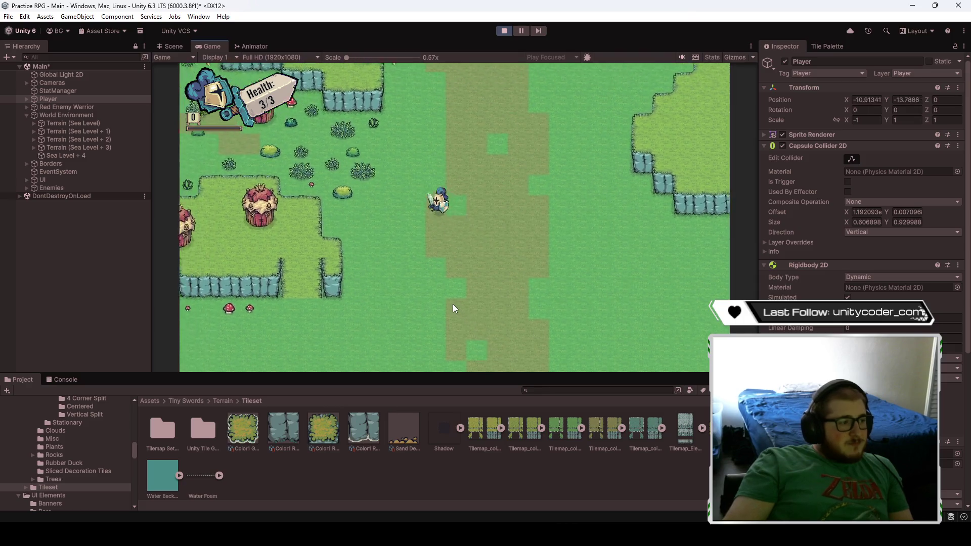
{"action": "key", "text": "a"}
{"action": "key", "text": "w"}
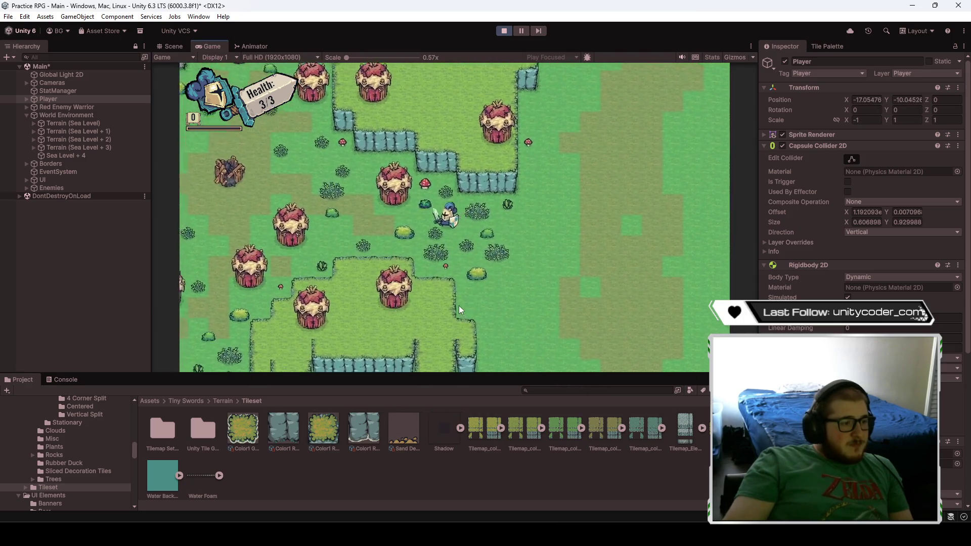
{"action": "key", "text": "a"}
{"action": "key", "text": "w"}
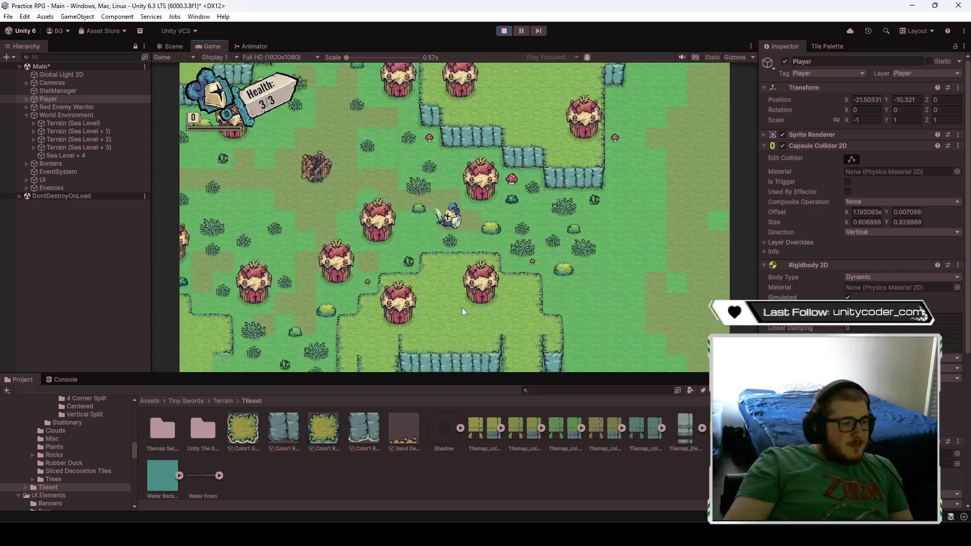
{"action": "key", "text": "a"}
{"action": "key", "text": "w"}
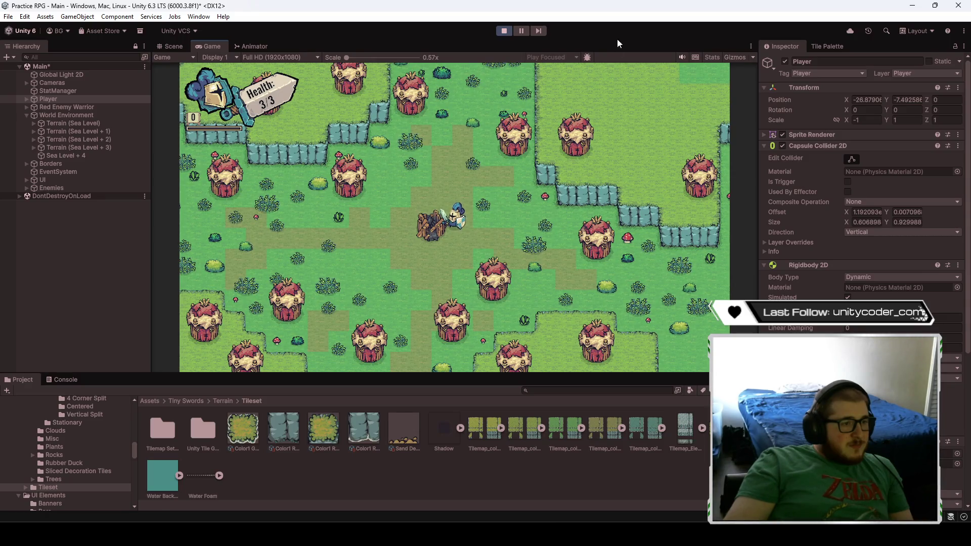
- Roam around the village toward the enemy warrior, then return to the Scene view
{"action": "key", "text": "w"}
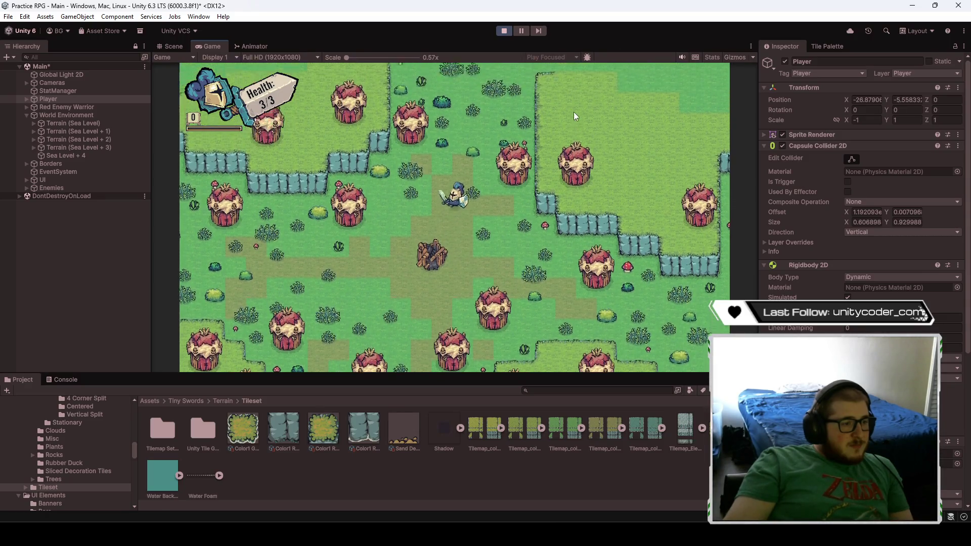
{"action": "key", "text": "a"}
{"action": "key", "text": "s"}
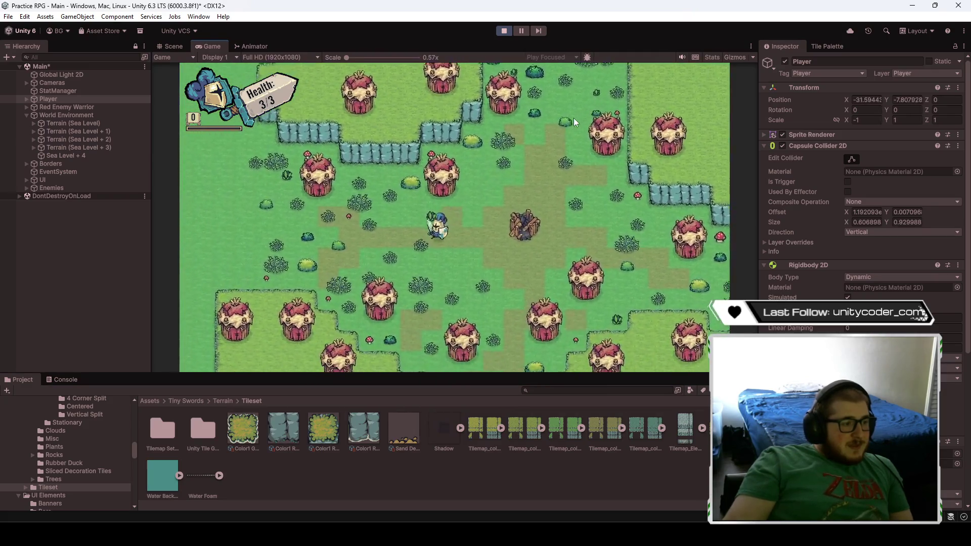
{"action": "key", "text": "a"}
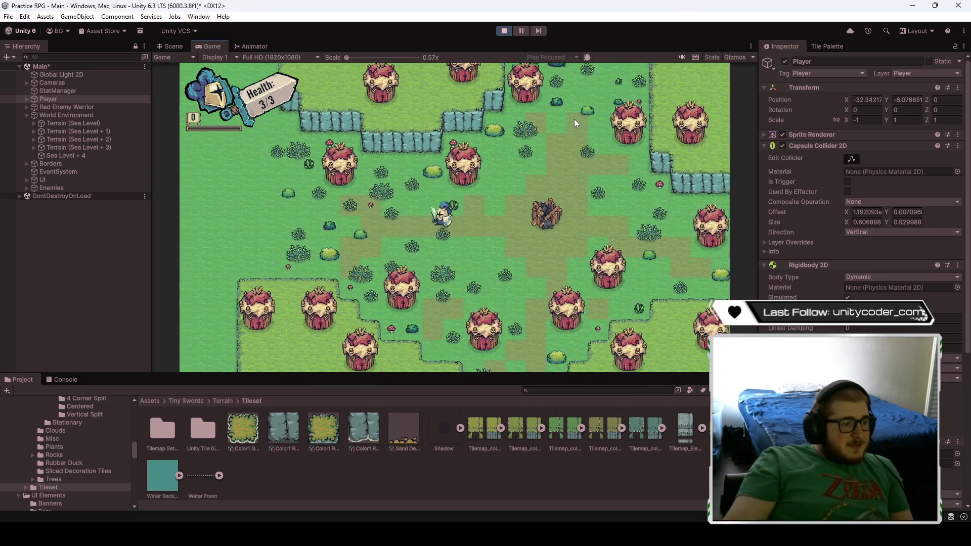
{"action": "key", "text": "w"}
{"action": "key", "text": "s"}
{"action": "key", "text": "d"}
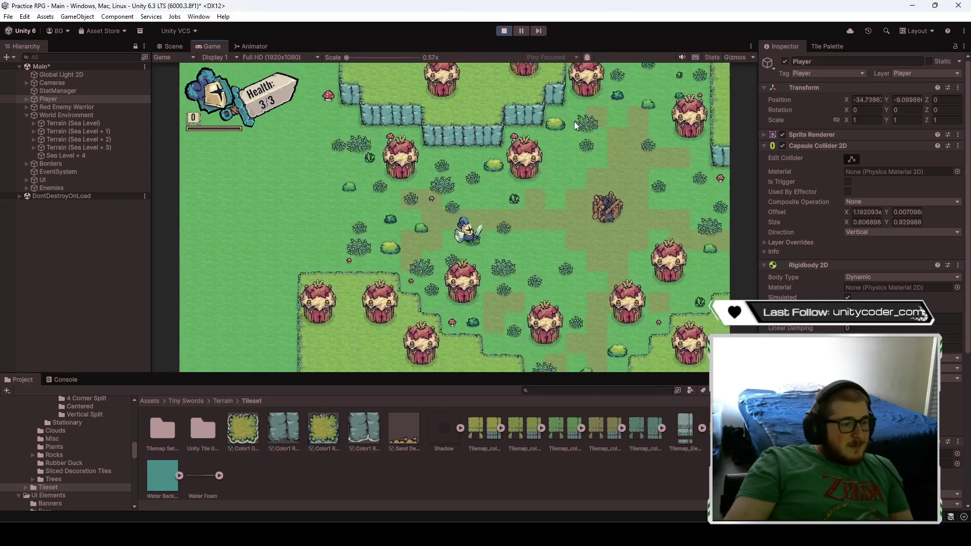
{"action": "key", "text": "d"}
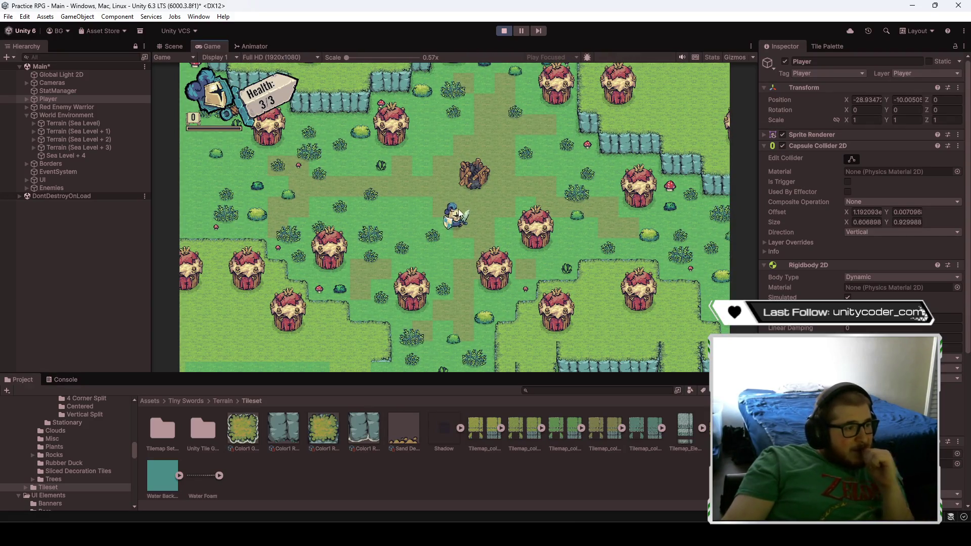
{"action": "key", "text": "w"}
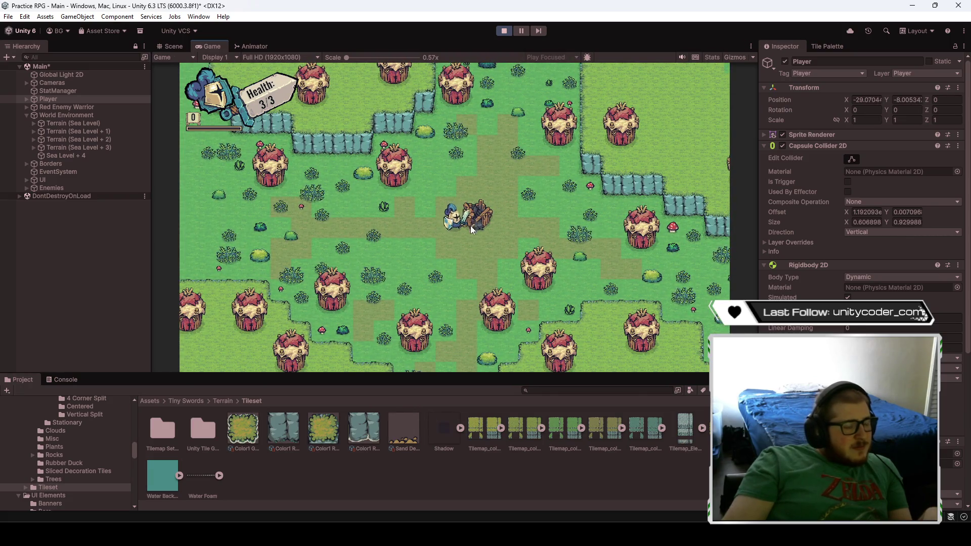
{"action": "key", "text": "s"}
{"action": "key", "text": "d"}
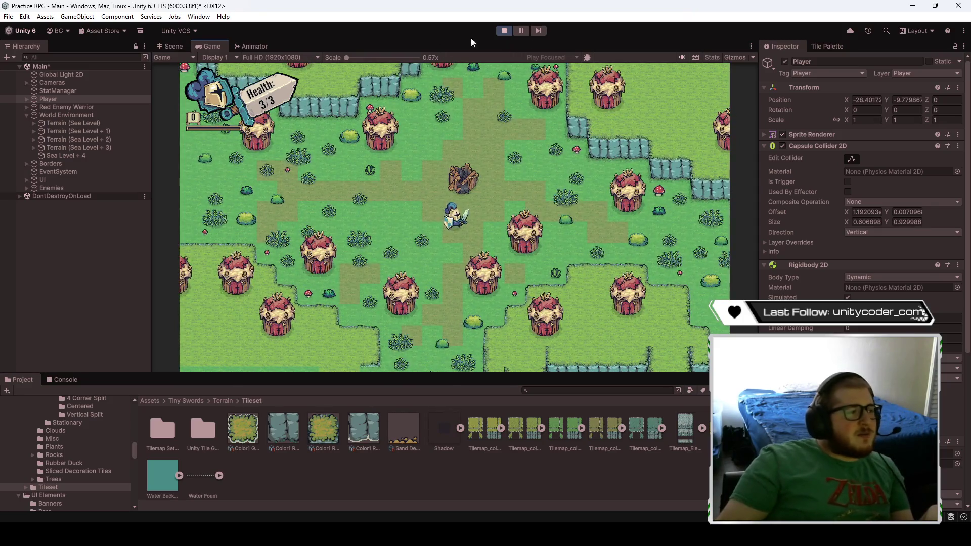
{"action": "left_click", "coordinate": [172, 46]}
- Stop the playtest to return the level to edit mode
{"action": "scroll", "coordinate": [306, 232], "scroll_direction": "up", "scroll_amount": 5}
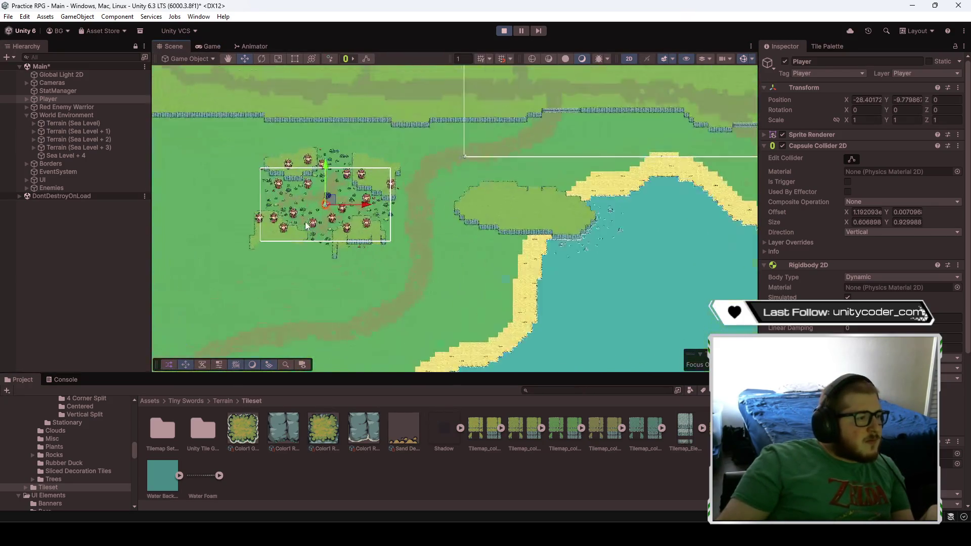
{"action": "scroll", "coordinate": [303, 151], "scroll_direction": "up", "scroll_amount": 3}
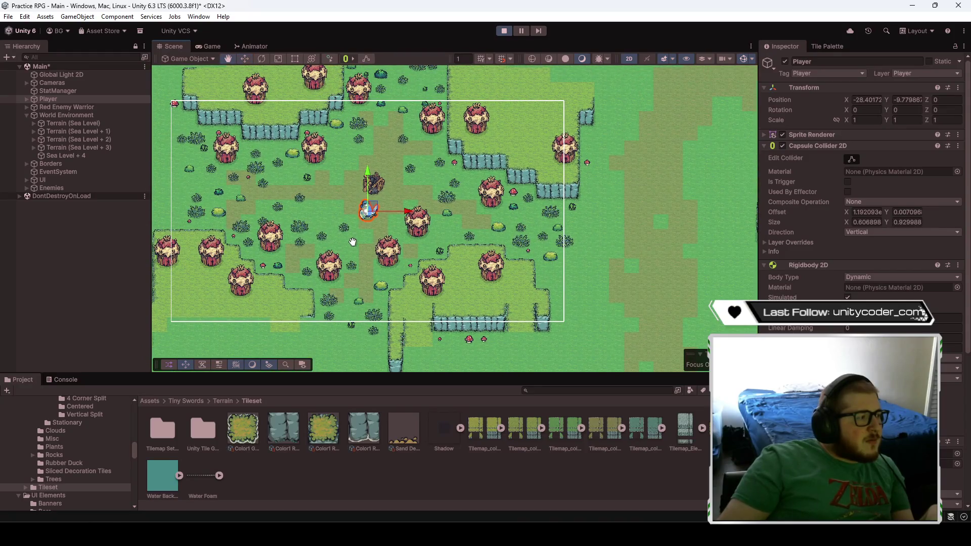
{"action": "left_click", "coordinate": [503, 31]}
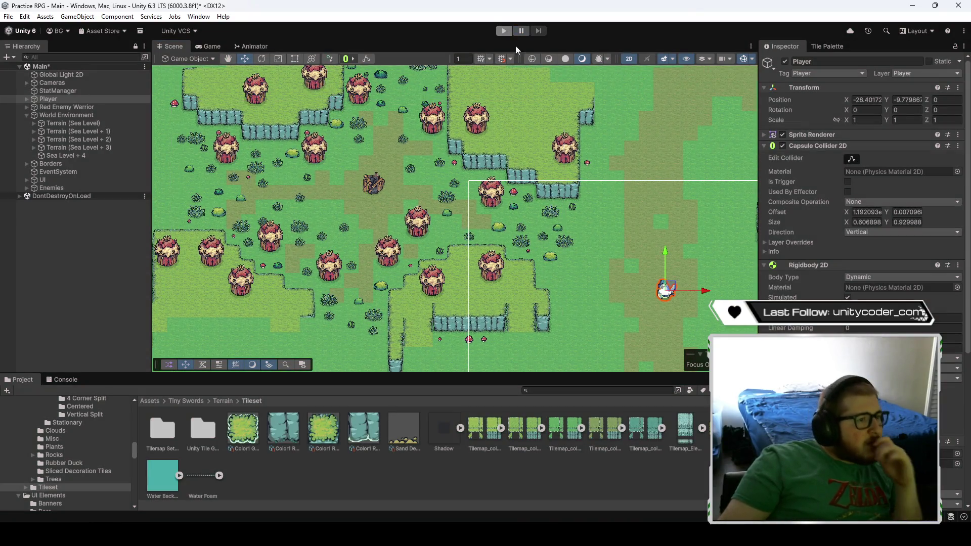
- Select the Ground (2) tilemap under Terrain (Sea Level) in the Hierarchy
{"action": "left_click", "coordinate": [34, 123]}
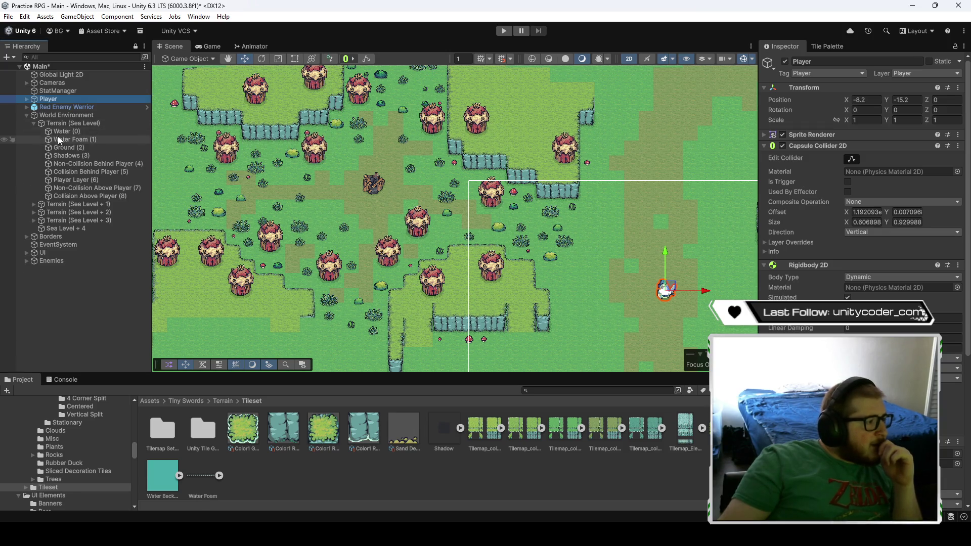
{"action": "left_click", "coordinate": [68, 147]}
{"action": "scroll", "coordinate": [374, 241], "scroll_direction": "up", "scroll_amount": 2}
{"action": "left_click_drag", "start_coordinate": [317, 205], "coordinate": [423, 205]}
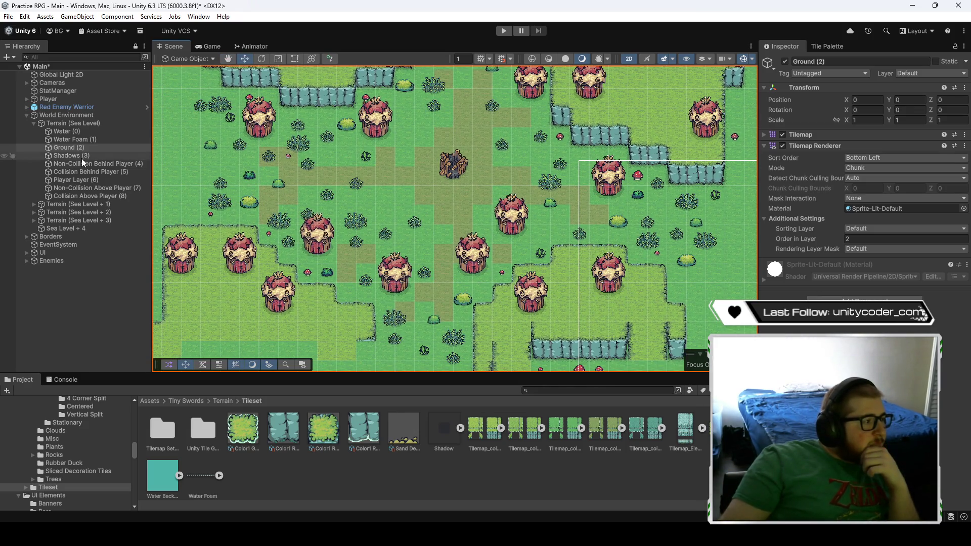
{"action": "left_click", "coordinate": [827, 46]}
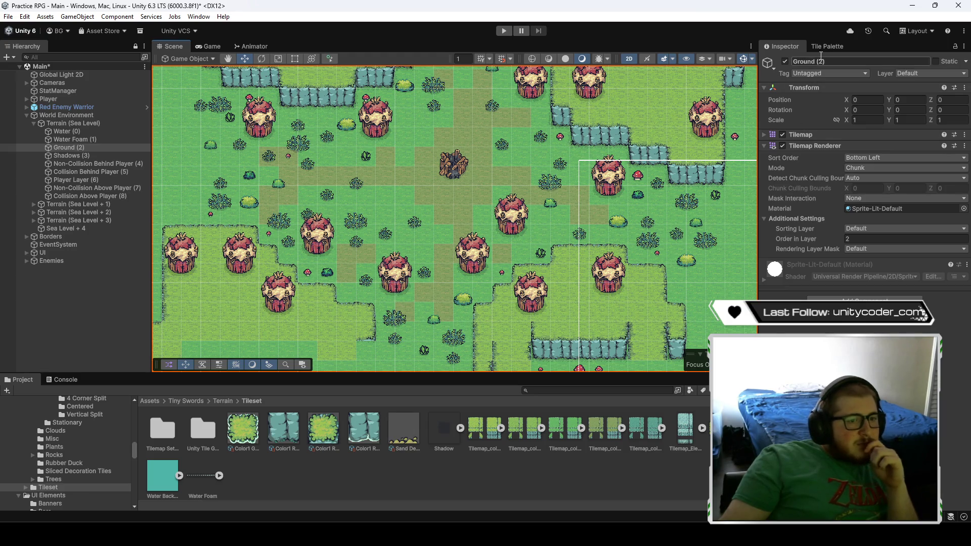
- Switch the Tile Palette to Ground and pick a ground tile for painting
{"action": "left_click", "coordinate": [824, 88]}
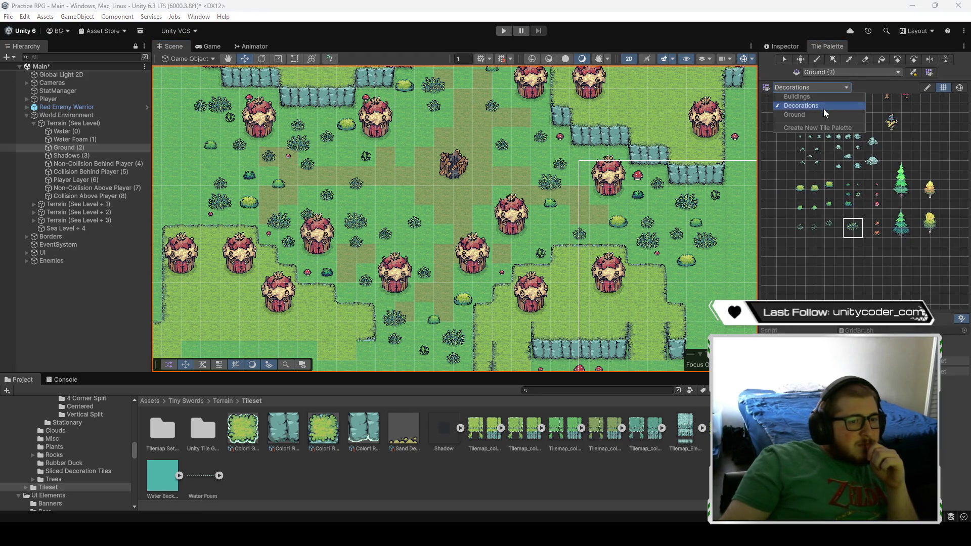
{"action": "left_click", "coordinate": [821, 113]}
{"action": "left_click", "coordinate": [859, 169]}
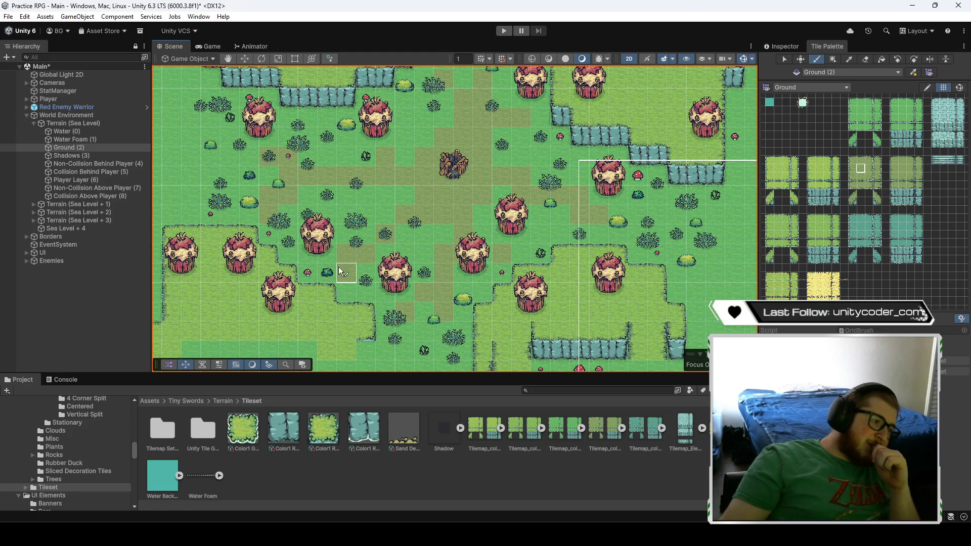
- Pan and zoom around the mushroom village to review the finished map
{"action": "left_click_drag", "start_coordinate": [407, 187], "coordinate": [425, 223]}
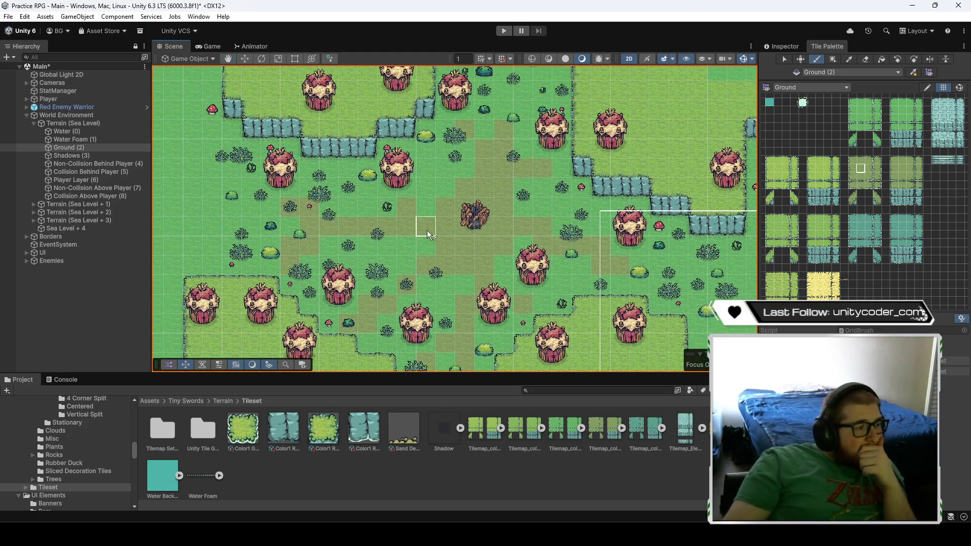
{"action": "left_click_drag", "start_coordinate": [448, 174], "coordinate": [400, 211]}
{"action": "left_click_drag", "start_coordinate": [512, 259], "coordinate": [473, 187]}
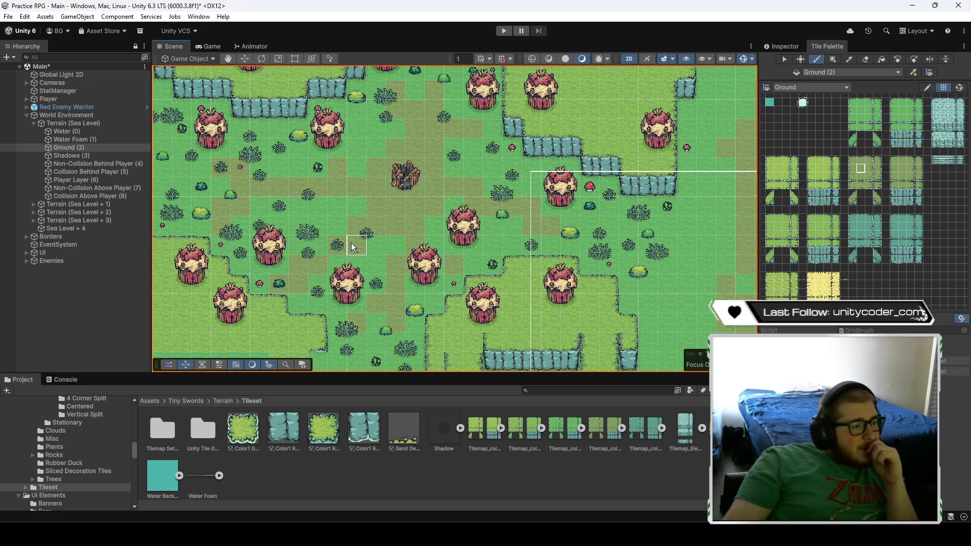
{"action": "left_click_drag", "start_coordinate": [344, 263], "coordinate": [392, 231]}
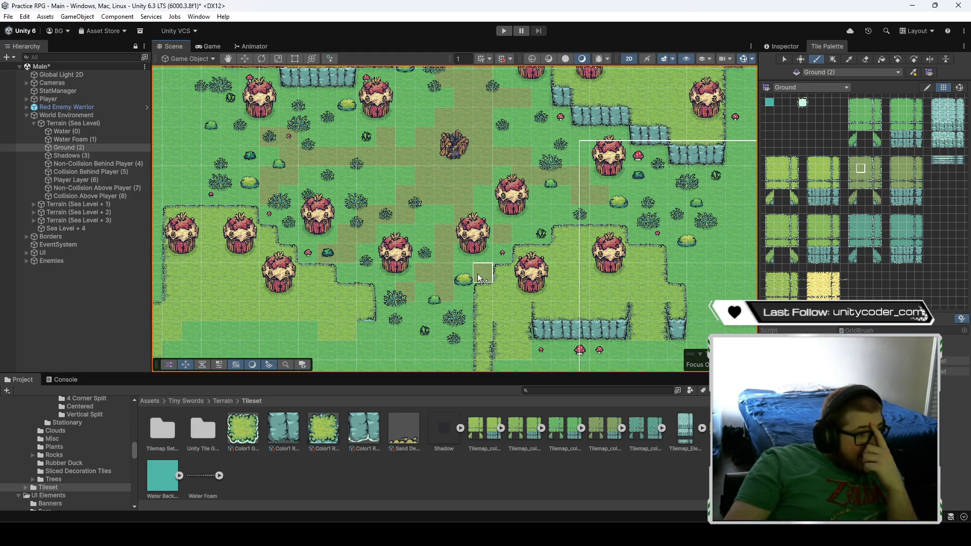
{"action": "key", "text": "Up"}
{"action": "key", "text": "Left"}
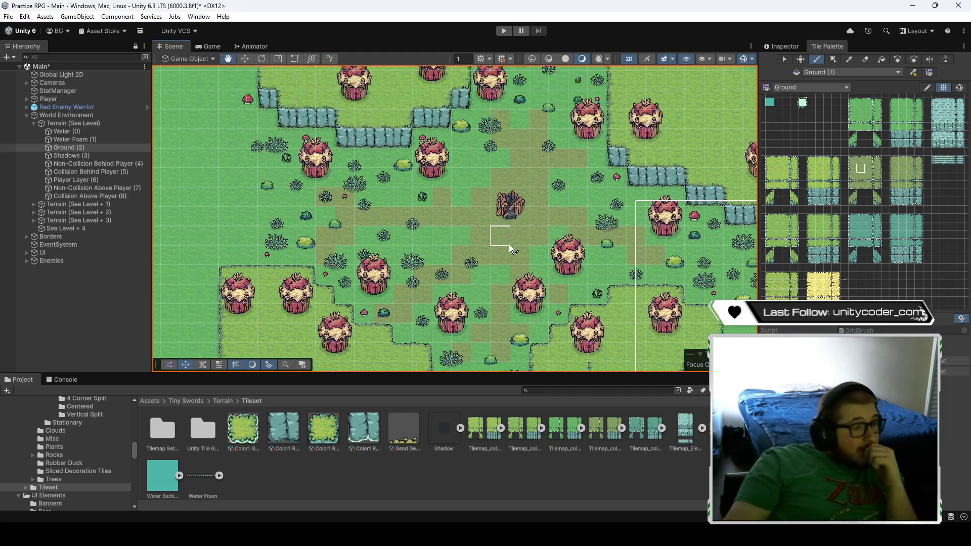
{"action": "scroll", "coordinate": [394, 238], "scroll_direction": "up", "scroll_amount": 4}
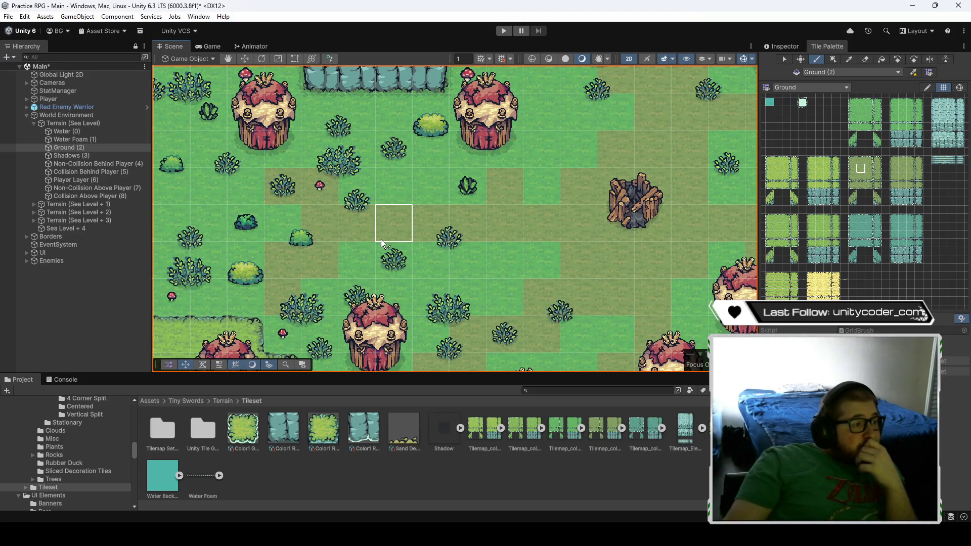
{"action": "scroll", "coordinate": [393, 240], "scroll_direction": "down", "scroll_amount": 3}
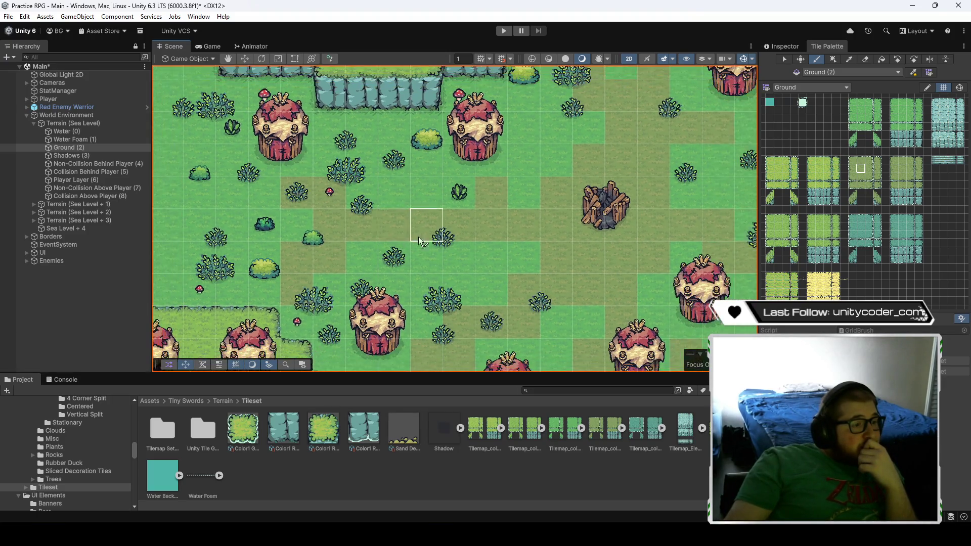
{"action": "mouse_move", "coordinate": [456, 221]}
{"action": "left_mouse_down"}
{"action": "mouse_move", "coordinate": [364, 224]}
{"action": "mouse_move", "coordinate": [377, 239]}
{"action": "mouse_move", "coordinate": [335, 212]}
{"action": "mouse_move", "coordinate": [328, 186]}
{"action": "mouse_move", "coordinate": [347, 143]}
{"action": "mouse_move", "coordinate": [326, 116]}
{"action": "mouse_move", "coordinate": [401, 91]}
{"action": "mouse_move", "coordinate": [432, 126]}
{"action": "left_mouse_up"}
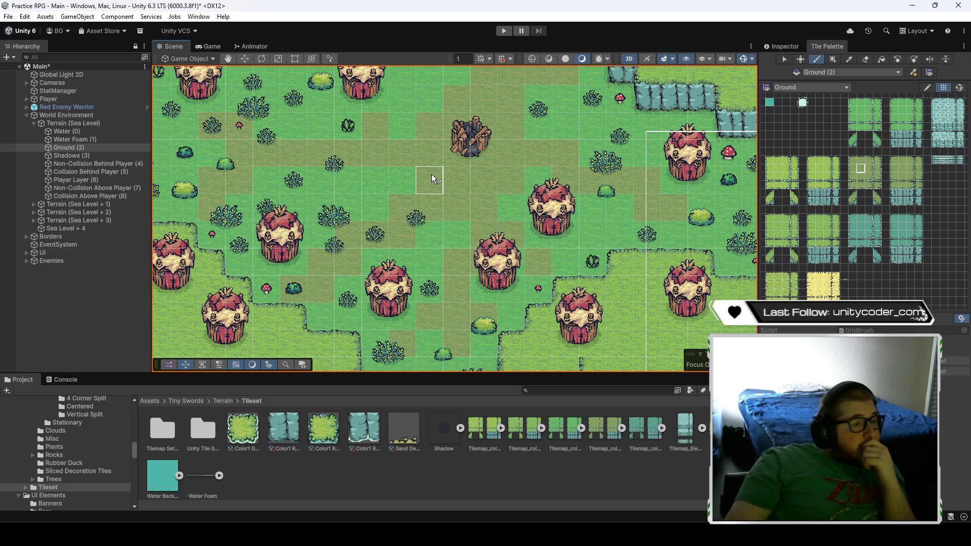
{"action": "mouse_move", "coordinate": [432, 173]}
{"action": "left_mouse_down"}
{"action": "mouse_move", "coordinate": [513, 237]}
{"action": "mouse_move", "coordinate": [485, 247]}
{"action": "mouse_move", "coordinate": [384, 202]}
{"action": "mouse_move", "coordinate": [387, 216]}
{"action": "mouse_move", "coordinate": [447, 256]}
{"action": "left_mouse_up"}
{"action": "scroll", "coordinate": [512, 236], "scroll_direction": "down", "scroll_amount": 3}
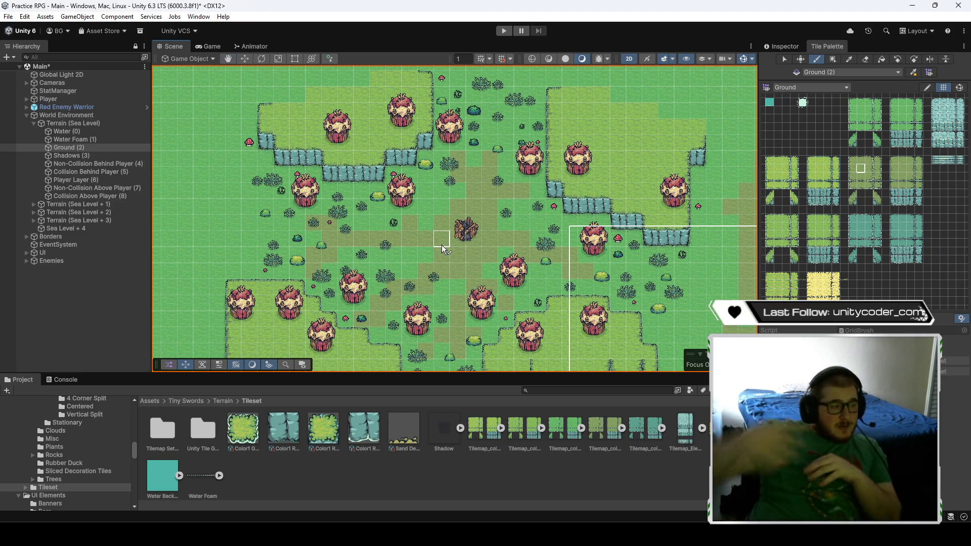
- Save the Main scene with Ctrl+S
{"action": "key", "text": "ctrl+s"}
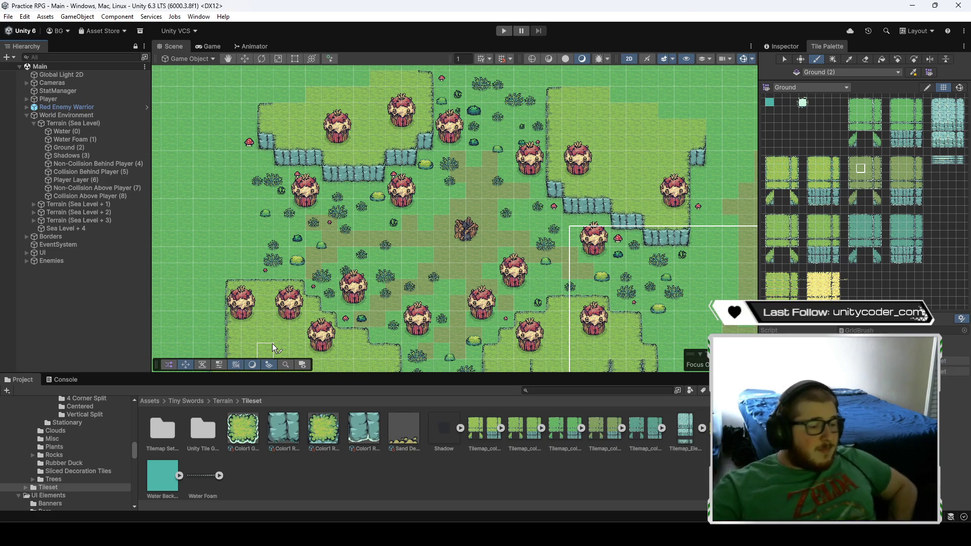
{"action": "scroll", "coordinate": [449, 262], "scroll_direction": "down", "scroll_amount": 1}
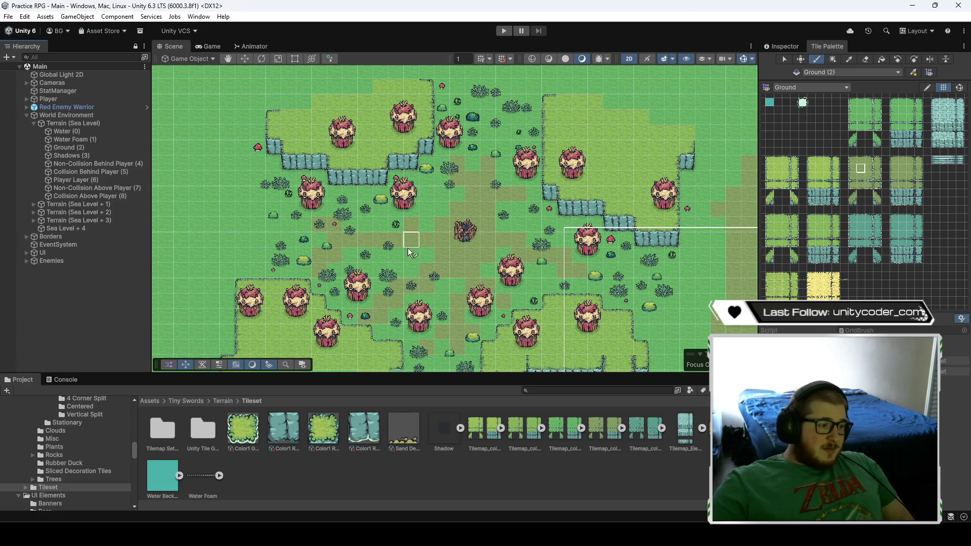
{"action": "key", "text": "Down"}
{"action": "key", "text": "Left"}
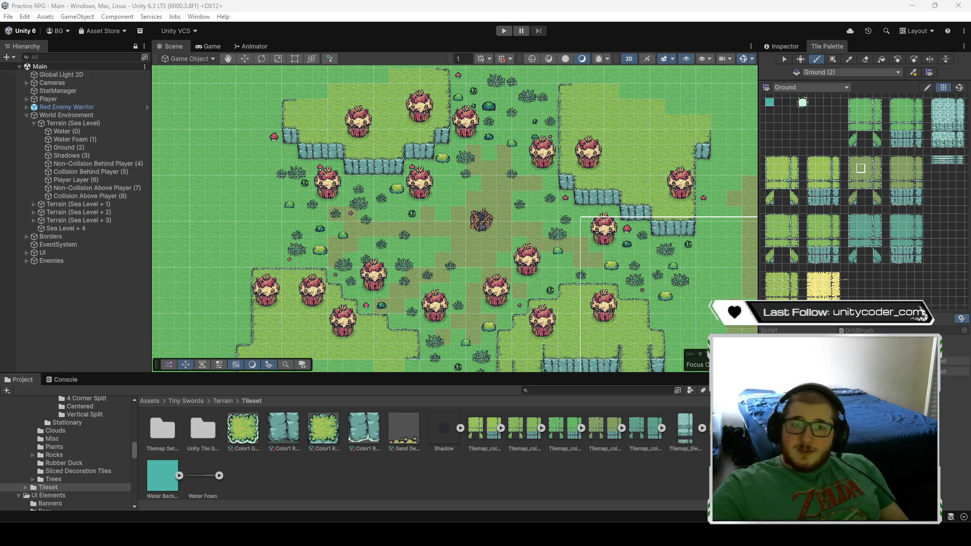
- Switch to the browser and play the 'Creating Multi-level Tilemaps: Action RPG in Unity Tutorial #4.1' video
{"action": "key", "text": "alt+Tab"}
{"action": "key", "text": "space"}
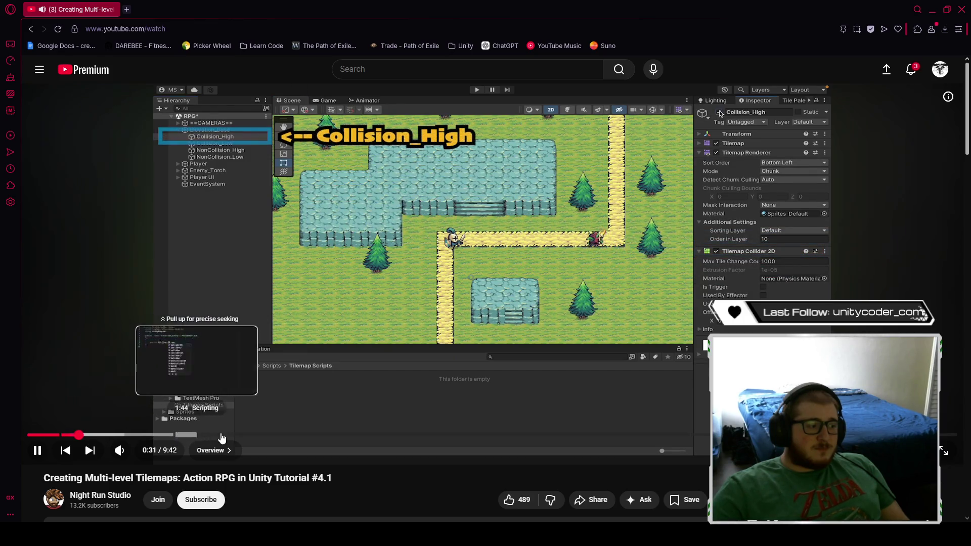
{"action": "scroll", "coordinate": [369, 490], "scroll_direction": "down", "scroll_amount": 3}
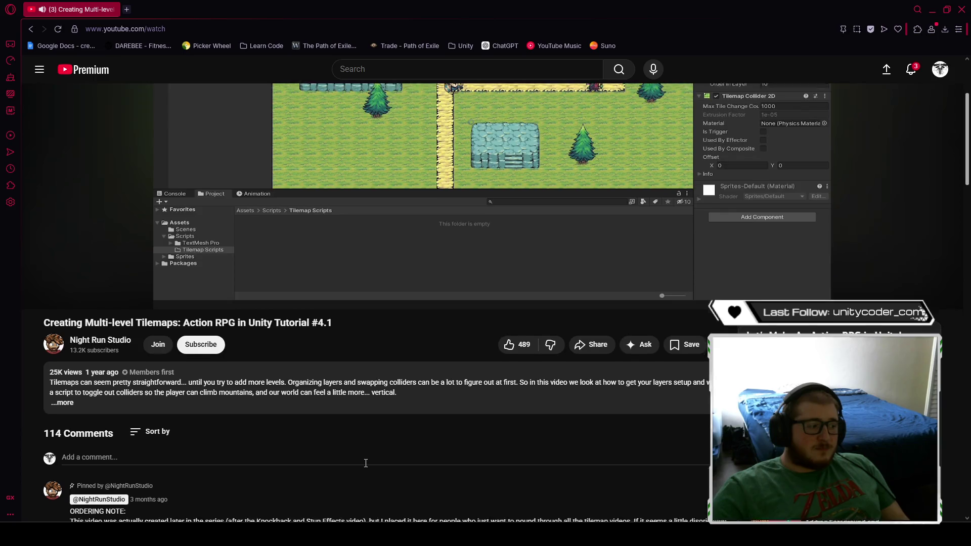
{"action": "scroll", "coordinate": [364, 475], "scroll_direction": "down", "scroll_amount": 4}
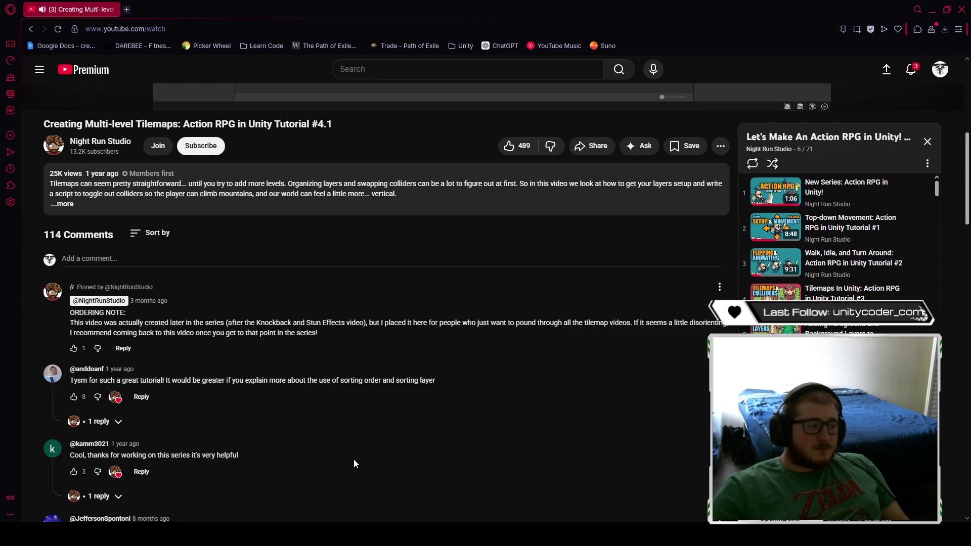
{"action": "scroll", "coordinate": [353, 459], "scroll_direction": "up", "scroll_amount": 7}
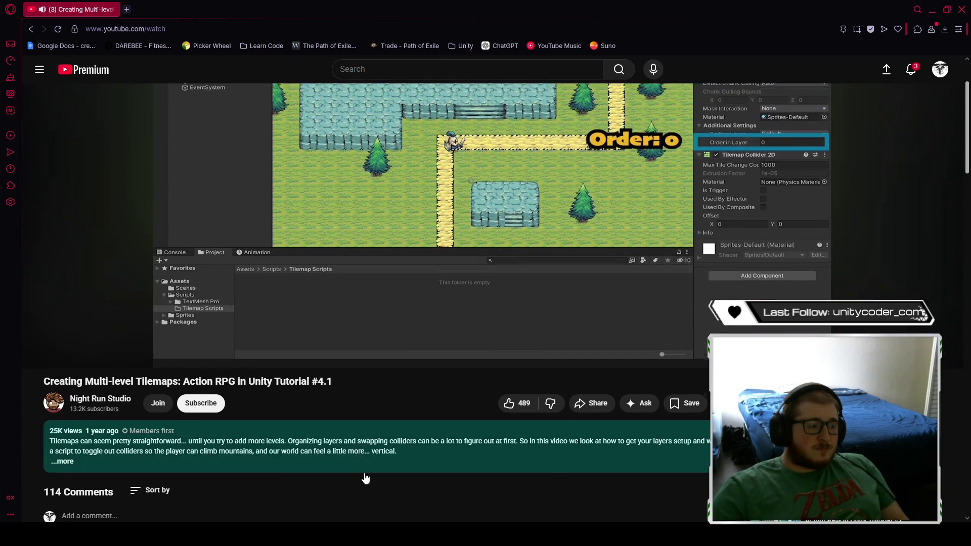
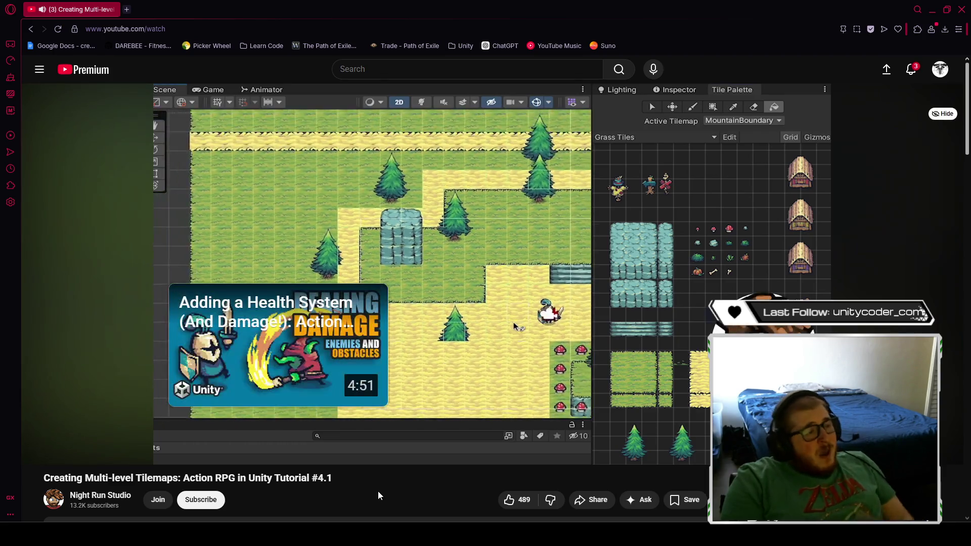
- Pause the multi-level tilemaps tutorial near 9:29 and return to the Unity editor
{"action": "mouse_move", "coordinate": [350, 273]}
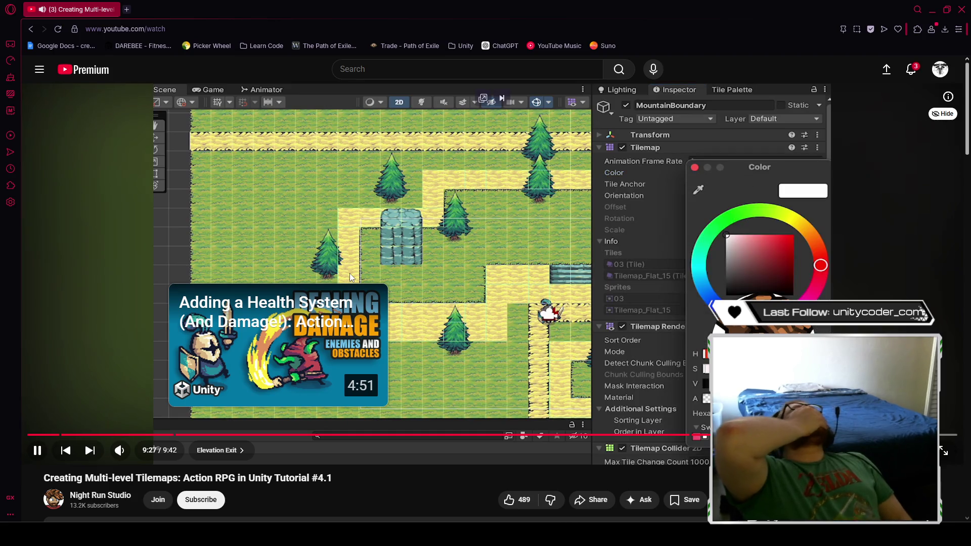
{"action": "left_click", "coordinate": [33, 441]}
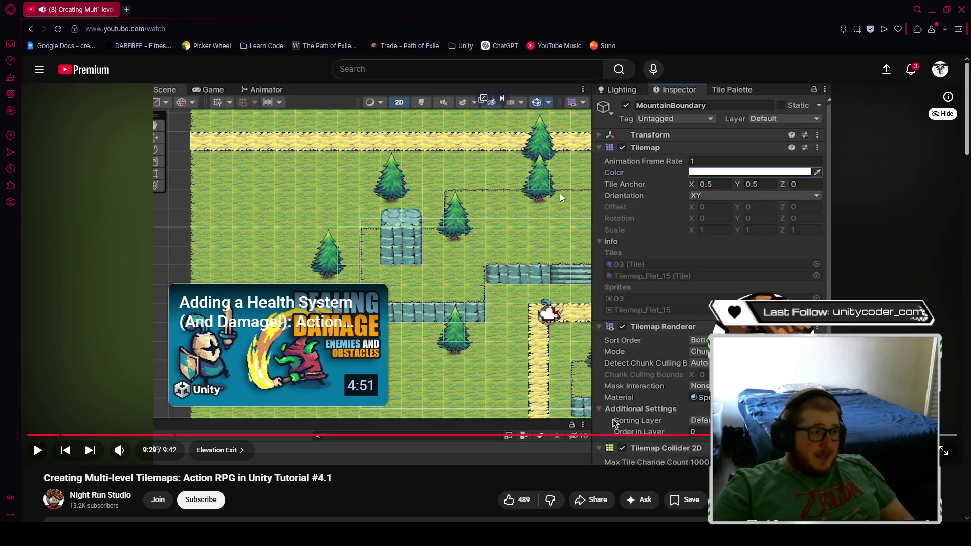
{"action": "key", "text": "alt+Tab"}
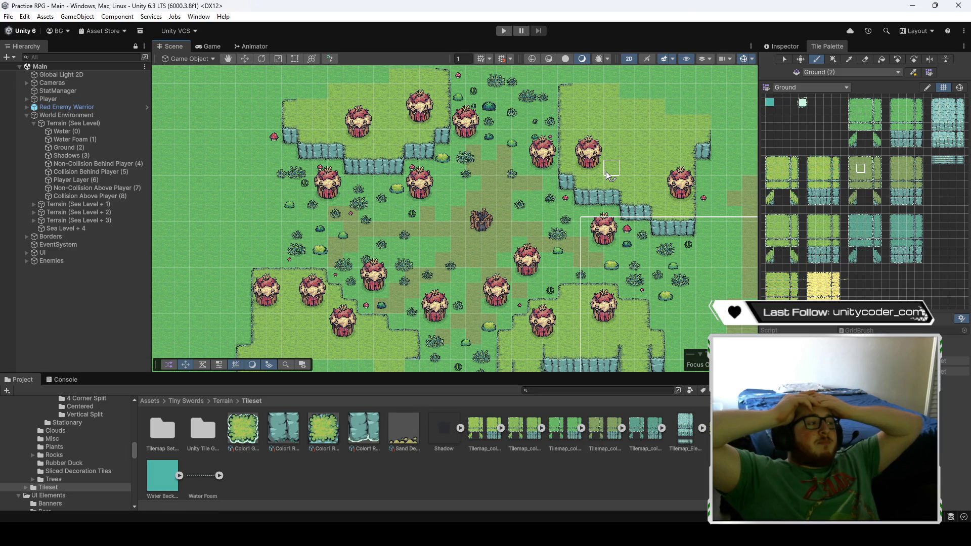
- Select Non-Collision Behind Player (4), frame the upper-cliff bridge, and return to the Assets folder
{"action": "left_click", "coordinate": [117, 164]}
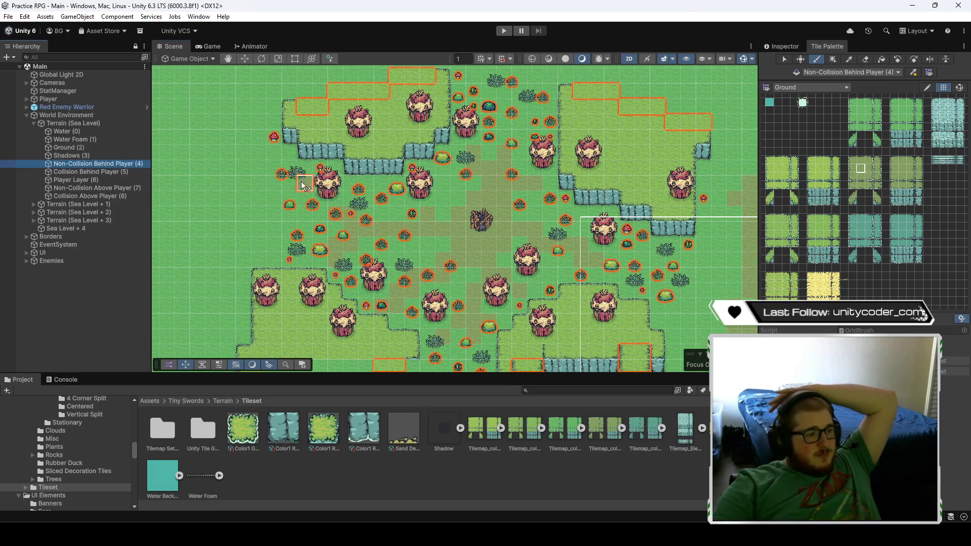
{"action": "scroll", "coordinate": [302, 186], "scroll_direction": "down", "scroll_amount": 6}
{"action": "scroll", "coordinate": [581, 254], "scroll_direction": "up", "scroll_amount": 3}
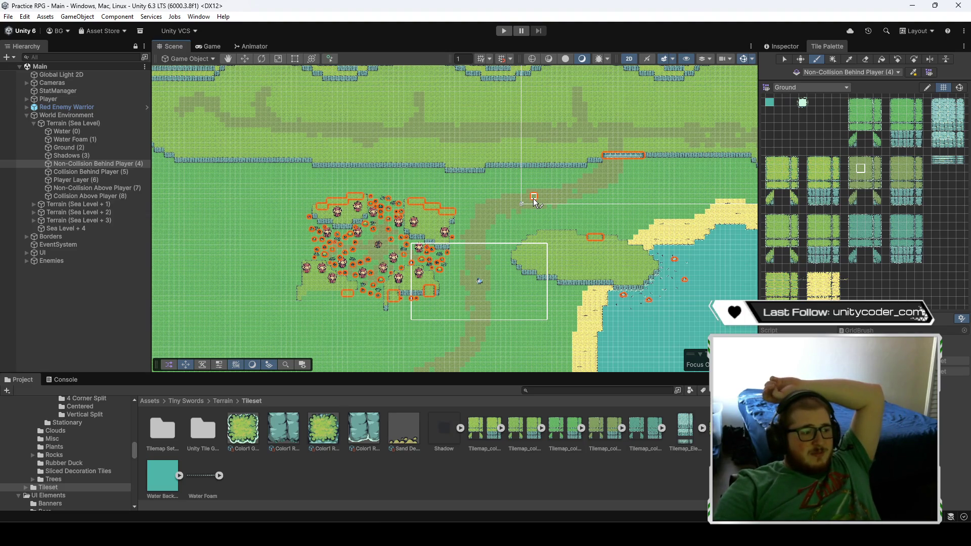
{"action": "scroll", "coordinate": [394, 243], "scroll_direction": "up", "scroll_amount": 3}
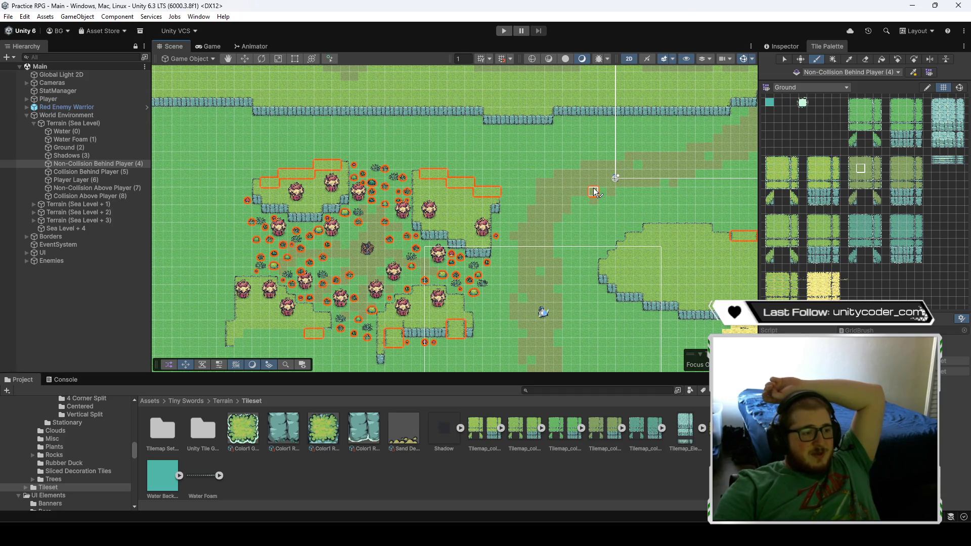
{"action": "left_click_drag", "start_coordinate": [595, 193], "coordinate": [462, 249]}
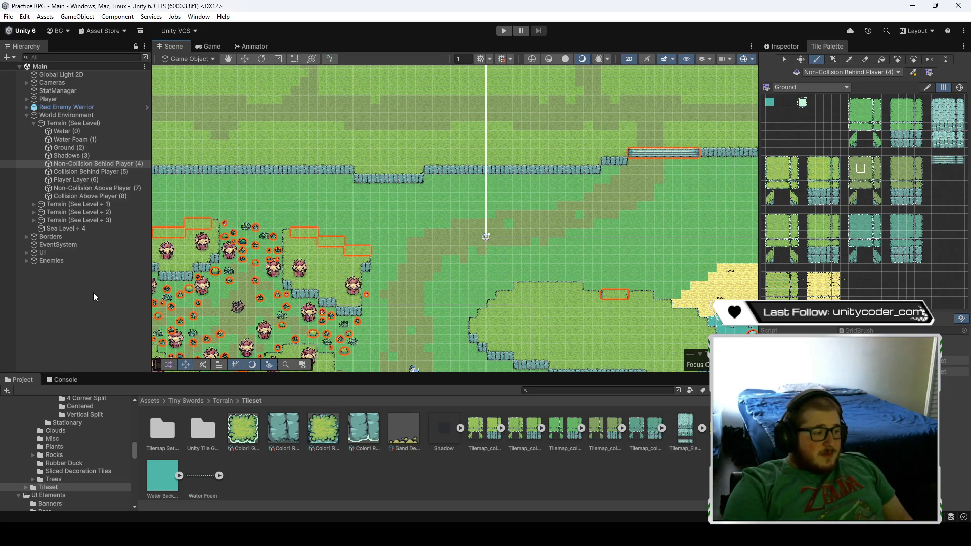
{"action": "left_click", "coordinate": [147, 402]}
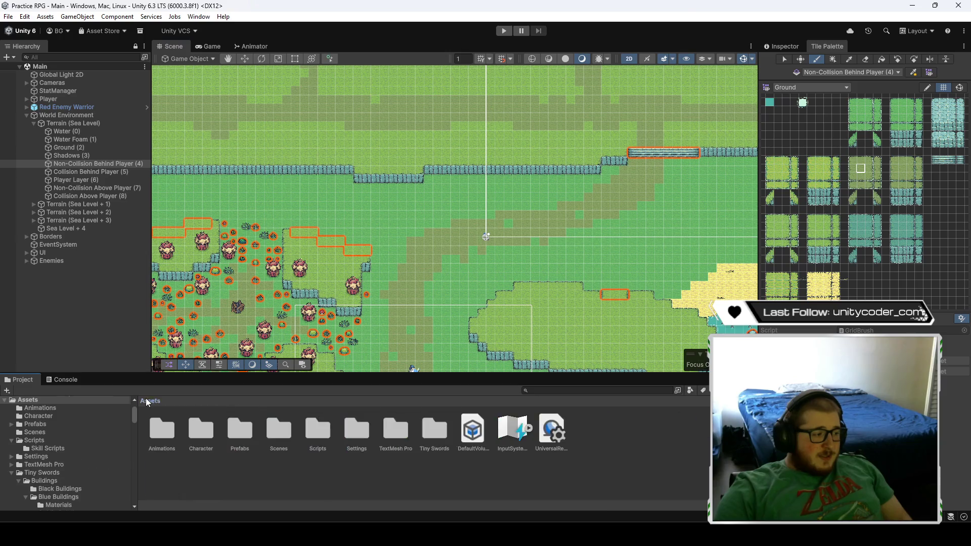
- Create an ElevationChange MonoBehaviour script in Assets/Scripts and open it in the code editor
{"action": "double_click", "coordinate": [316, 430]}
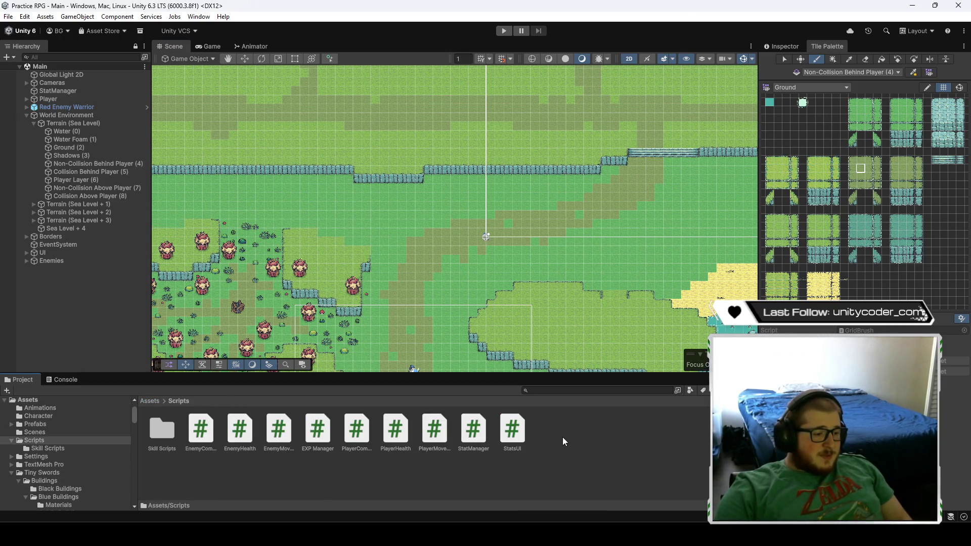
{"action": "right_click", "coordinate": [562, 437]}
{"action": "mouse_move", "coordinate": [657, 151]}
{"action": "left_click", "coordinate": [778, 173]}
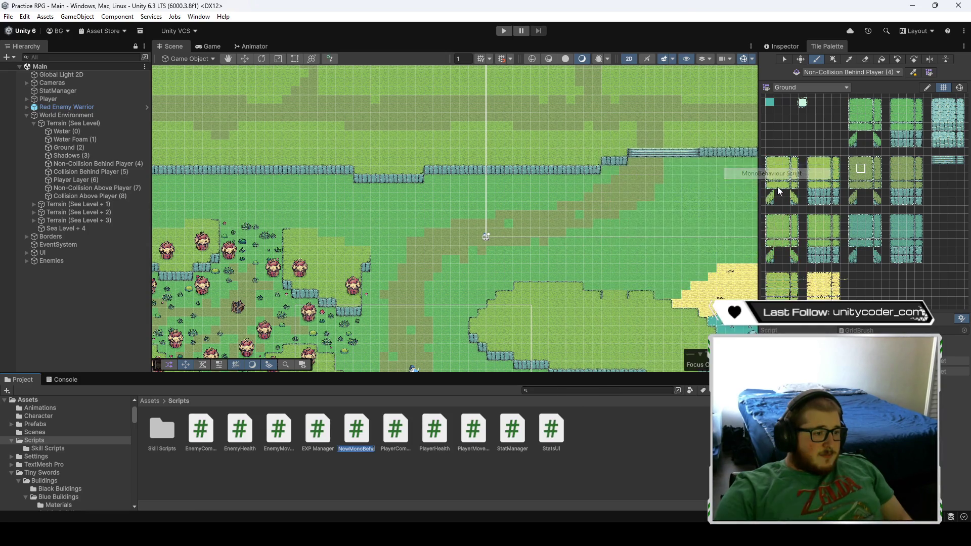
{"action": "type", "text": "elevation"}
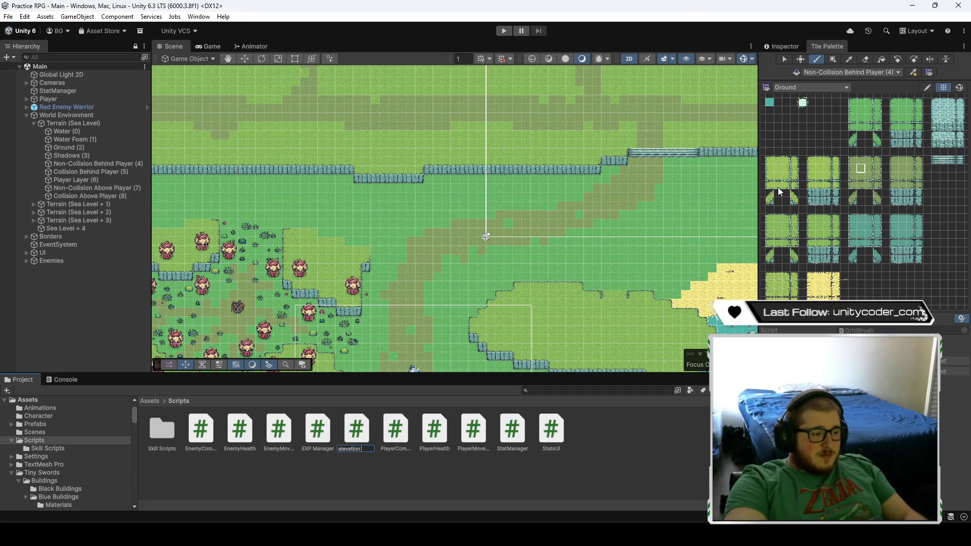
{"action": "type", "text": "e"}
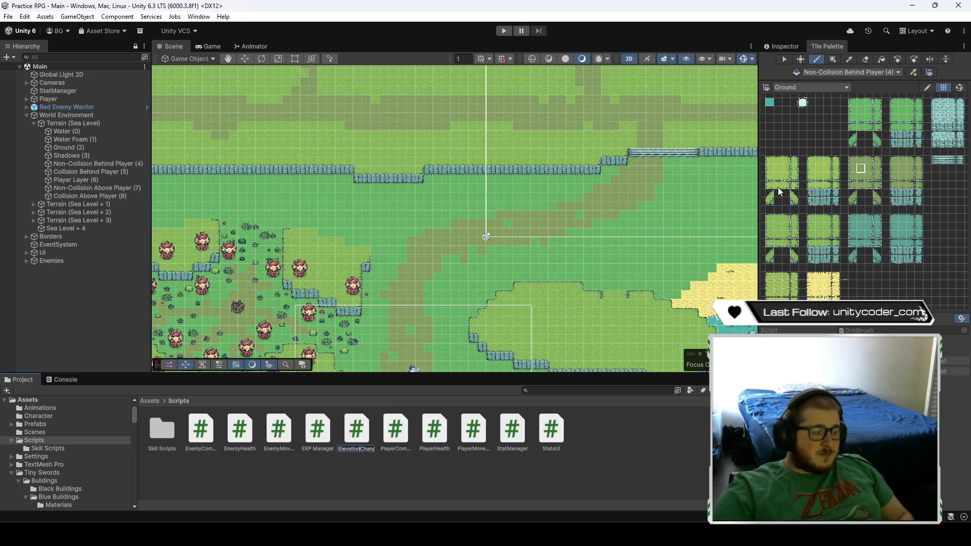
{"action": "key", "text": "Return"}
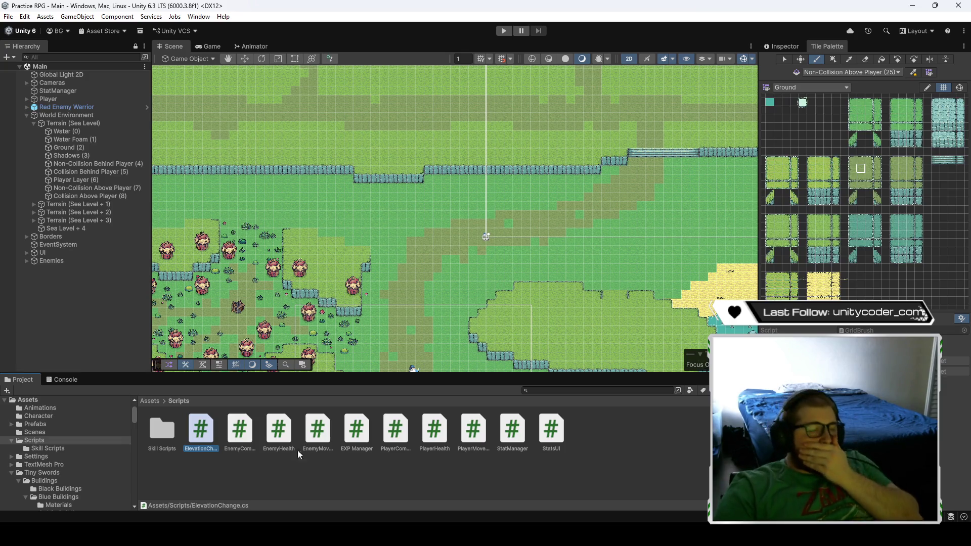
{"action": "double_click", "coordinate": [209, 432]}
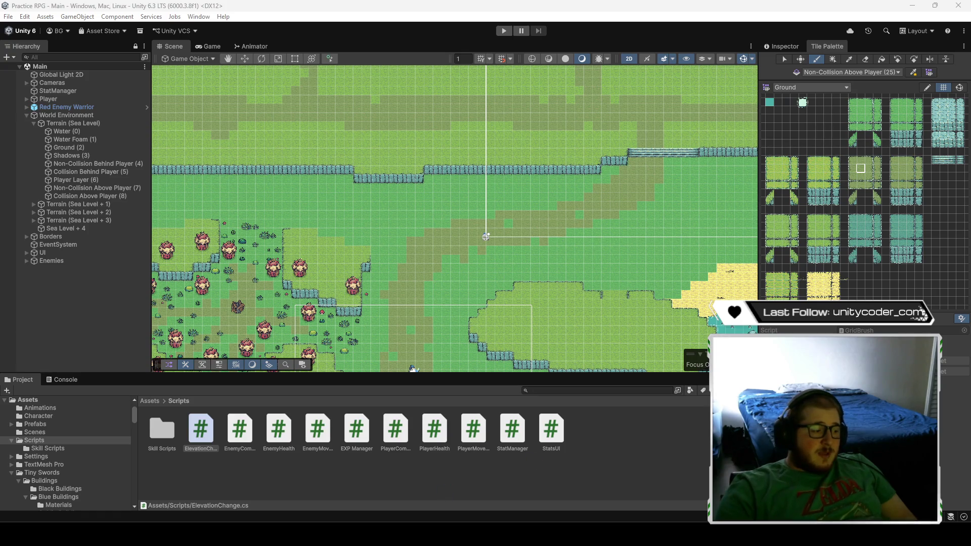
{"action": "key", "text": "alt+Tab"}
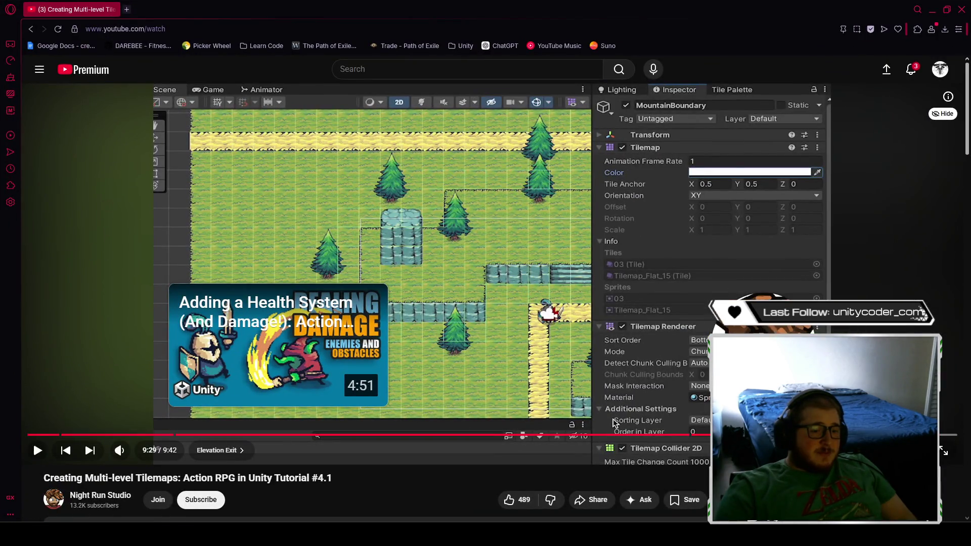
- Rewind the tutorial and pause on the Elevation_Entry script's OnTriggerEnter2D code
{"action": "mouse_move", "coordinate": [653, 435]}
{"action": "left_mouse_down"}
{"action": "mouse_move", "coordinate": [581, 441]}
{"action": "mouse_move", "coordinate": [689, 437]}
{"action": "mouse_move", "coordinate": [618, 441]}
{"action": "left_mouse_up"}
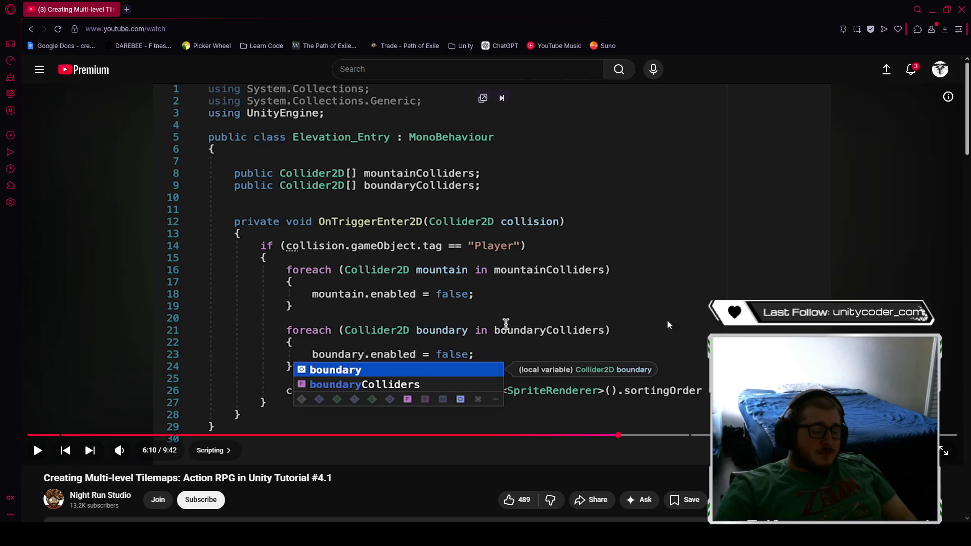
{"action": "left_click", "coordinate": [662, 294]}
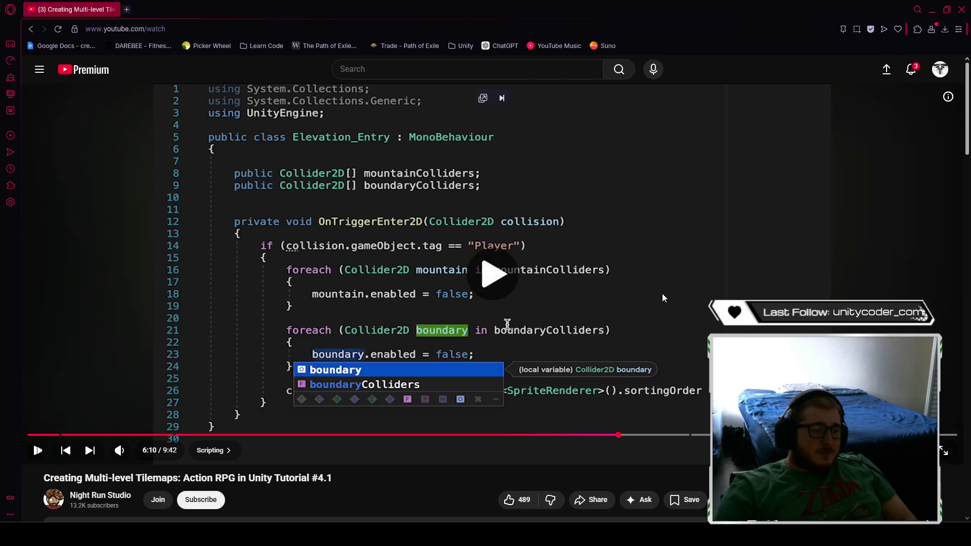
{"action": "left_click", "coordinate": [692, 284]}
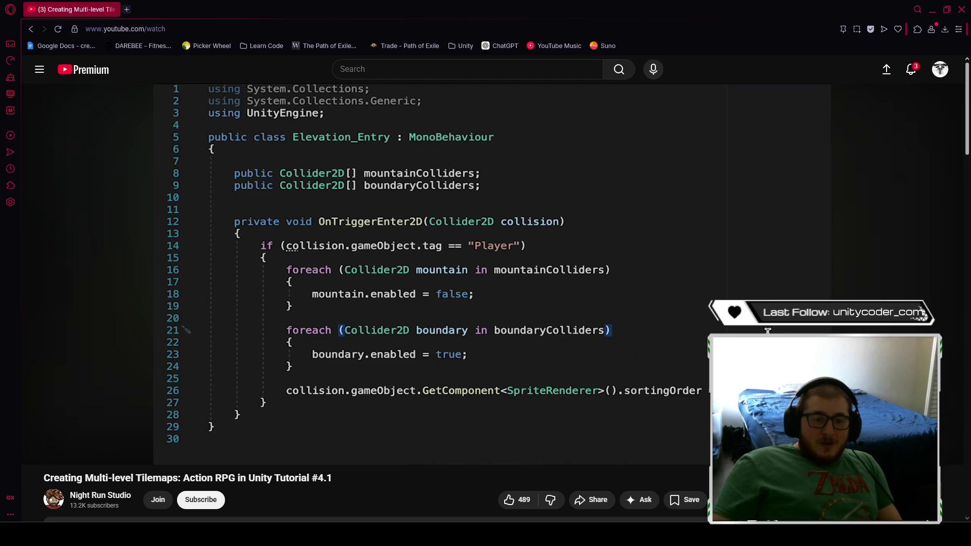
{"action": "left_click", "coordinate": [932, 9]}
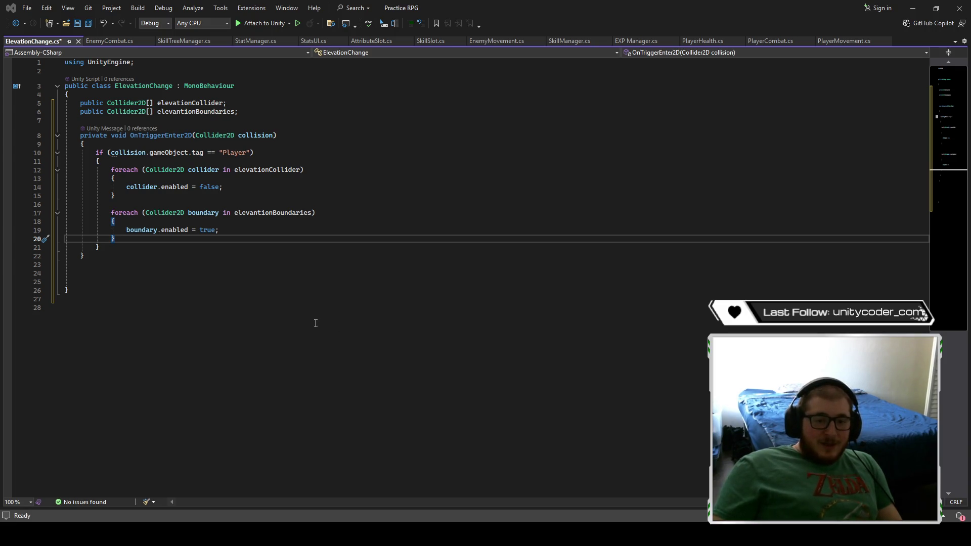
- Review the OnTriggerEnter2D loops in ElevationChange.cs, ending after the second loop's closing brace
{"action": "left_click", "coordinate": [195, 273]}
{"action": "left_click", "coordinate": [210, 258]}
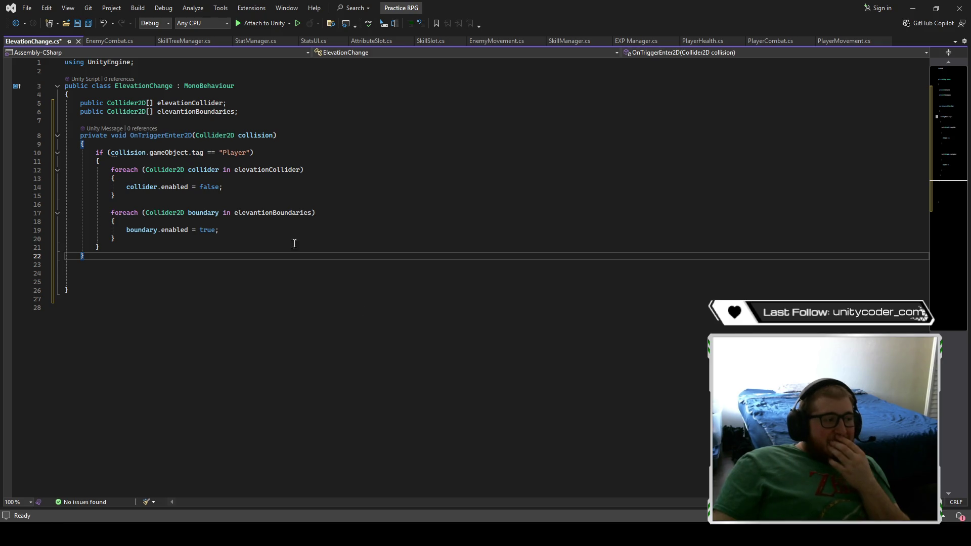
{"action": "left_click_drag", "start_coordinate": [149, 153], "coordinate": [254, 153]}
{"action": "left_click", "coordinate": [290, 225]}
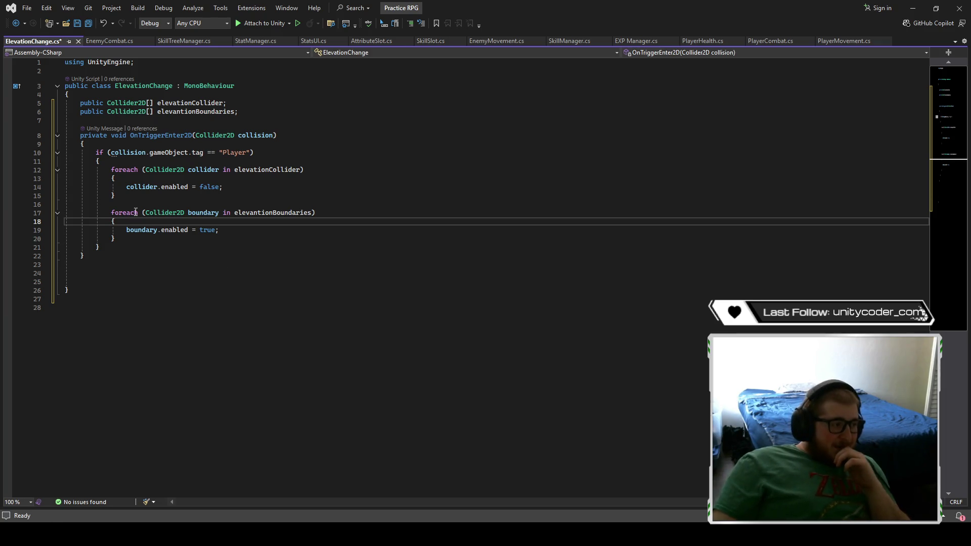
{"action": "left_click", "coordinate": [258, 205]}
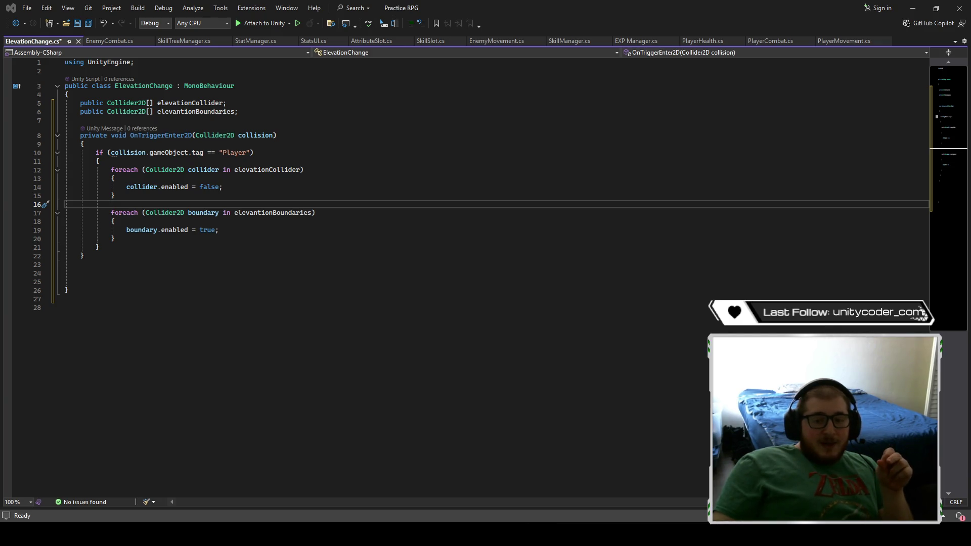
{"action": "left_click", "coordinate": [227, 241]}
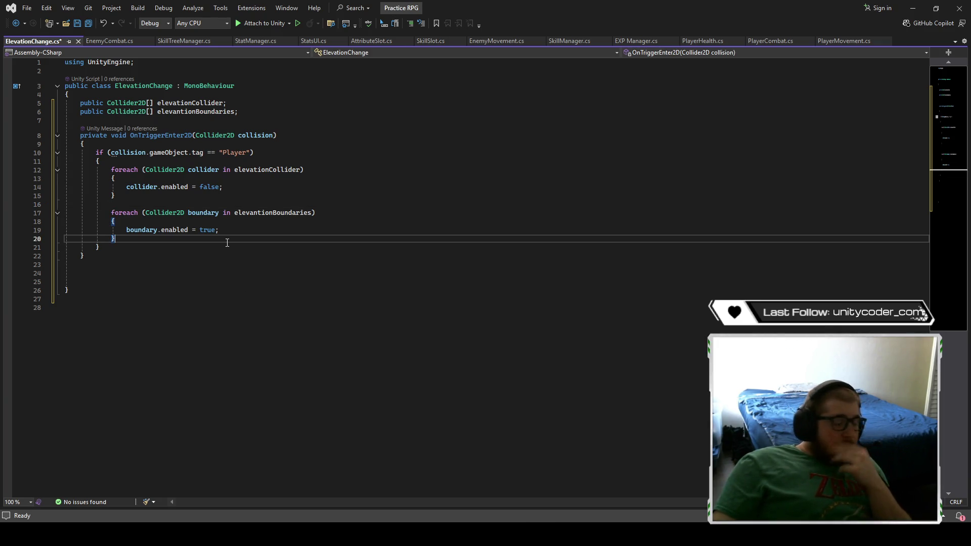
- Add a new line calling collision.gameObject.GetComponent<SpriteRenderer>() below the second loop
{"action": "key", "text": "Return"}
{"action": "key", "text": "Return"}
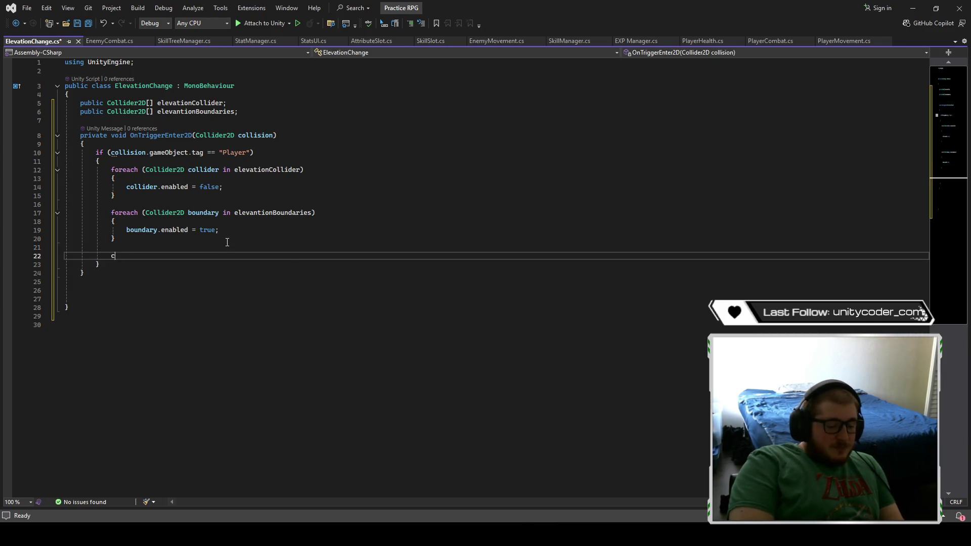
{"action": "type", "text": "collision.gameO"}
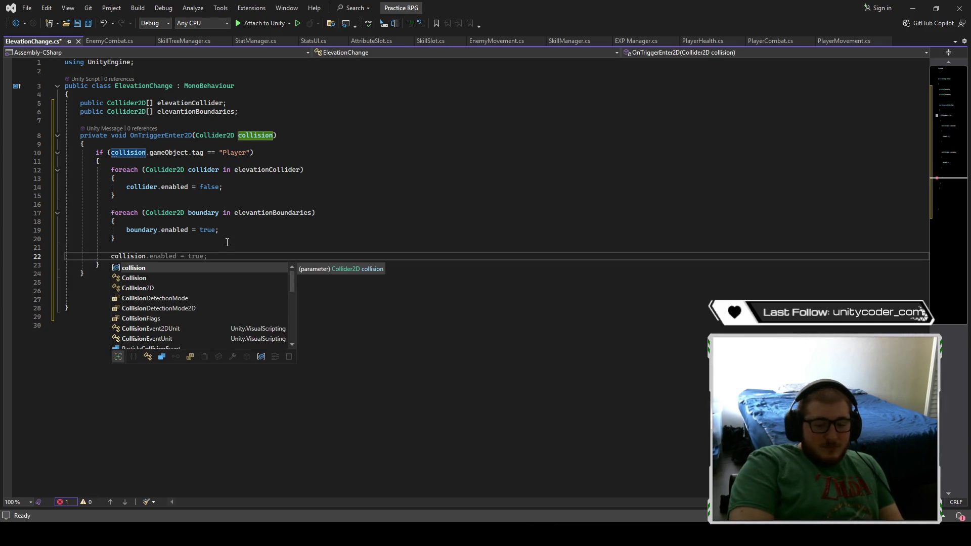
{"action": "type", "text": "bj"}
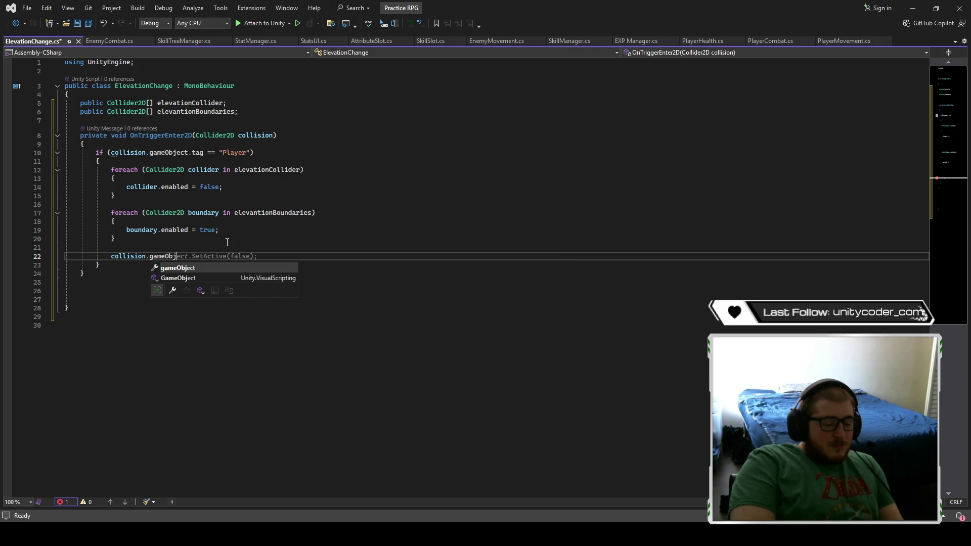
{"action": "type", "text": "ect.GetComp"}
{"action": "key", "text": "Tab"}
{"action": "key", "text": "Tab"}
{"action": "key", "text": "Left"}
{"action": "key", "text": "Left"}
{"action": "key", "text": "Left"}
{"action": "key", "text": "BackSpace"}
{"action": "key", "text": "BackSpace"}
{"action": "key", "text": "BackSpace"}
{"action": "key", "text": "BackSpace"}
{"action": "key", "text": "BackSpace"}
{"action": "key", "text": "BackSpace"}
{"action": "type", "text": "Sprite"}
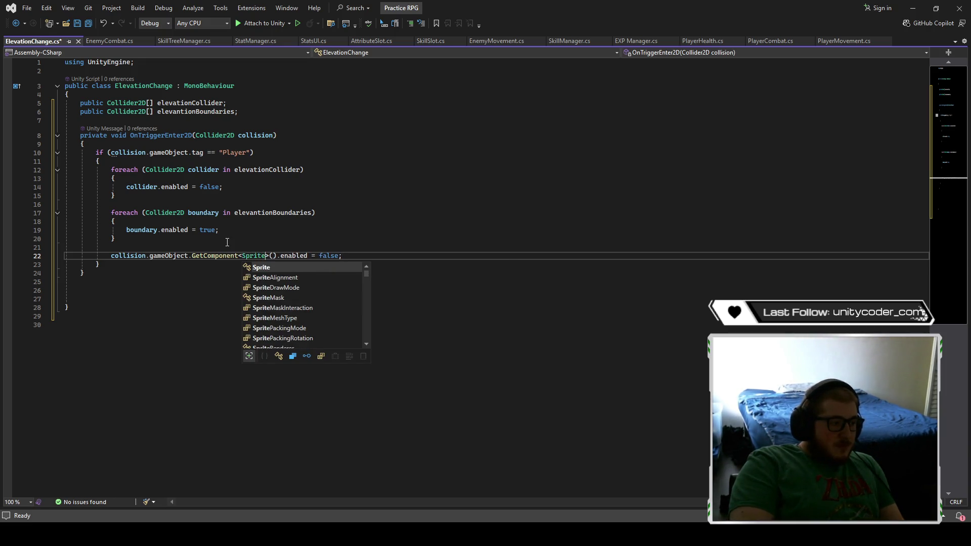
{"action": "type", "text": "Renderer"}
{"action": "key", "text": "Tab"}
- Make the line assign the SpriteRenderer's sortingOrder, leaving the value blank
{"action": "key", "text": "Right"}
{"action": "key", "text": "Right"}
{"action": "key", "text": "Right"}
{"action": "key", "text": "Right"}
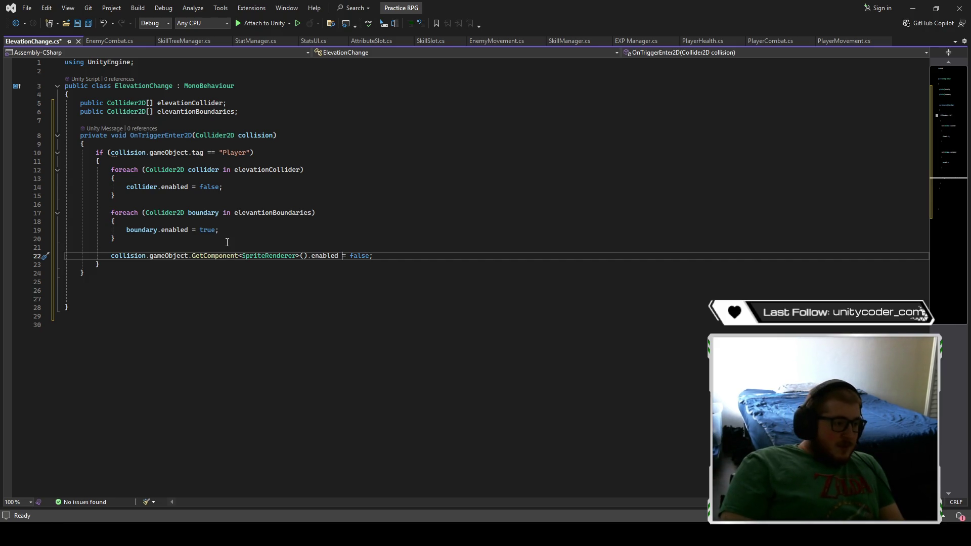
{"action": "key", "text": "BackSpace"}
{"action": "key", "text": "BackSpace"}
{"action": "key", "text": "BackSpace"}
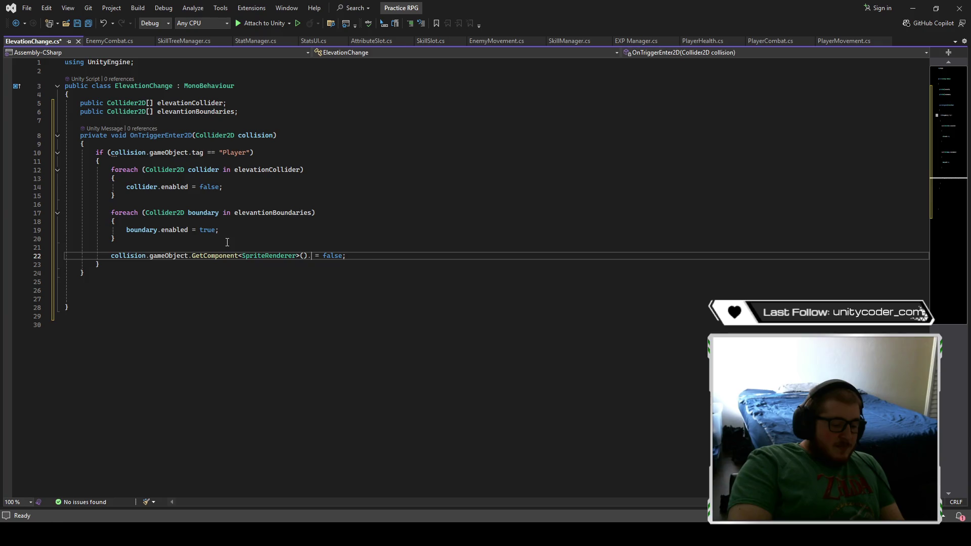
{"action": "type", "text": "sort"}
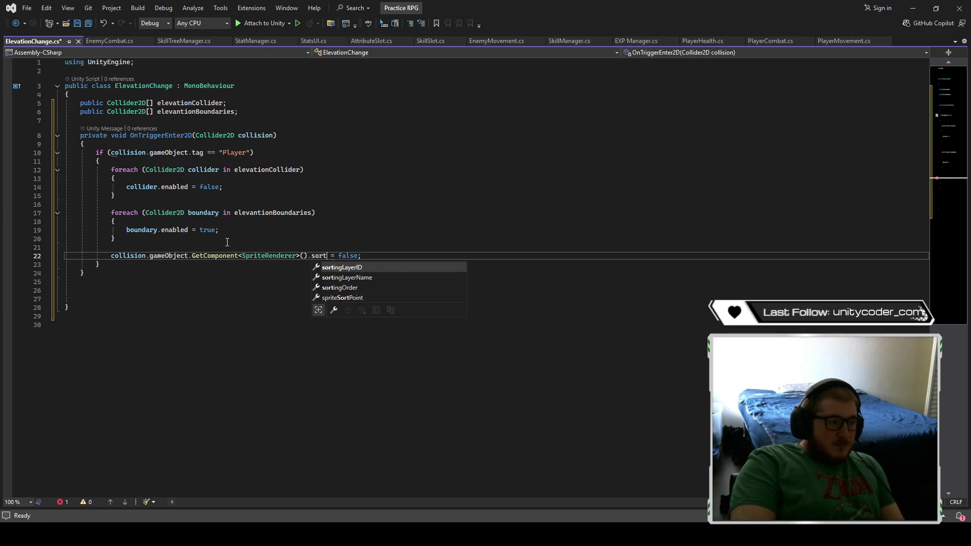
{"action": "key", "text": "Down"}
{"action": "key", "text": "Down"}
{"action": "key", "text": "Tab"}
{"action": "key", "text": "Right"}
{"action": "key", "text": "Right"}
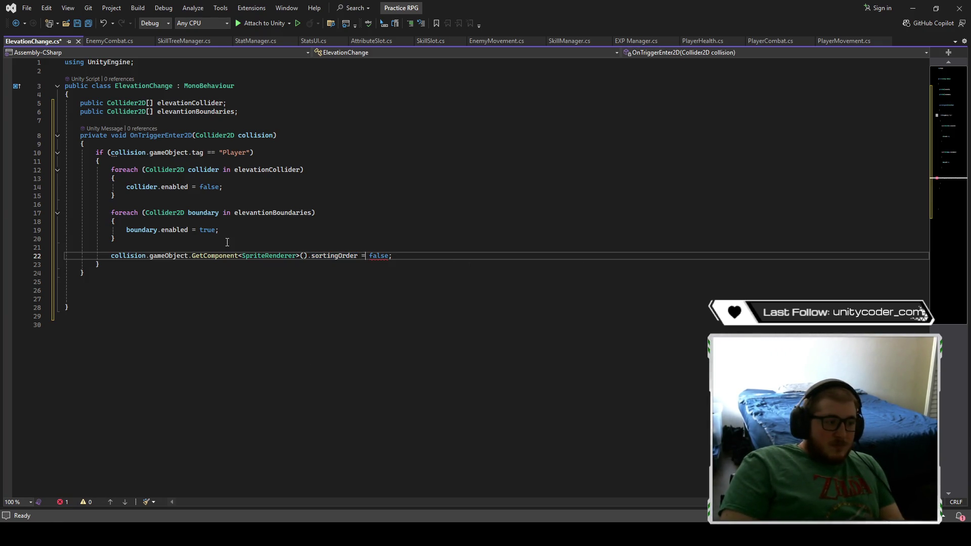
{"action": "key", "text": "Right"}
{"action": "key", "text": "Right"}
{"action": "key", "text": "Right"}
{"action": "key", "text": "BackSpace"}
{"action": "key", "text": "BackSpace"}
{"action": "key", "text": "BackSpace"}
{"action": "key", "text": "BackSpace"}
{"action": "key", "text": "alt+Tab"}
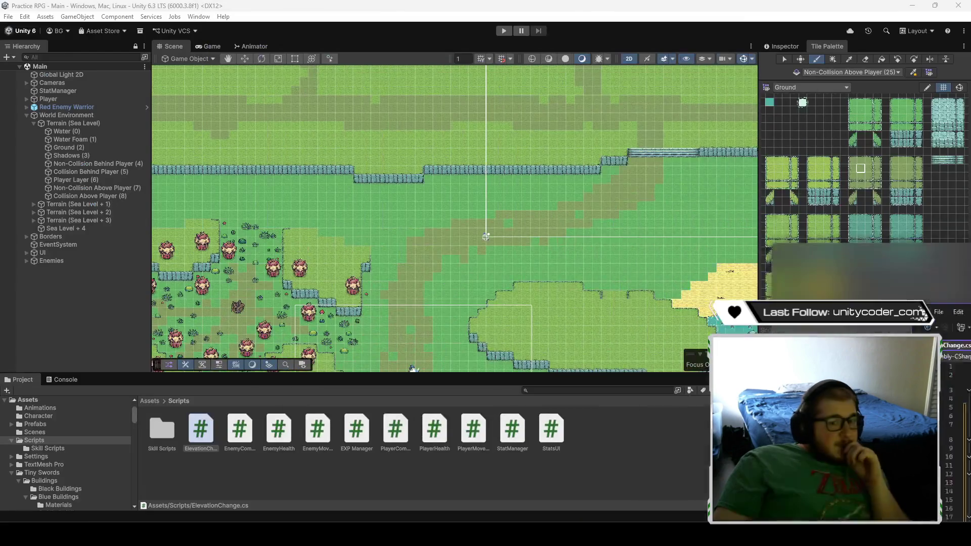
- Expand Terrain (Sea Level + 1) and check the Player Layer (15) tilemap's sorting order
{"action": "key", "text": "alt+Tab"}
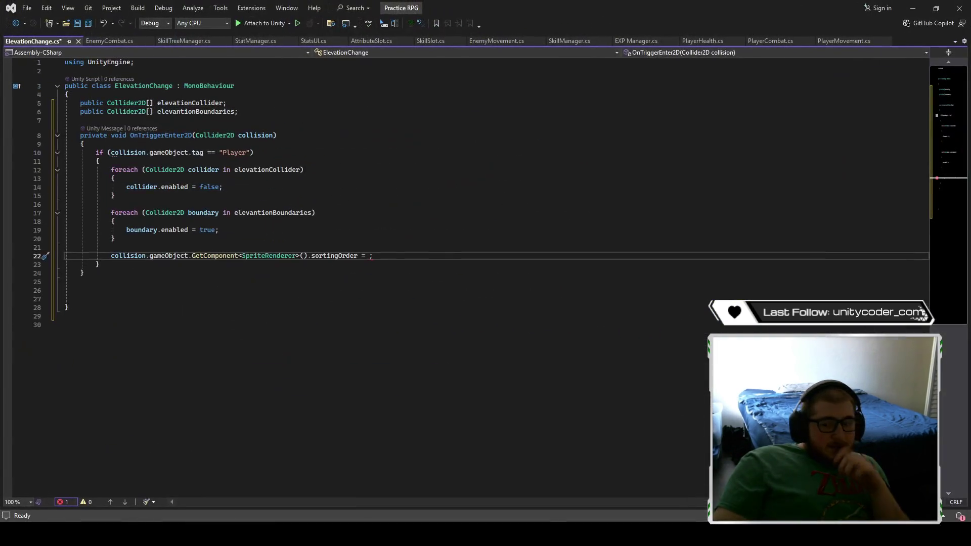
{"action": "key", "text": "alt+Tab"}
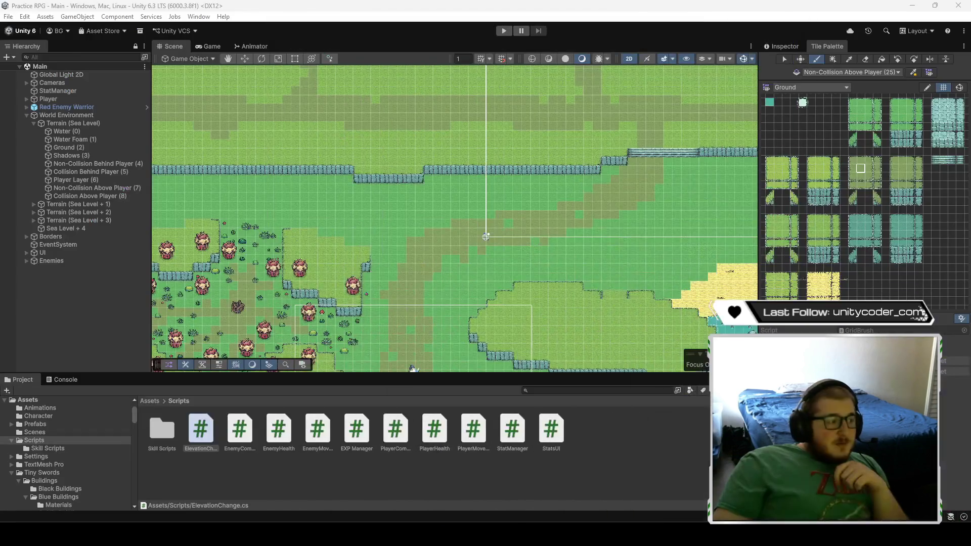
{"action": "left_click", "coordinate": [69, 181]}
{"action": "left_click", "coordinate": [32, 204]}
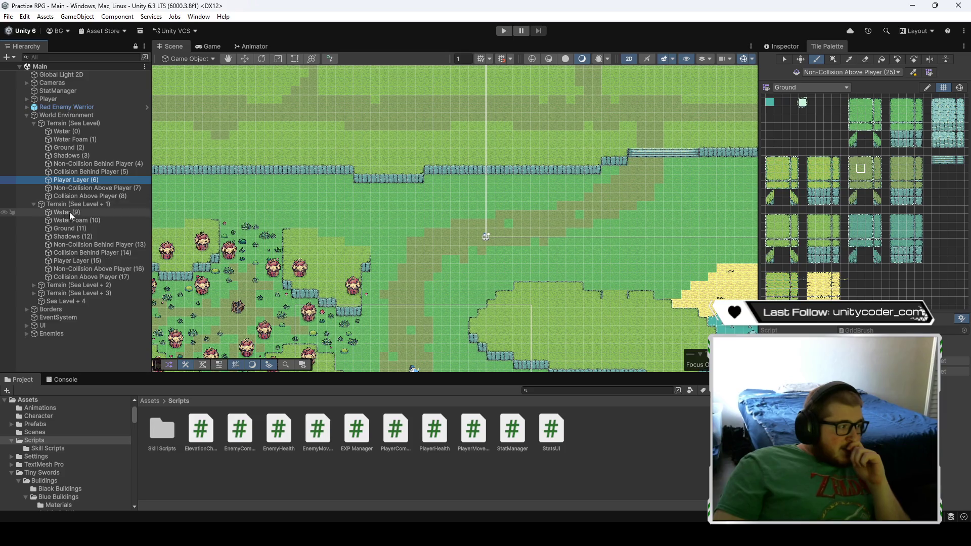
{"action": "left_click", "coordinate": [92, 262]}
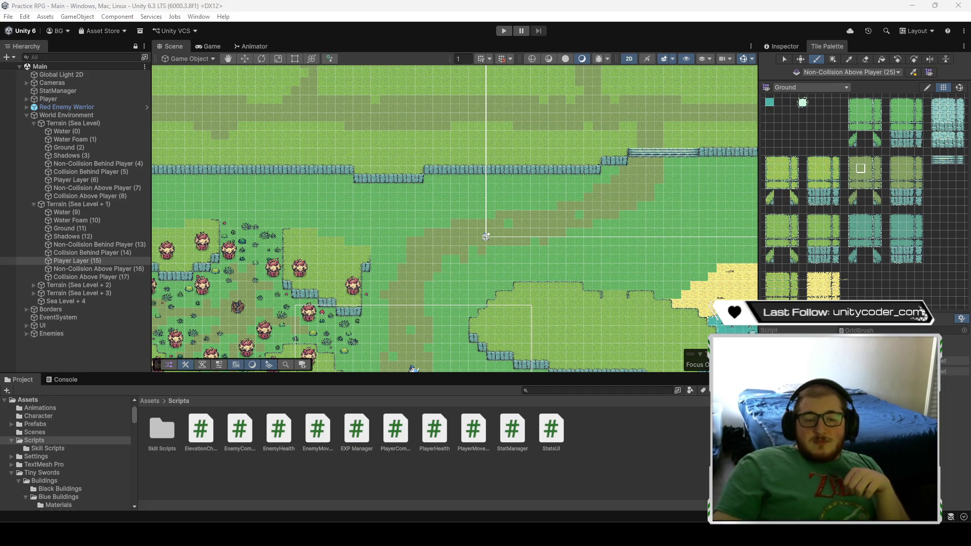
{"action": "key", "text": "alt+Tab"}
{"action": "left_click", "coordinate": [387, 275]}
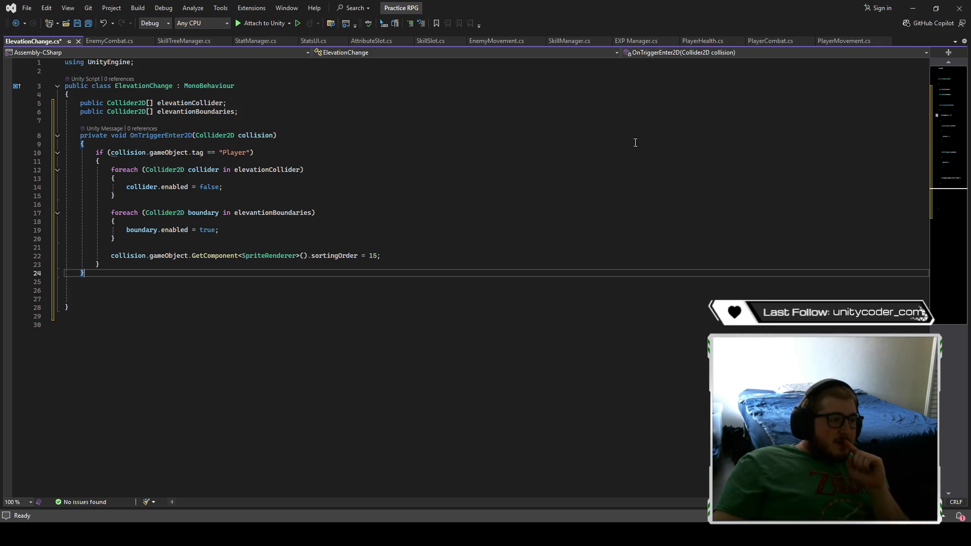
- Save ElevationChange.cs with sortingOrder = 15 and return to Unity
{"action": "key", "text": "ctrl+s"}
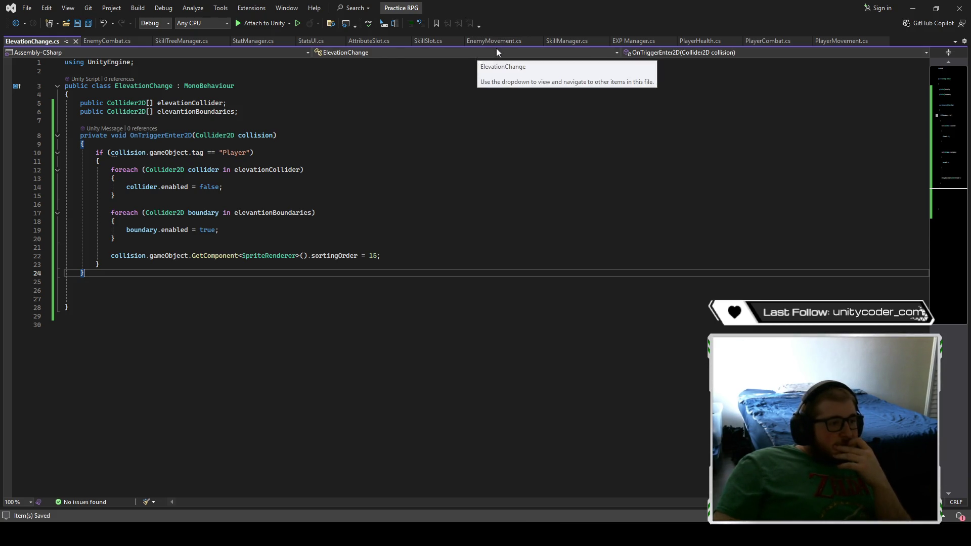
{"action": "left_click", "coordinate": [910, 9]}
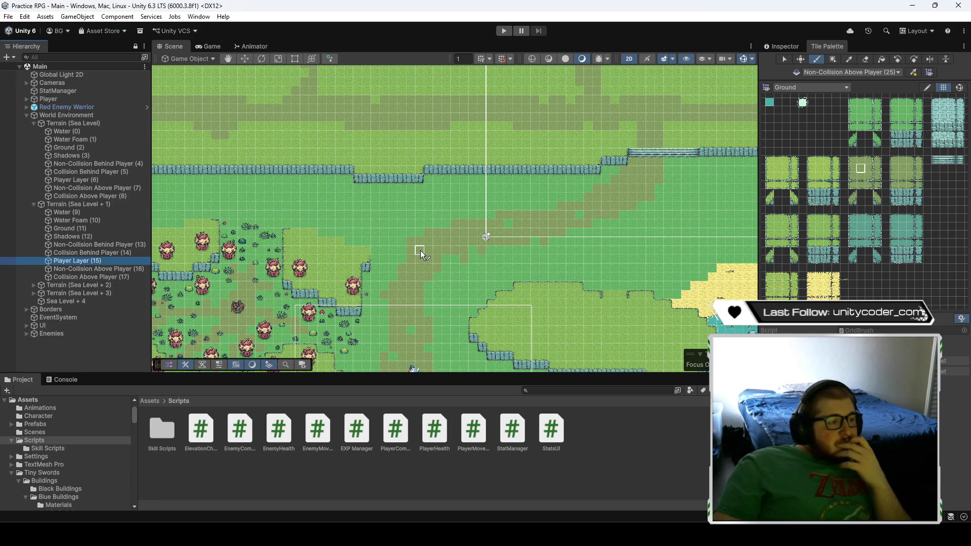
- Frame the bridge and show Non-Collision Behind Player (4)'s Tilemap Renderer, Order in Layer 4
{"action": "mouse_move", "coordinate": [513, 211]}
{"action": "left_mouse_down"}
{"action": "mouse_move", "coordinate": [521, 207]}
{"action": "mouse_move", "coordinate": [429, 204]}
{"action": "mouse_move", "coordinate": [484, 221]}
{"action": "left_mouse_up"}
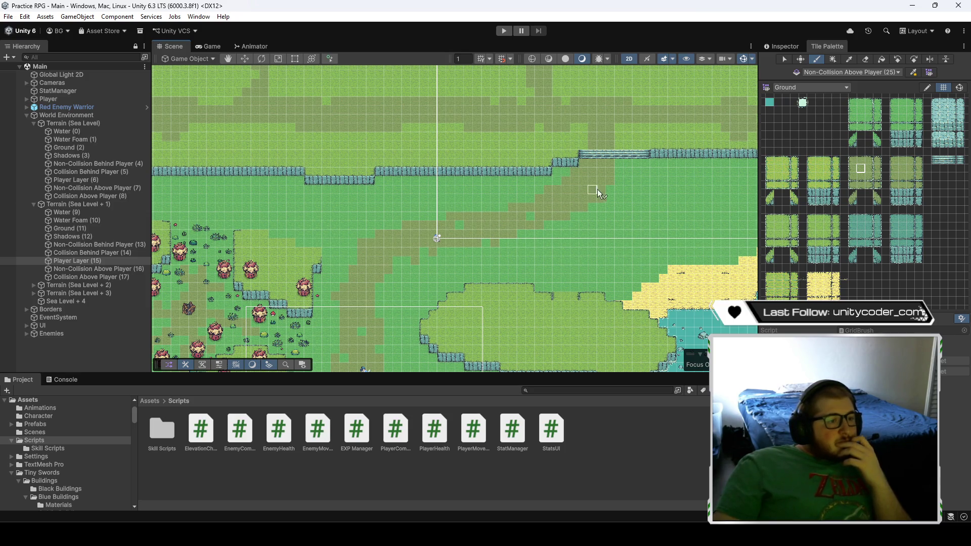
{"action": "scroll", "coordinate": [577, 197], "scroll_direction": "up", "scroll_amount": 8}
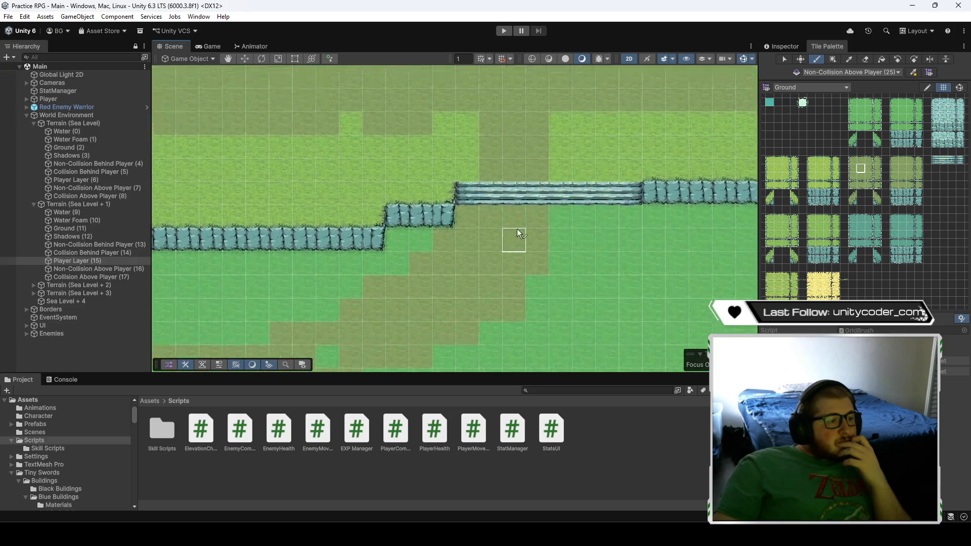
{"action": "scroll", "coordinate": [518, 234], "scroll_direction": "up", "scroll_amount": 3}
{"action": "left_click", "coordinate": [99, 164]}
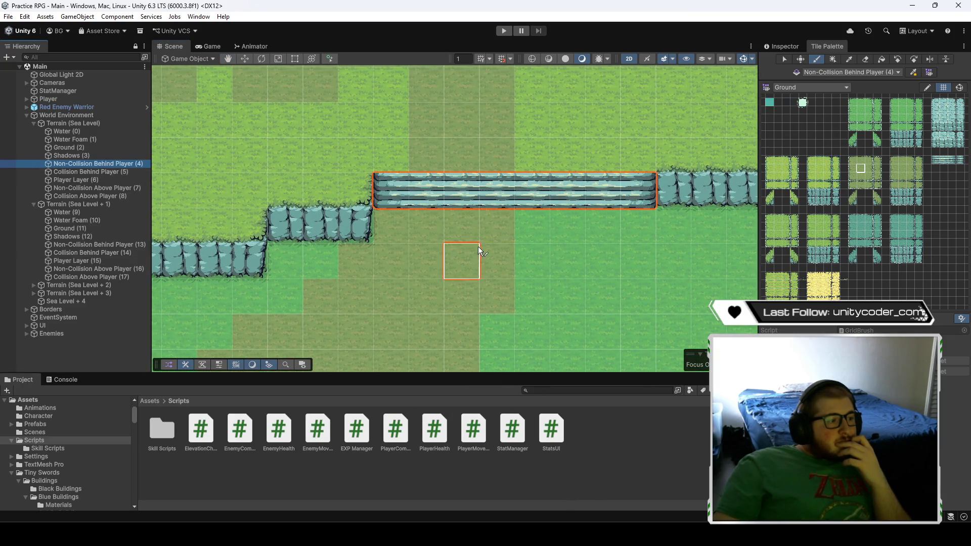
{"action": "scroll", "coordinate": [465, 221], "scroll_direction": "down", "scroll_amount": 5}
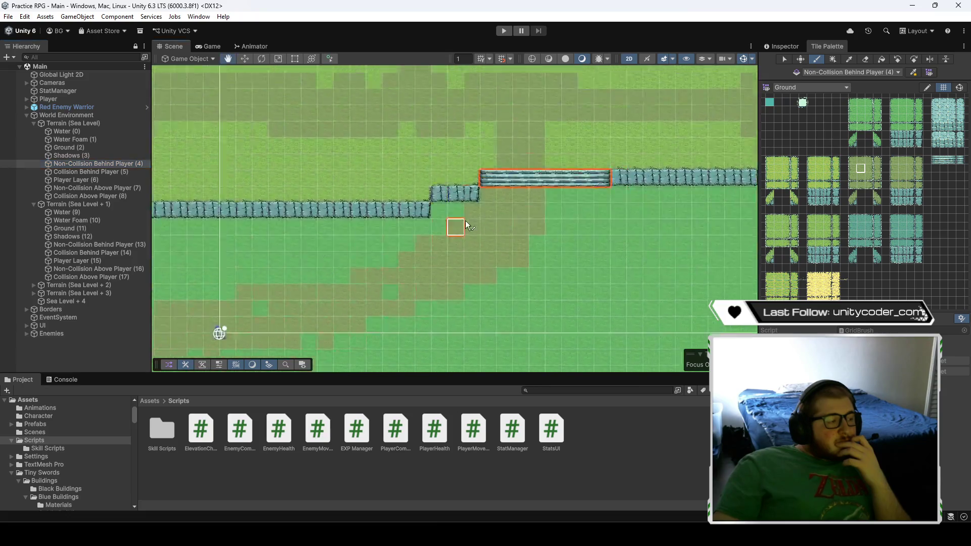
{"action": "scroll", "coordinate": [429, 194], "scroll_direction": "down", "scroll_amount": 4}
{"action": "scroll", "coordinate": [368, 260], "scroll_direction": "up", "scroll_amount": 5}
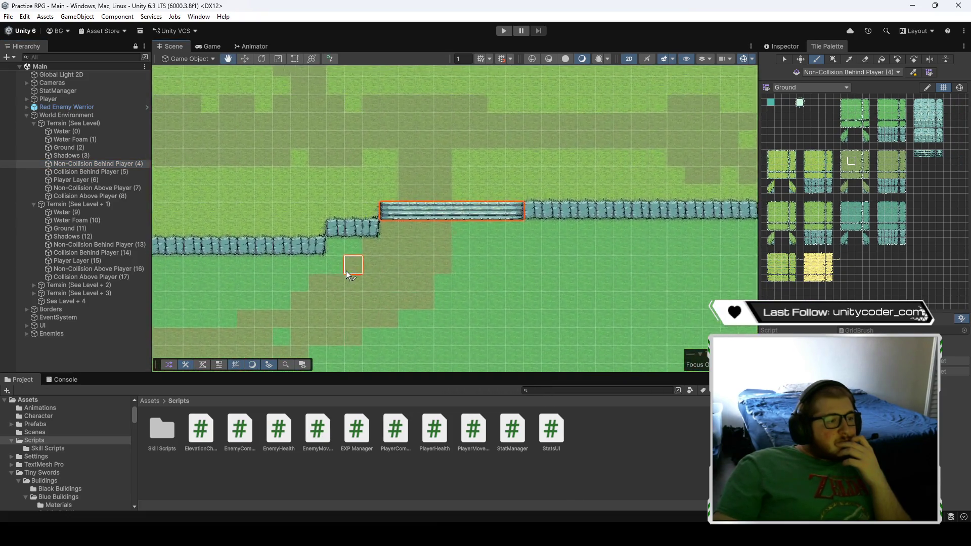
{"action": "scroll", "coordinate": [349, 276], "scroll_direction": "up", "scroll_amount": 4}
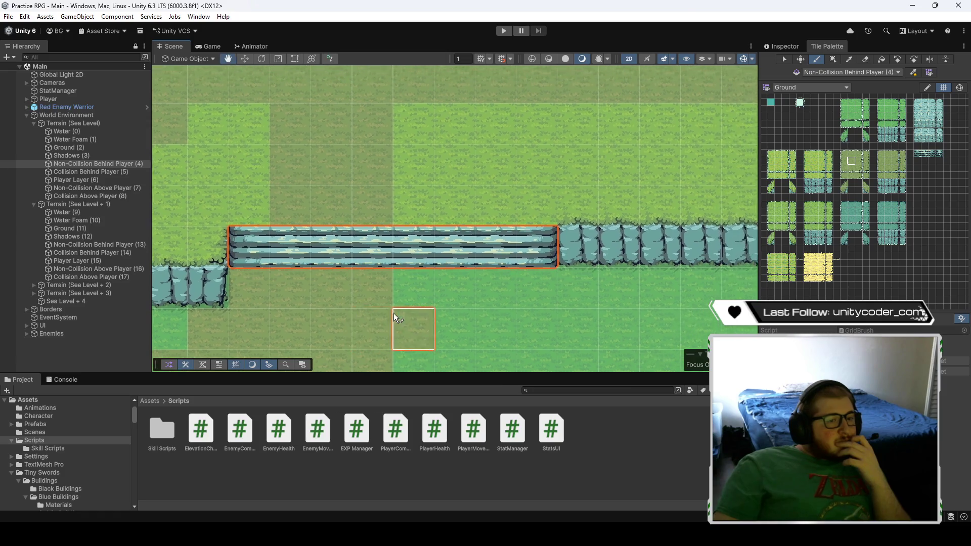
{"action": "left_click", "coordinate": [781, 46]}
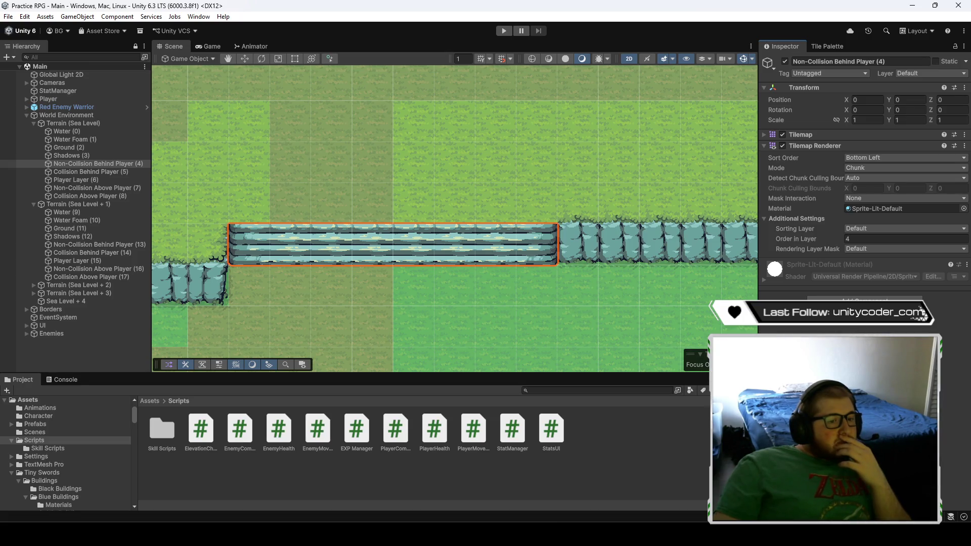
- Add a Box Collider 2D component to the Non-Collision Behind Player (4) tilemap
{"action": "left_click", "coordinate": [865, 299]}
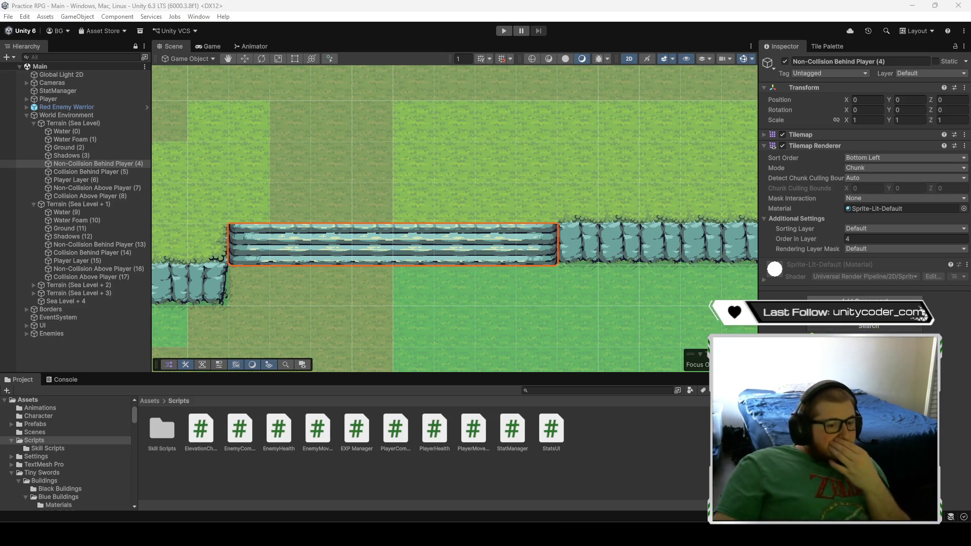
{"action": "key", "text": "Return"}
{"action": "scroll", "coordinate": [461, 344], "scroll_direction": "down", "scroll_amount": 10}
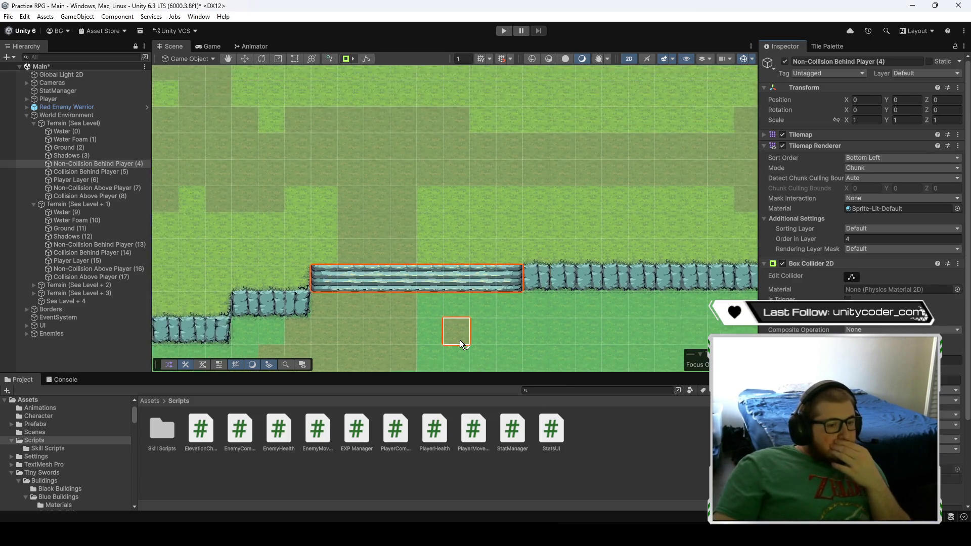
{"action": "mouse_move", "coordinate": [444, 343]}
{"action": "left_mouse_down"}
{"action": "mouse_move", "coordinate": [578, 176]}
{"action": "mouse_move", "coordinate": [571, 167]}
{"action": "mouse_move", "coordinate": [506, 220]}
{"action": "mouse_move", "coordinate": [557, 144]}
{"action": "mouse_move", "coordinate": [440, 184]}
{"action": "mouse_move", "coordinate": [361, 231]}
{"action": "mouse_move", "coordinate": [377, 252]}
{"action": "mouse_move", "coordinate": [441, 250]}
{"action": "mouse_move", "coordinate": [441, 236]}
{"action": "left_mouse_up"}
{"action": "scroll", "coordinate": [578, 176], "scroll_direction": "down", "scroll_amount": 5}
{"action": "scroll", "coordinate": [505, 213], "scroll_direction": "down", "scroll_amount": 8}
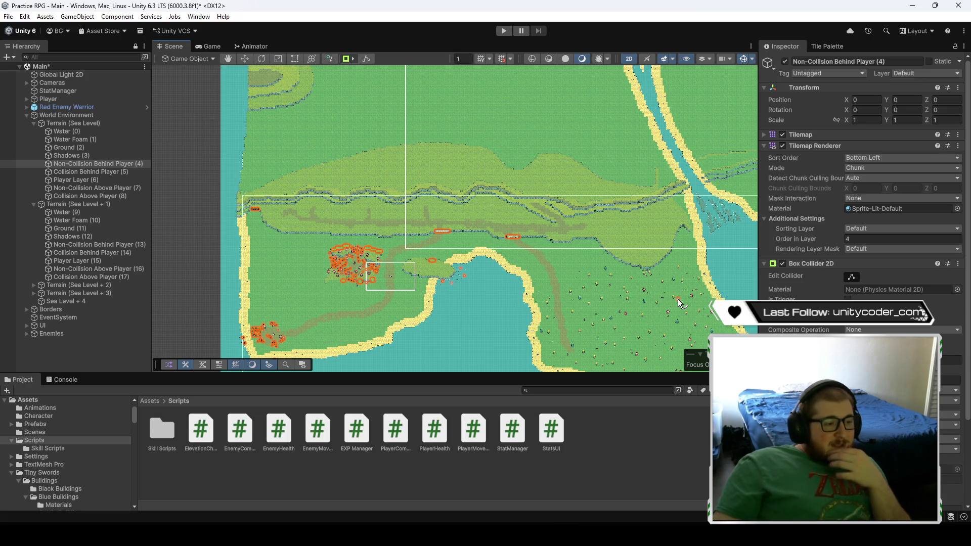
{"action": "left_click_drag", "start_coordinate": [678, 299], "coordinate": [584, 287]}
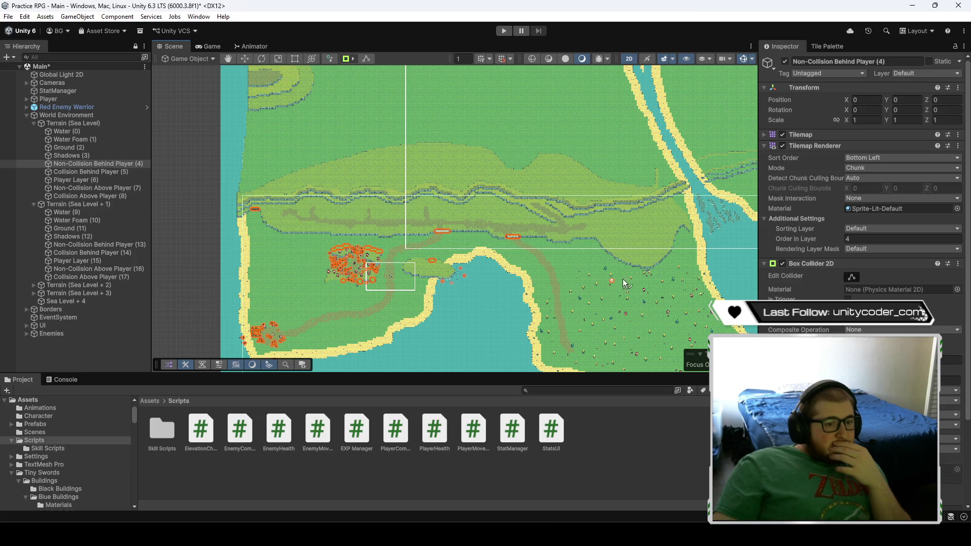
- Edit the collider, pulling its top and right edges inward toward the bridge
{"action": "left_click", "coordinate": [852, 277]}
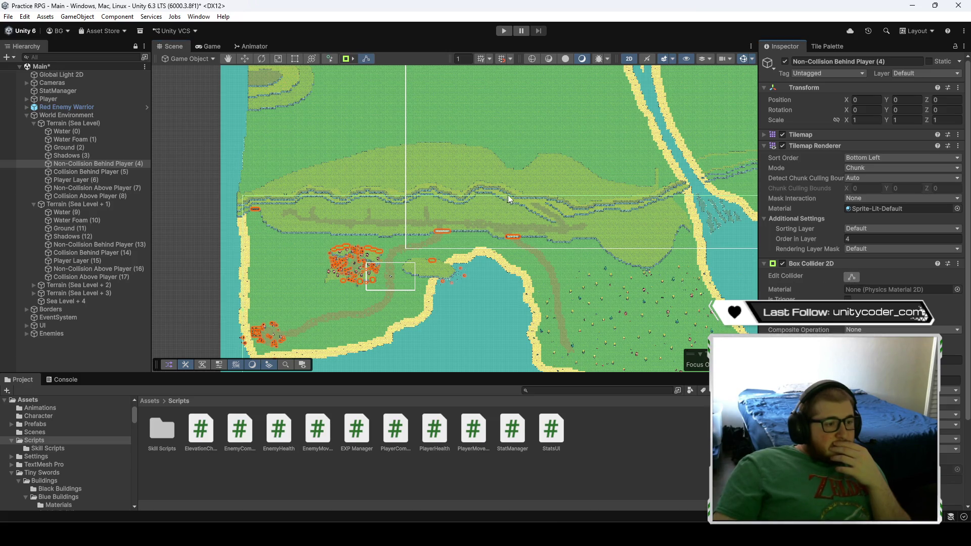
{"action": "mouse_move", "coordinate": [508, 194]}
{"action": "left_mouse_down"}
{"action": "mouse_move", "coordinate": [476, 232]}
{"action": "mouse_move", "coordinate": [486, 121]}
{"action": "mouse_move", "coordinate": [319, 187]}
{"action": "left_mouse_up"}
{"action": "left_click_drag", "start_coordinate": [669, 180], "coordinate": [357, 194]}
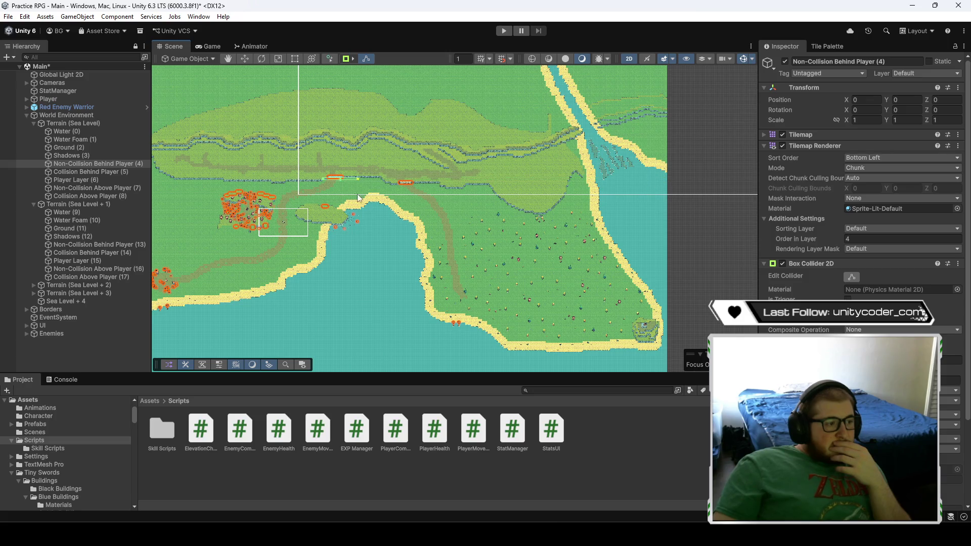
{"action": "scroll", "coordinate": [326, 191], "scroll_direction": "up", "scroll_amount": 10}
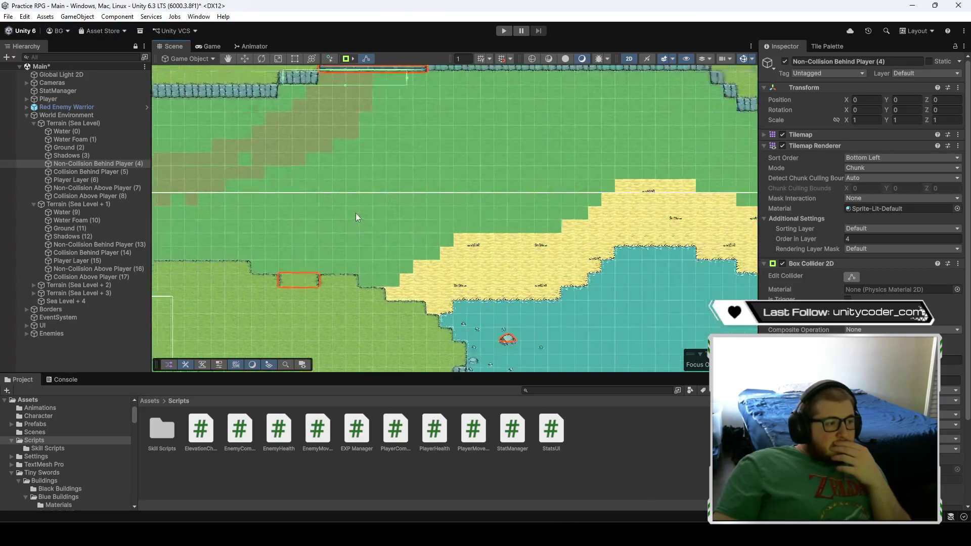
{"action": "scroll", "coordinate": [414, 265], "scroll_direction": "up", "scroll_amount": 4}
{"action": "mouse_move", "coordinate": [401, 250]}
{"action": "left_mouse_down"}
{"action": "mouse_move", "coordinate": [448, 303]}
{"action": "mouse_move", "coordinate": [456, 296]}
{"action": "left_mouse_up"}
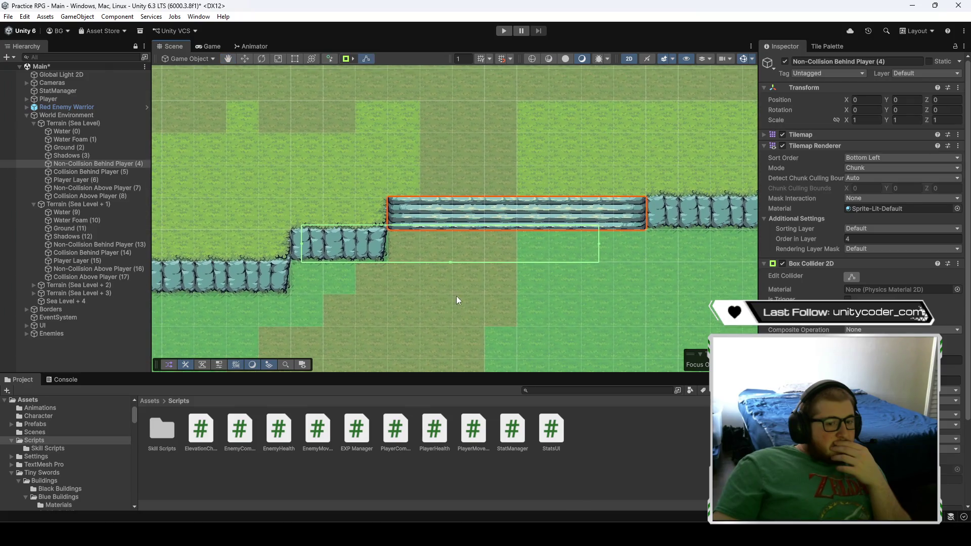
{"action": "left_click", "coordinate": [505, 226]}
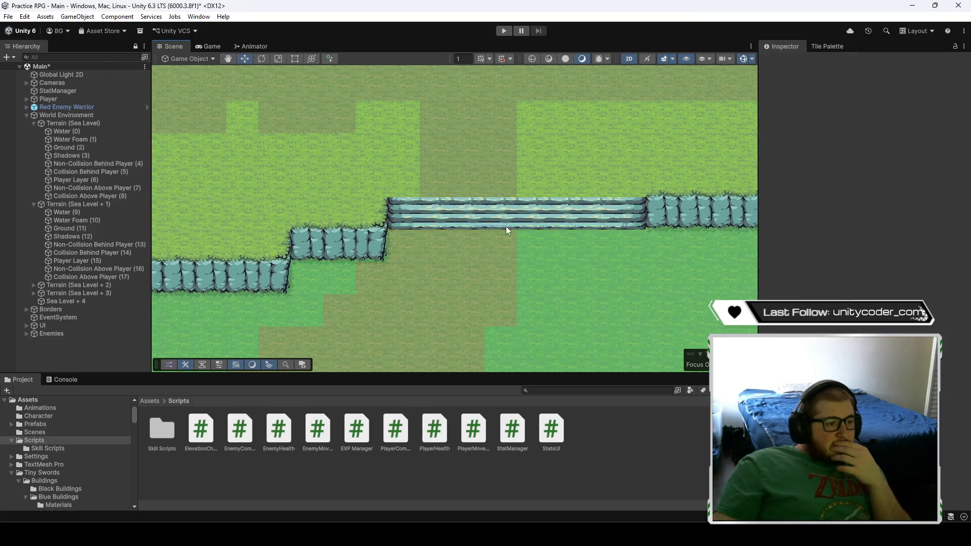
- Fit Non-Collision Behind Player (4)'s Box Collider 2D to the bridge: Offset 20.0048, 9.855663, Size 7.959003 × 0.262485
{"action": "left_click", "coordinate": [95, 162]}
{"action": "left_click", "coordinate": [851, 276]}
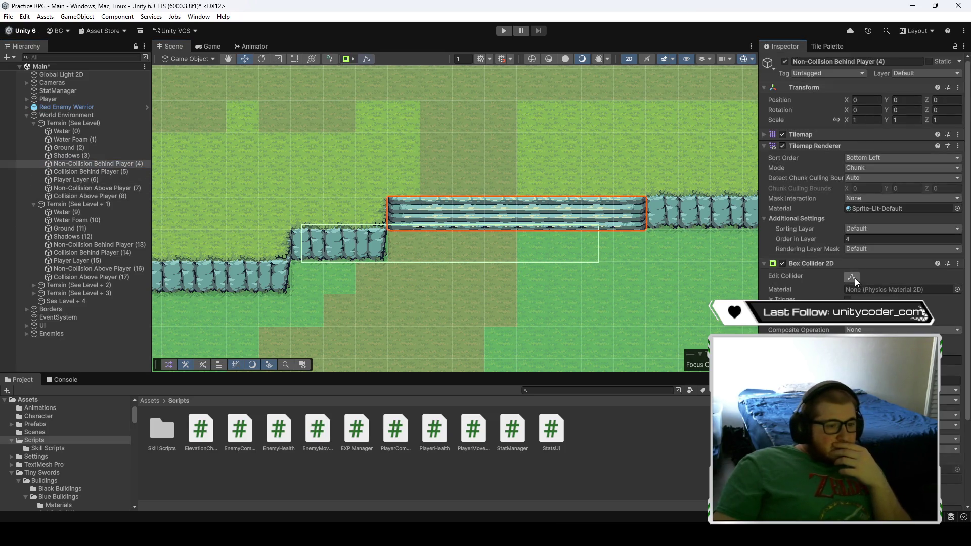
{"action": "left_click_drag", "start_coordinate": [305, 245], "coordinate": [380, 245]}
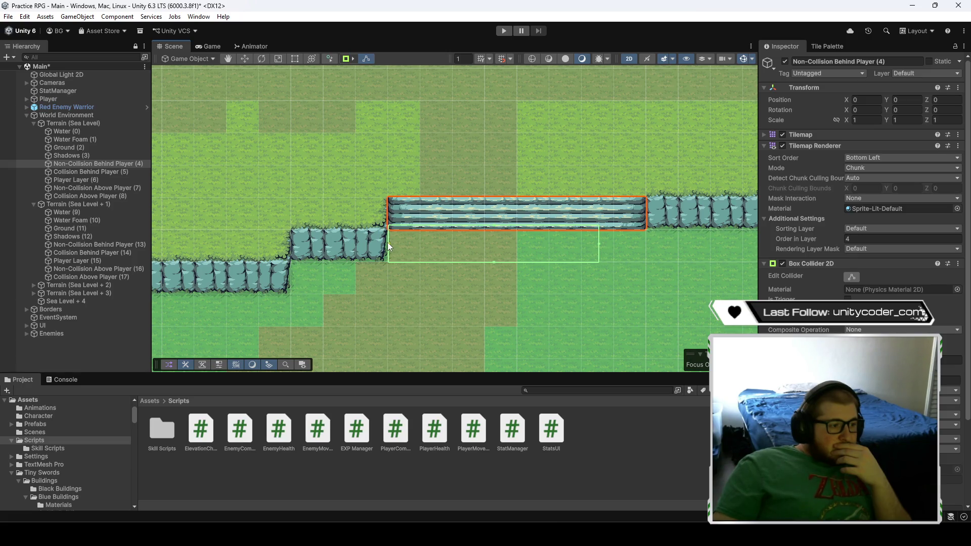
{"action": "left_click_drag", "start_coordinate": [493, 225], "coordinate": [492, 198]}
{"action": "left_click_drag", "start_coordinate": [495, 263], "coordinate": [493, 207]}
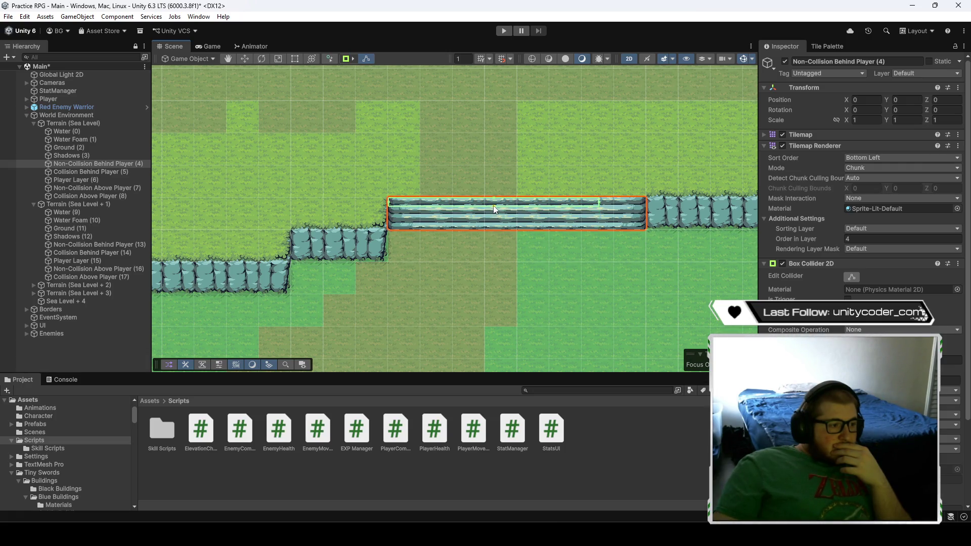
{"action": "left_click_drag", "start_coordinate": [599, 202], "coordinate": [645, 212]}
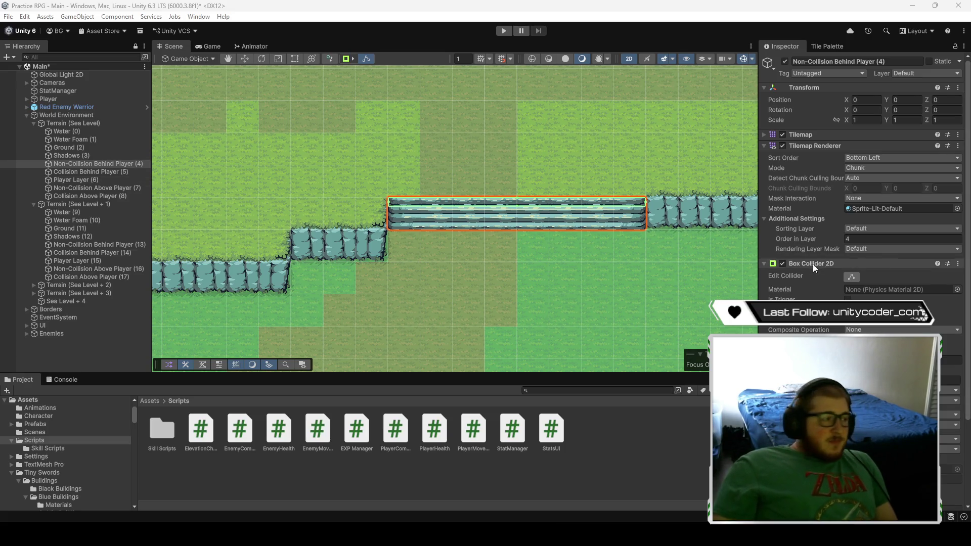
{"action": "scroll", "coordinate": [885, 263], "scroll_direction": "down", "scroll_amount": 5}
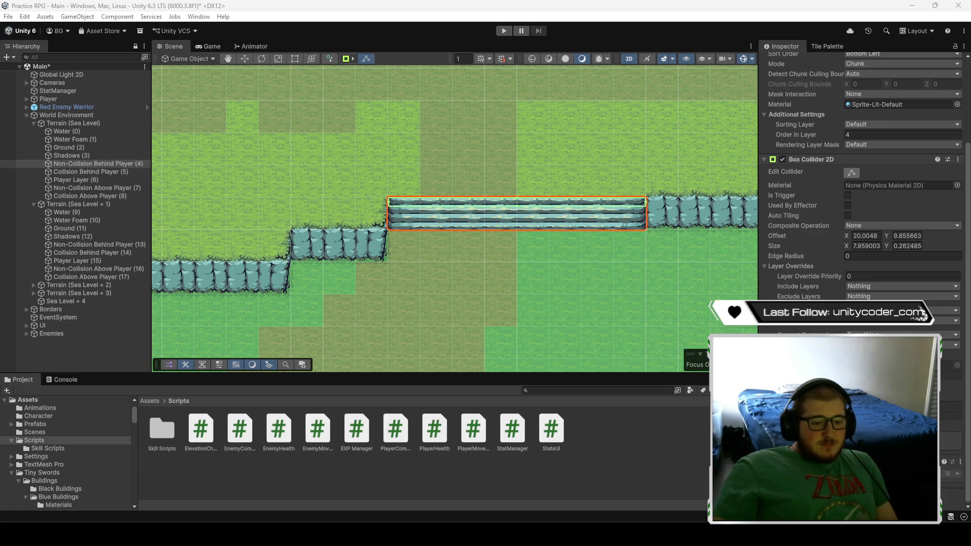
{"action": "left_click", "coordinate": [505, 481]}
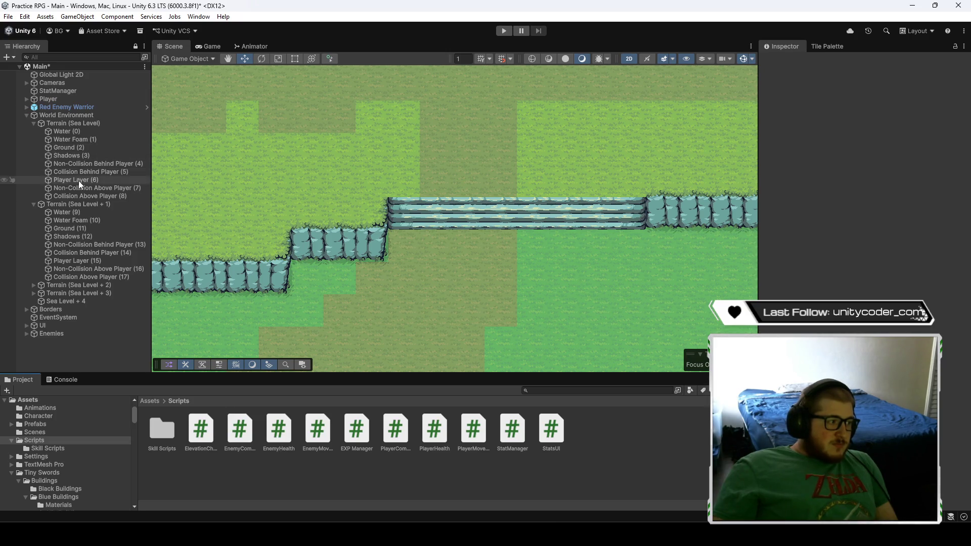
{"action": "left_click", "coordinate": [88, 164]}
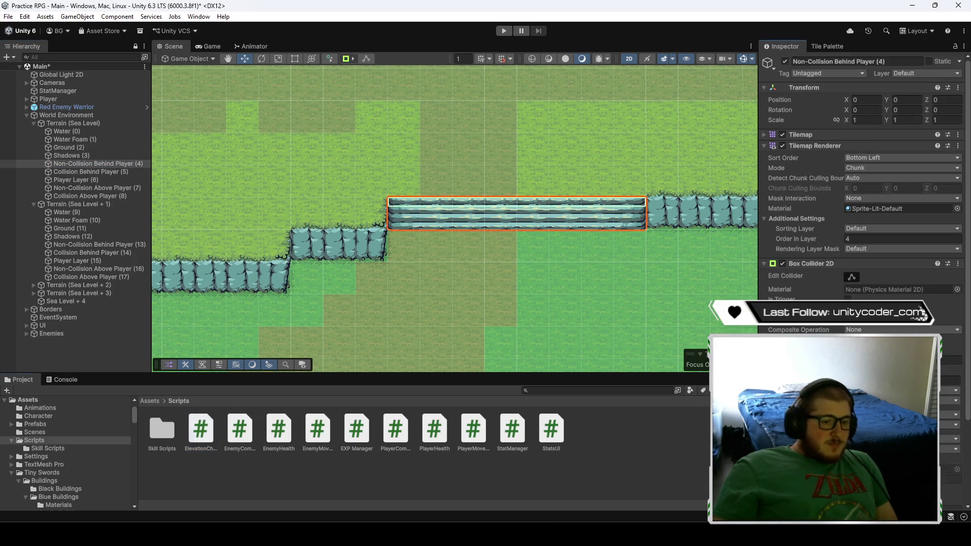
{"action": "scroll", "coordinate": [859, 203], "scroll_direction": "down", "scroll_amount": 4}
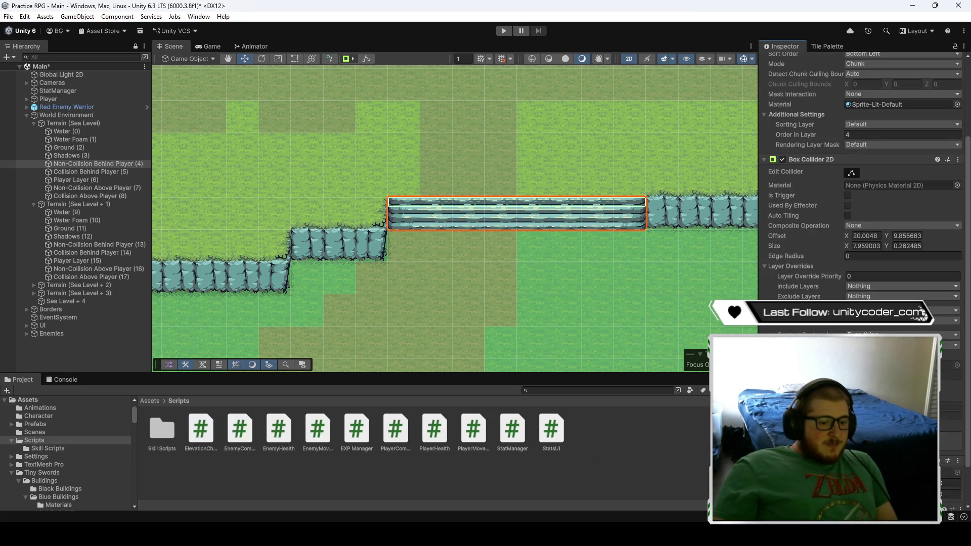
{"action": "scroll", "coordinate": [859, 202], "scroll_direction": "down", "scroll_amount": 2}
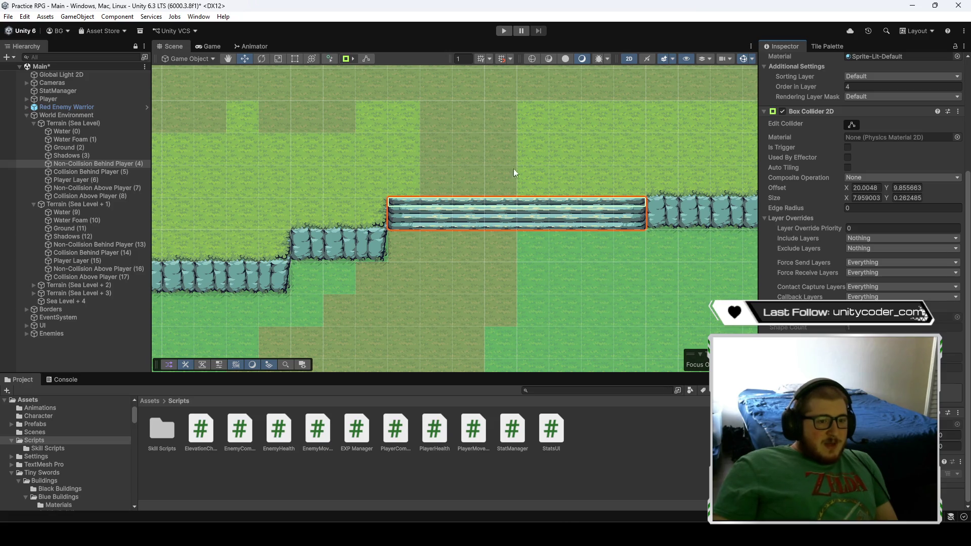
{"action": "scroll", "coordinate": [803, 280], "scroll_direction": "up", "scroll_amount": 6}
{"action": "scroll", "coordinate": [819, 303], "scroll_direction": "down", "scroll_amount": 6}
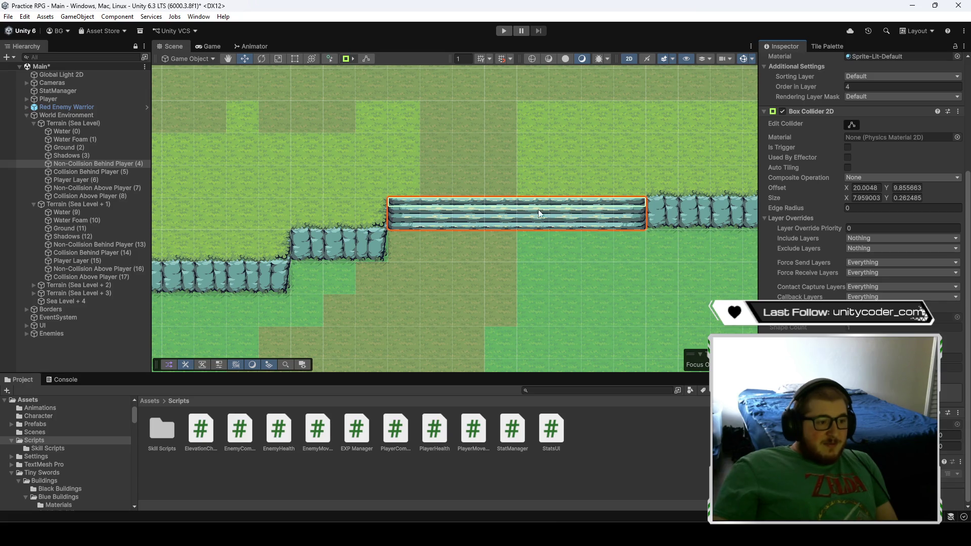
{"action": "left_click_drag", "start_coordinate": [628, 274], "coordinate": [530, 277]}
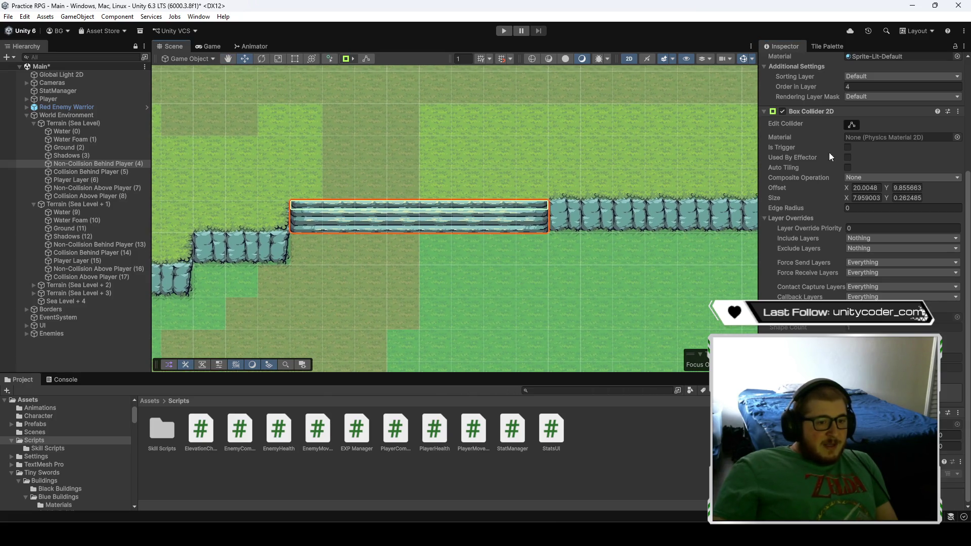
{"action": "left_click", "coordinate": [847, 147]}
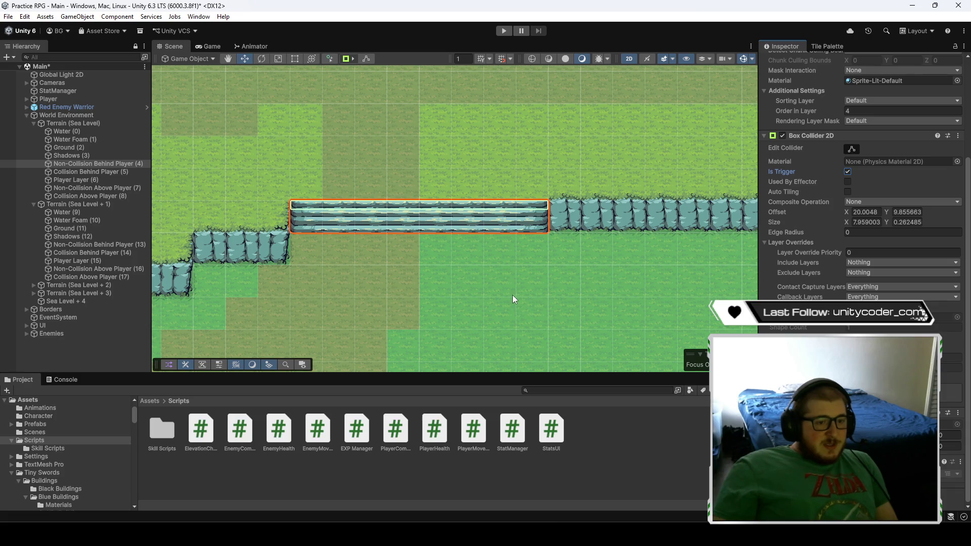
- Zoom and pan the Scene view across the map to the village area to check the bridge collider
{"action": "scroll", "coordinate": [496, 301], "scroll_direction": "down", "scroll_amount": 10}
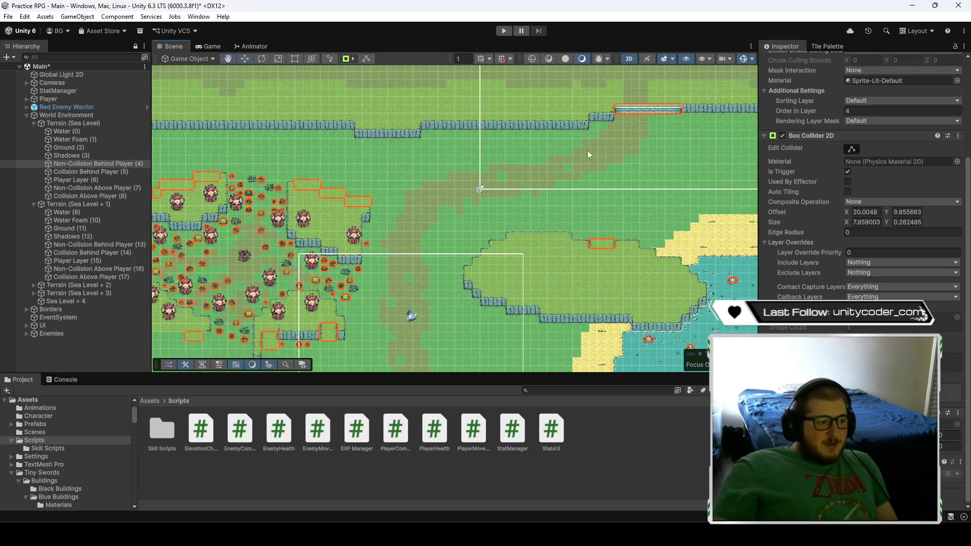
{"action": "scroll", "coordinate": [453, 210], "scroll_direction": "up", "scroll_amount": 10}
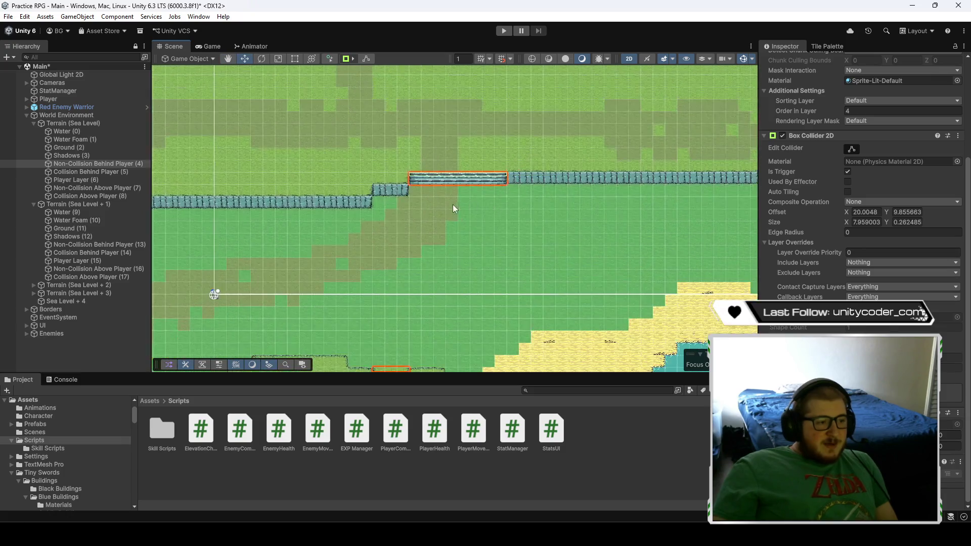
{"action": "scroll", "coordinate": [447, 211], "scroll_direction": "up", "scroll_amount": 3}
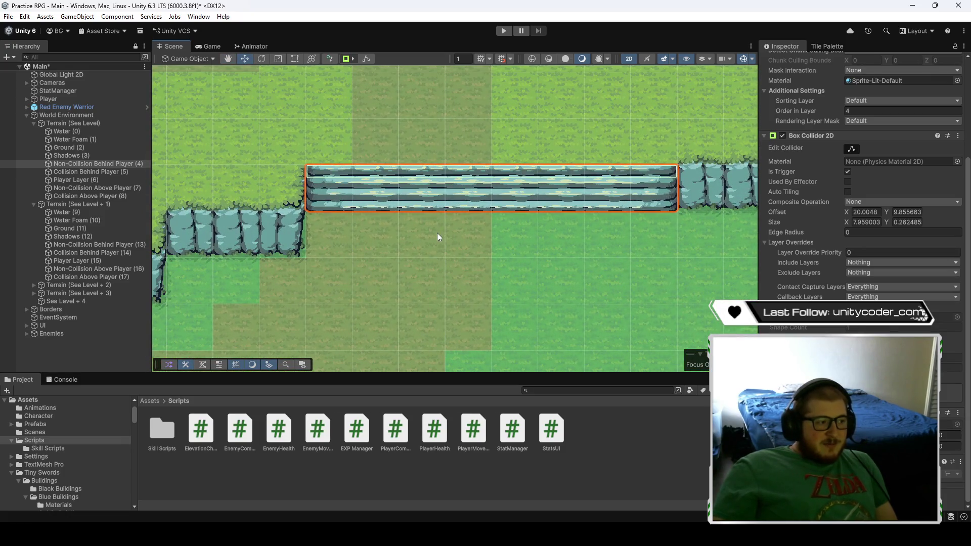
{"action": "scroll", "coordinate": [431, 234], "scroll_direction": "down", "scroll_amount": 8}
{"action": "left_click_drag", "start_coordinate": [277, 335], "coordinate": [458, 207]}
{"action": "scroll", "coordinate": [458, 208], "scroll_direction": "up", "scroll_amount": 5}
{"action": "scroll", "coordinate": [458, 207], "scroll_direction": "down", "scroll_amount": 5}
{"action": "scroll", "coordinate": [391, 202], "scroll_direction": "up", "scroll_amount": 5}
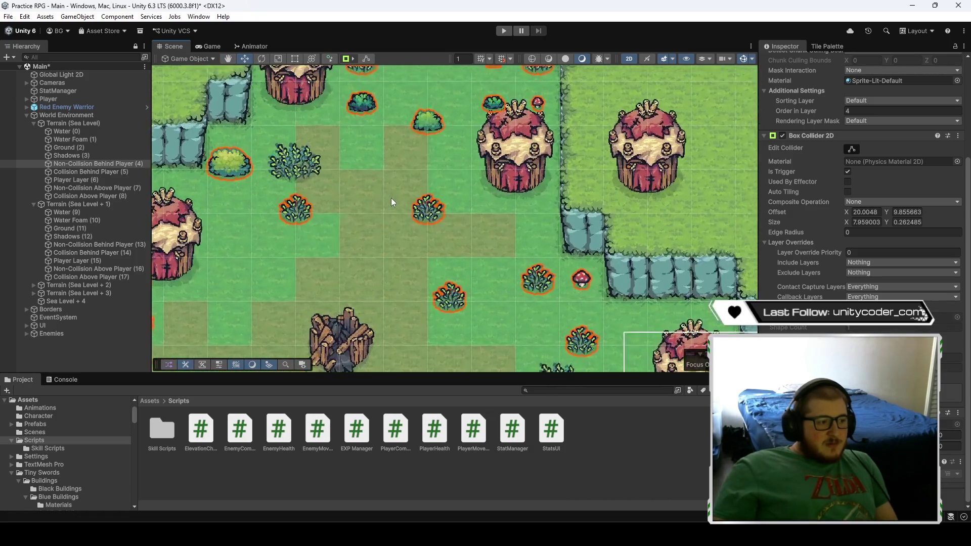
{"action": "scroll", "coordinate": [390, 198], "scroll_direction": "down", "scroll_amount": 5}
- Zoom back around the bridge area and select the Collision Above Player (8) tilemap
{"action": "scroll", "coordinate": [462, 201], "scroll_direction": "up", "scroll_amount": 5}
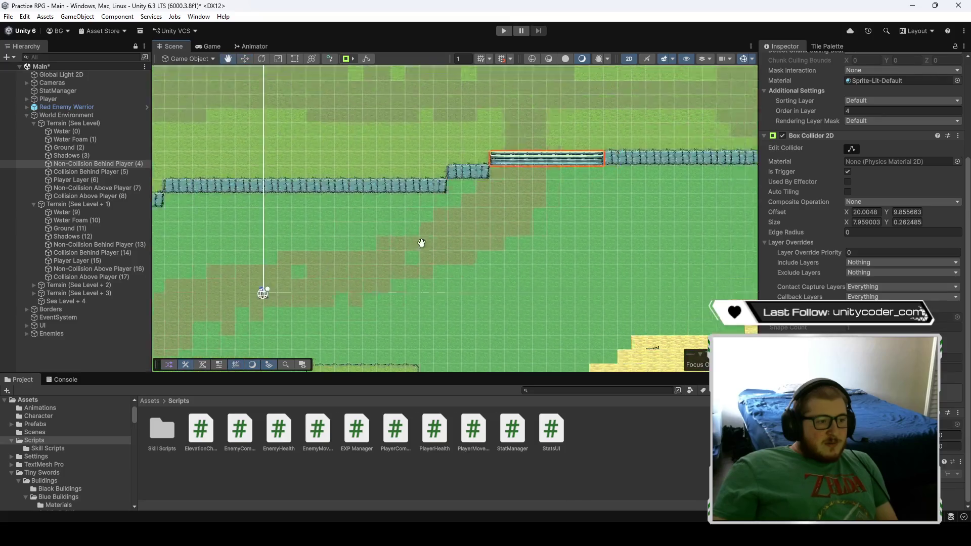
{"action": "scroll", "coordinate": [462, 201], "scroll_direction": "up", "scroll_amount": 5}
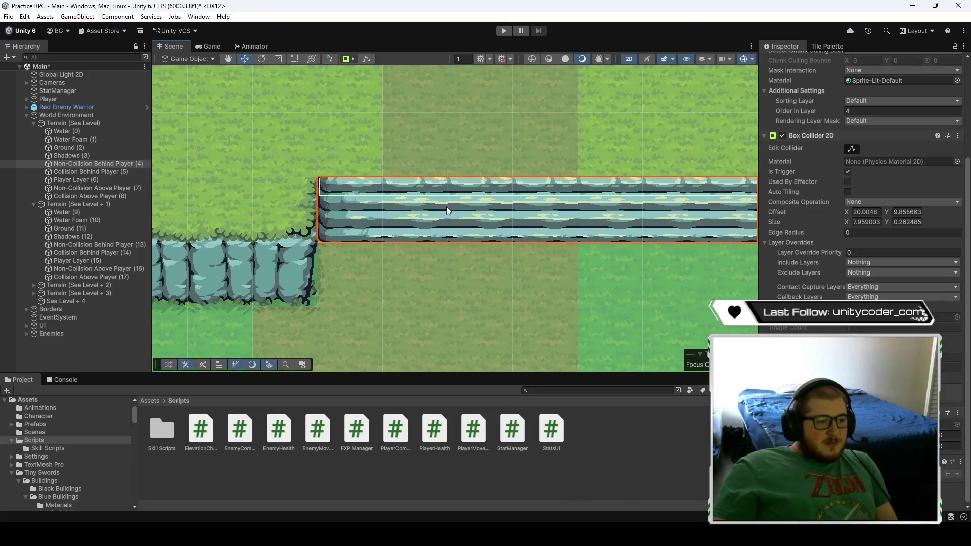
{"action": "scroll", "coordinate": [435, 256], "scroll_direction": "down", "scroll_amount": 2}
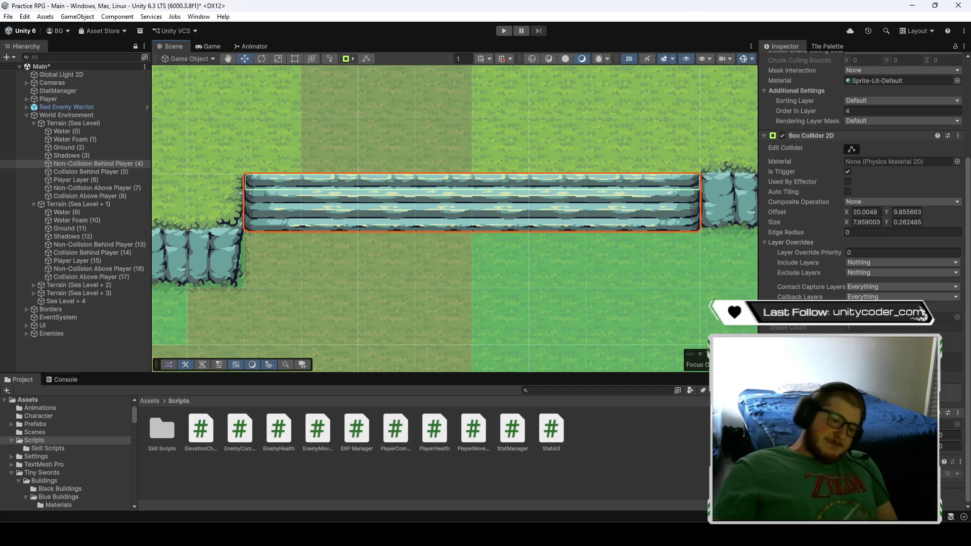
{"action": "scroll", "coordinate": [469, 271], "scroll_direction": "down", "scroll_amount": 5}
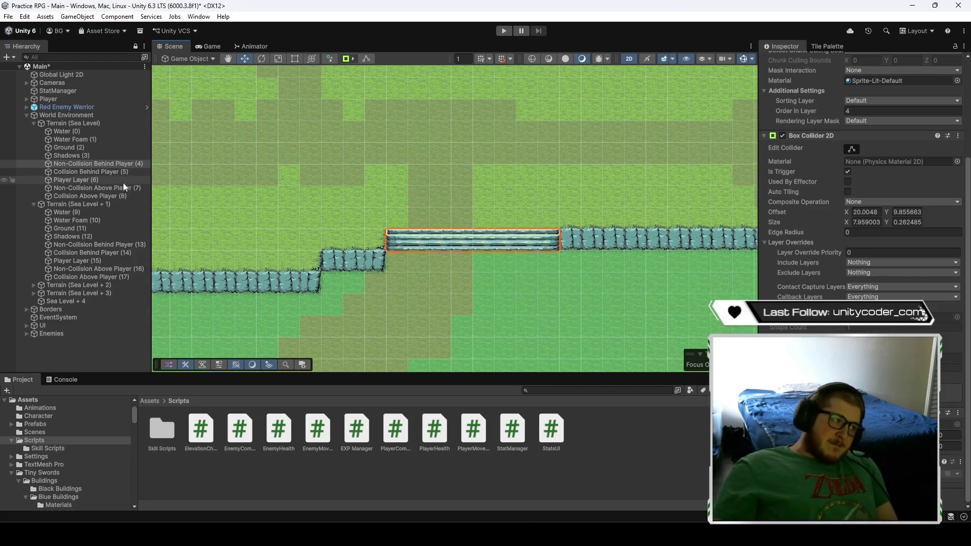
{"action": "left_click_drag", "start_coordinate": [465, 304], "coordinate": [456, 251]}
{"action": "left_click", "coordinate": [112, 197]}
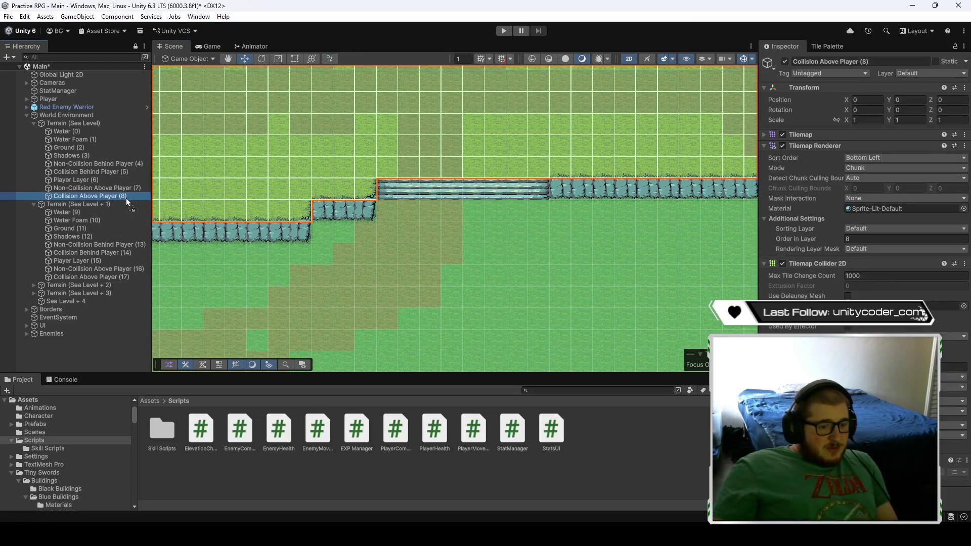
{"action": "double_click", "coordinate": [96, 164]}
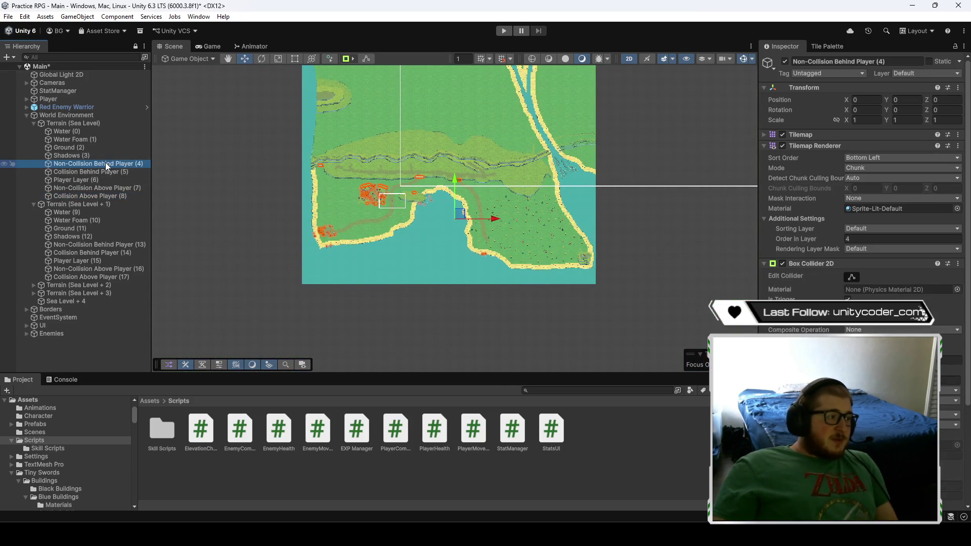
{"action": "scroll", "coordinate": [442, 191], "scroll_direction": "up", "scroll_amount": 10}
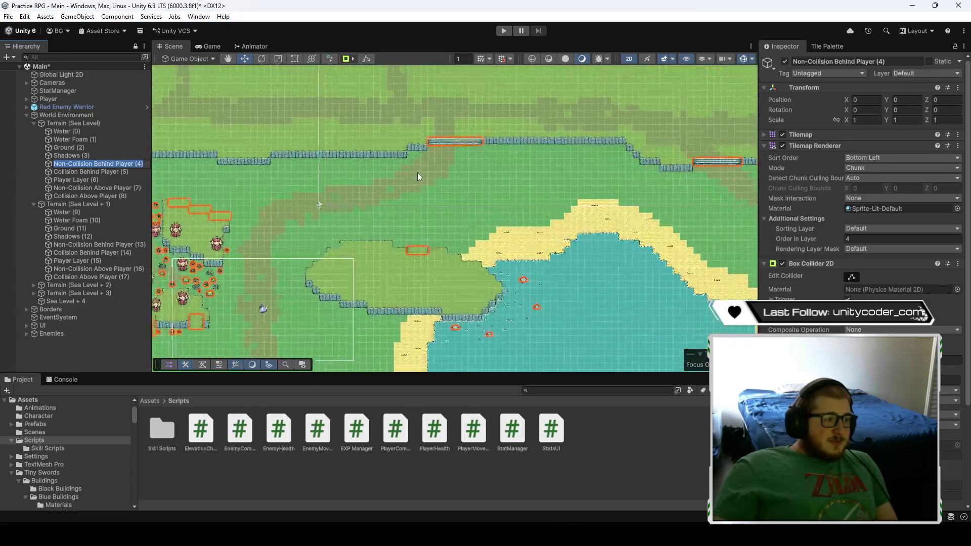
{"action": "scroll", "coordinate": [455, 208], "scroll_direction": "up", "scroll_amount": 5}
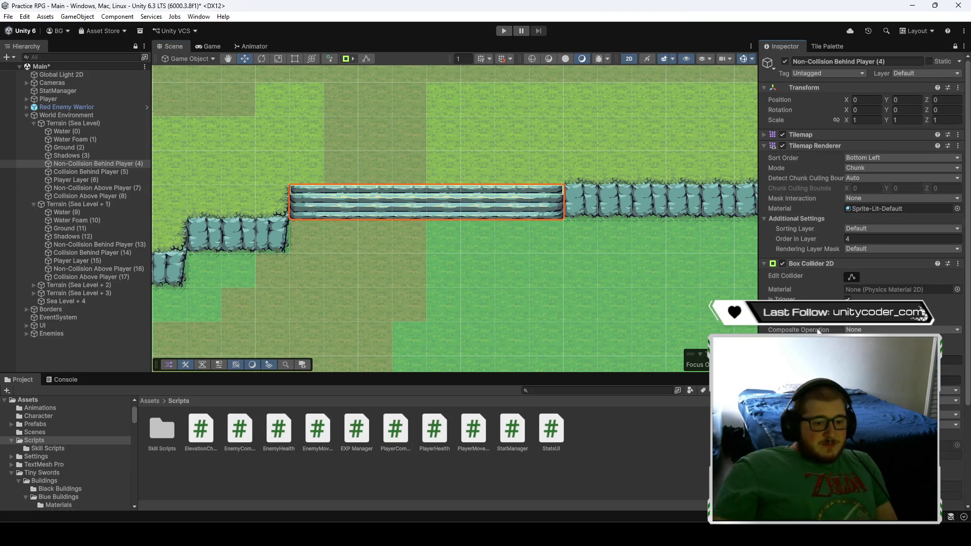
{"action": "scroll", "coordinate": [860, 177], "scroll_direction": "down", "scroll_amount": 3}
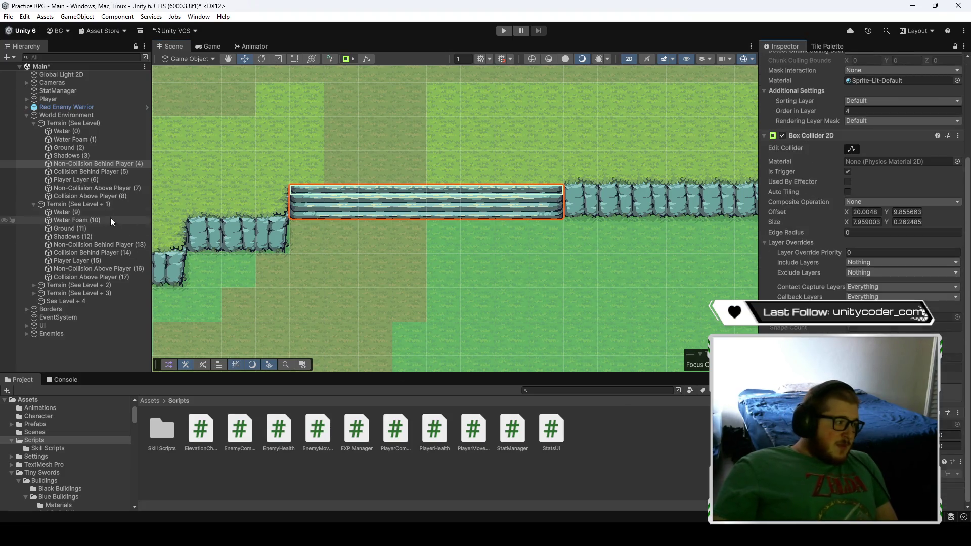
{"action": "left_click", "coordinate": [91, 196]}
{"action": "left_click", "coordinate": [557, 289]}
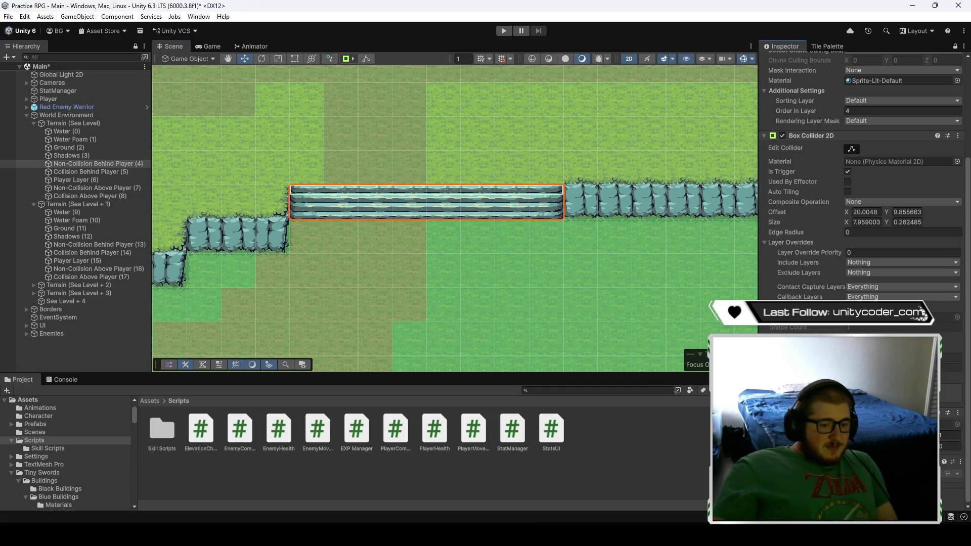
{"action": "scroll", "coordinate": [860, 202], "scroll_direction": "down", "scroll_amount": 2}
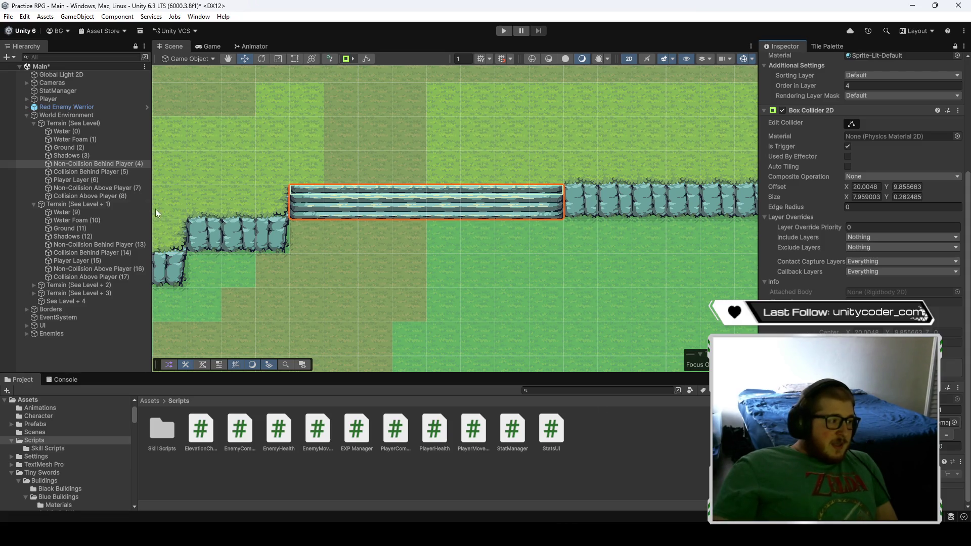